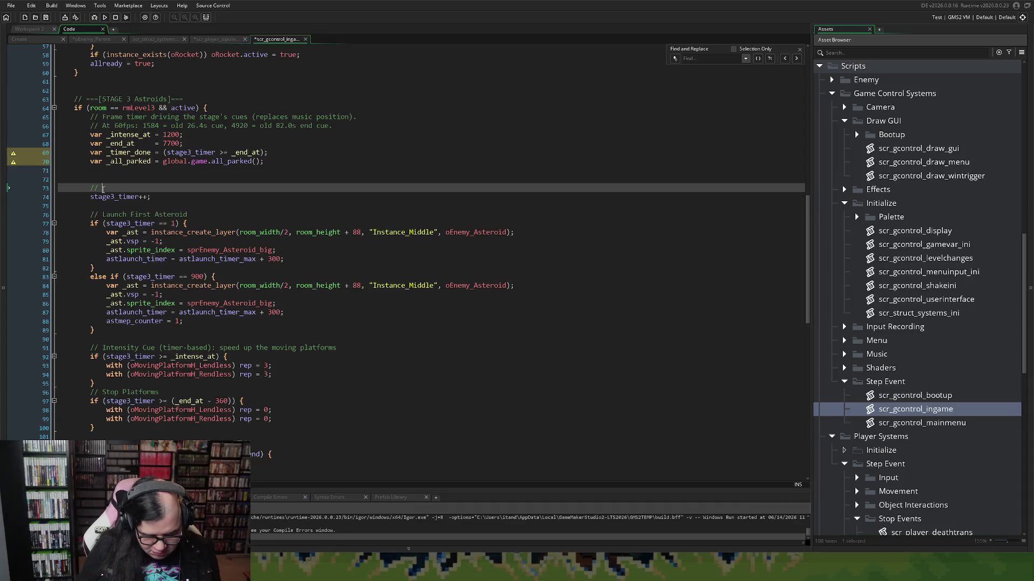
# Step: Finish the timer comment as '// Add to the timer in this level.' and open a blank line above it
pyautogui.write('Add to')
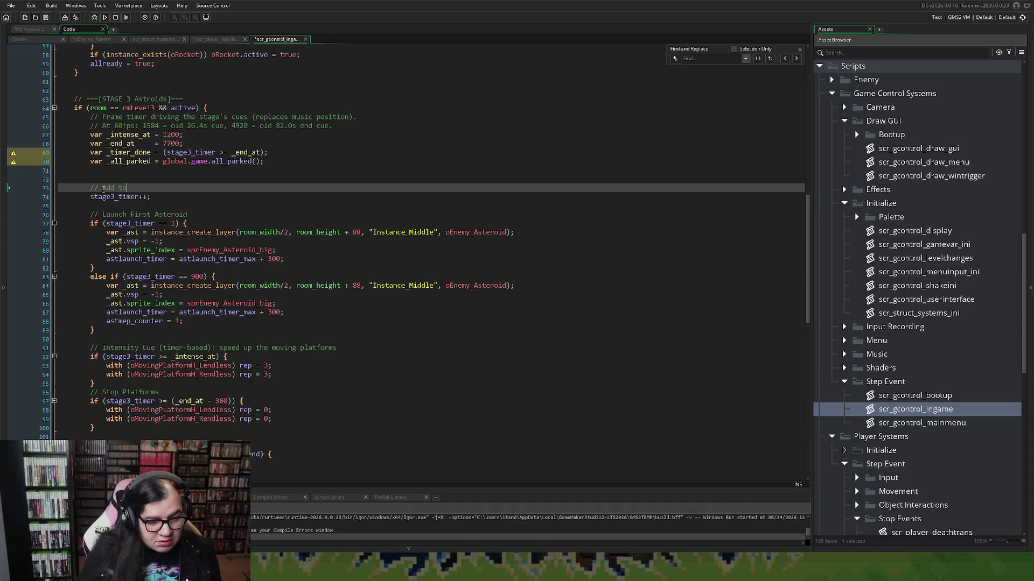
pyautogui.write(' the timer')
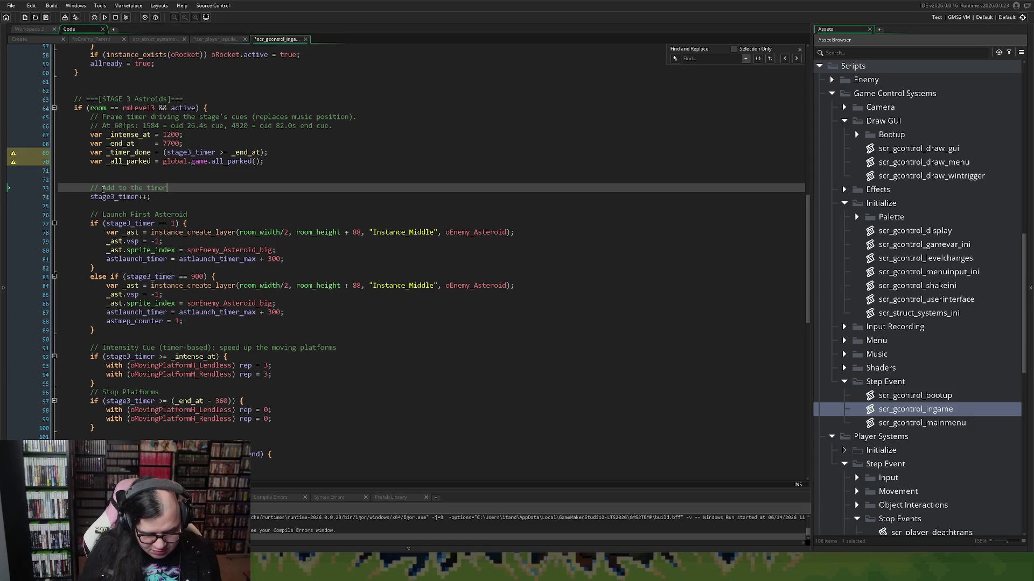
pyautogui.write(' in this level.')
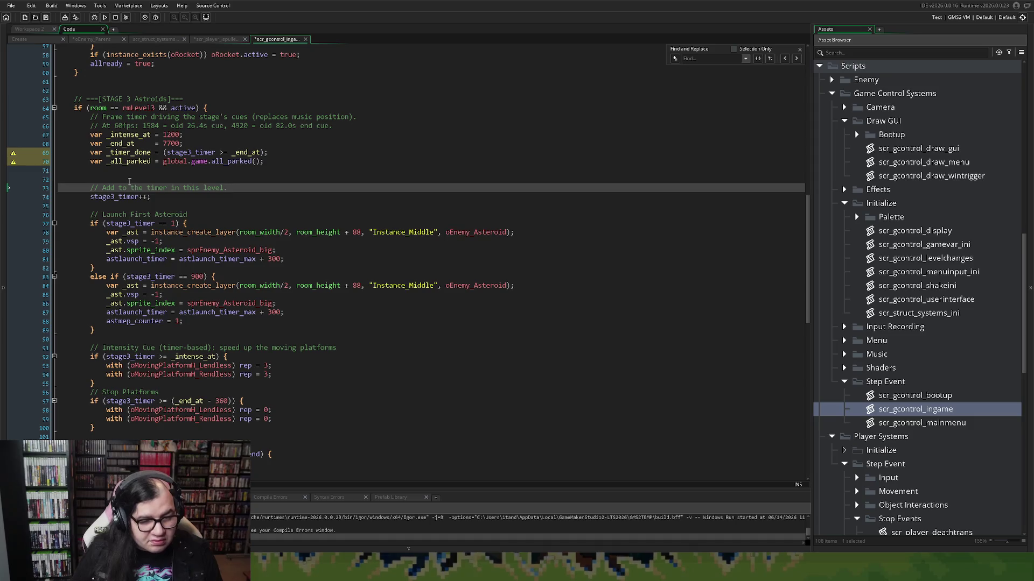
pyautogui.click(119, 177)
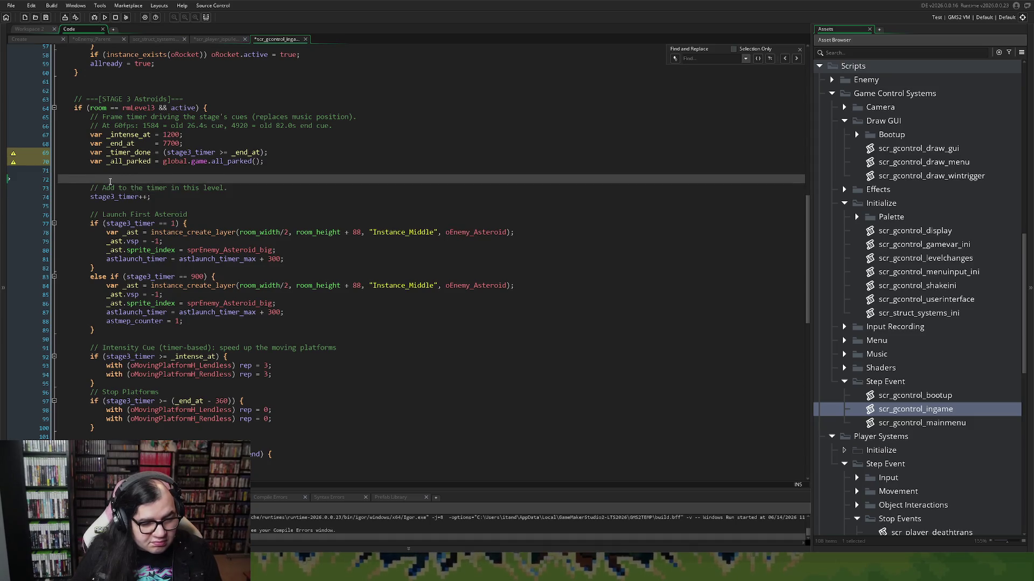
pyautogui.press('Return')
pyautogui.press('Up')
# Step: Add the comment '// Checked for end OR all parked players.' above the timer line
pyautogui.write('/')
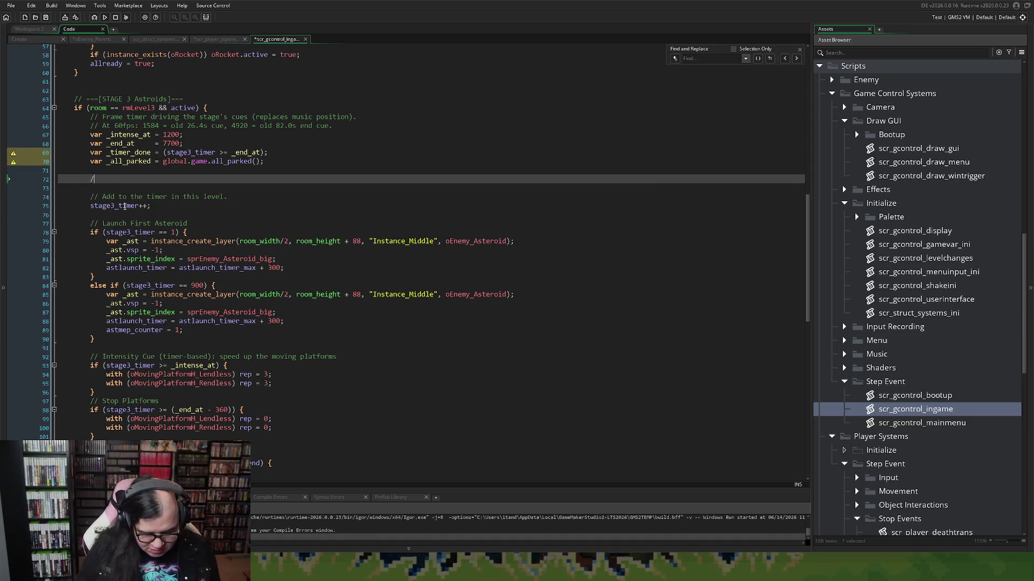
pyautogui.write('/ Checked ofg')
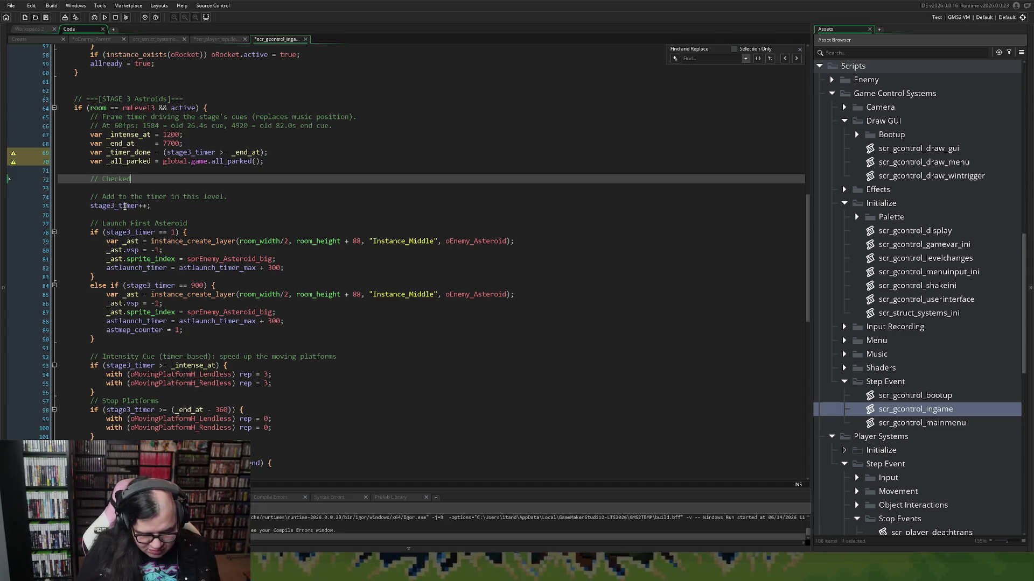
pyautogui.press('BackSpace')
pyautogui.press('BackSpace')
pyautogui.write('for end')
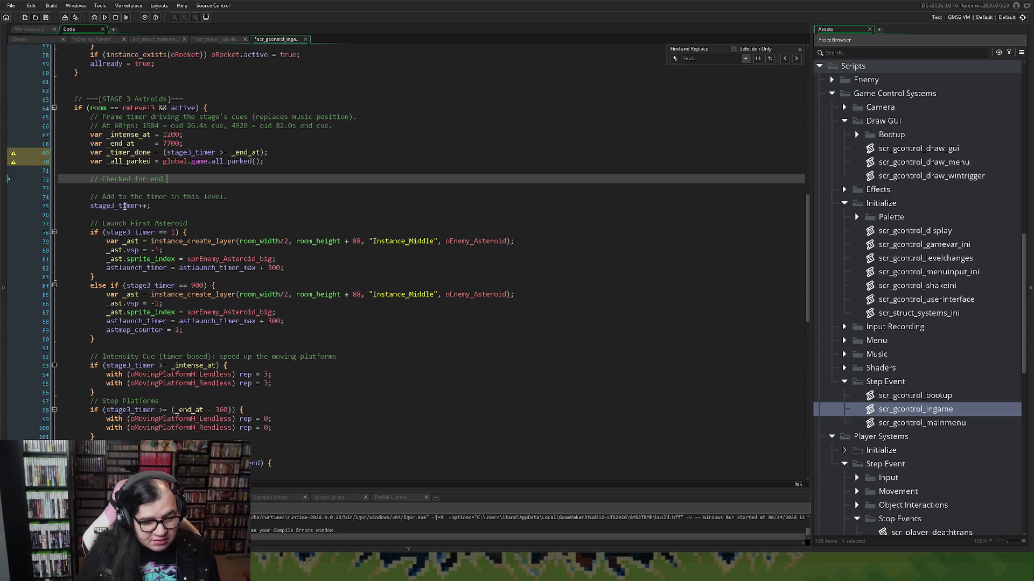
pyautogui.write(' oof')
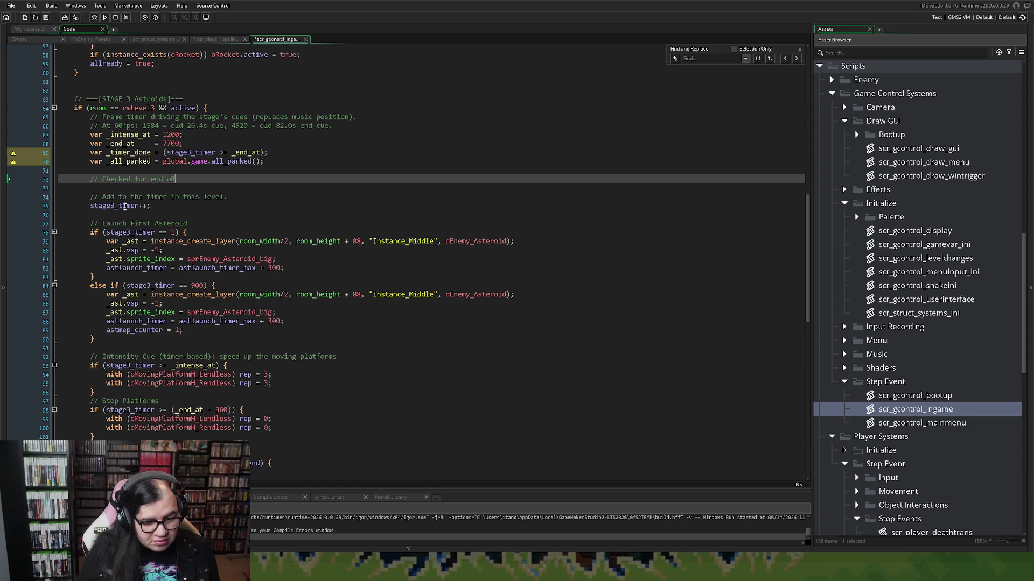
pyautogui.press('BackSpace')
pyautogui.press('BackSpace')
pyautogui.write('OR all parked players.')
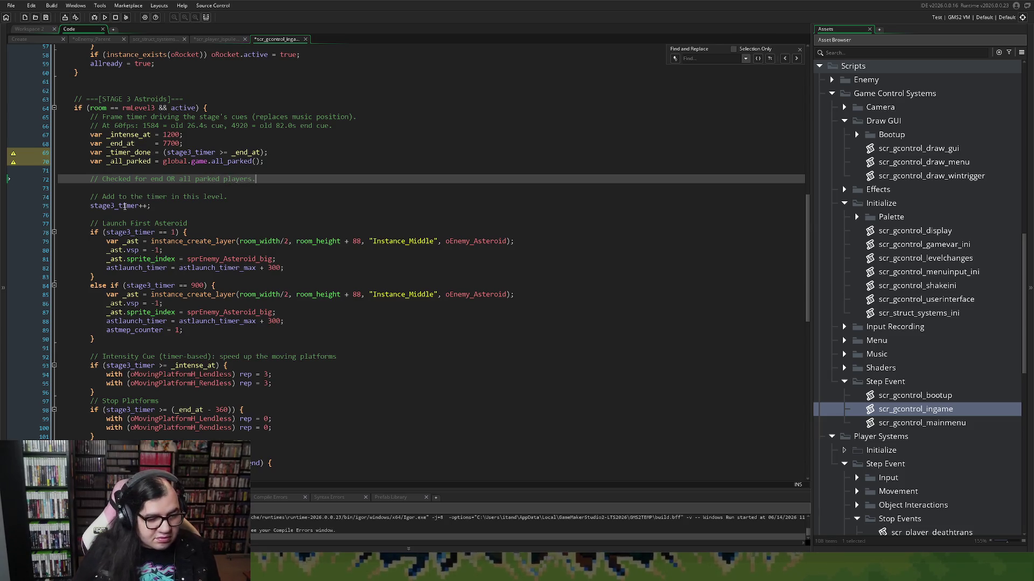
pyautogui.press('Return')
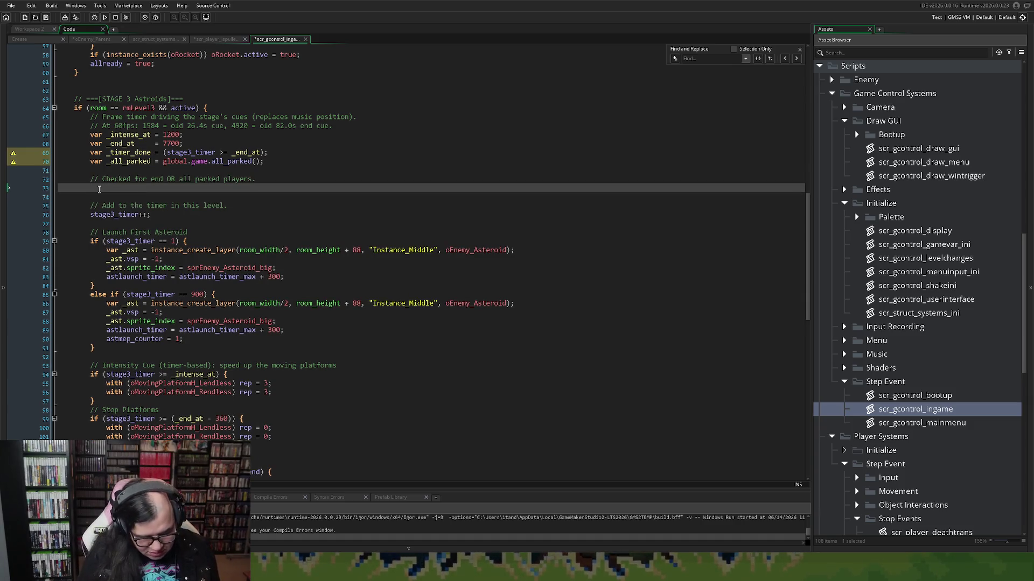
# Step: Write if ((_timer_done || _all_parked) && !stage3_end) { } with an empty body
pyautogui.write('i')
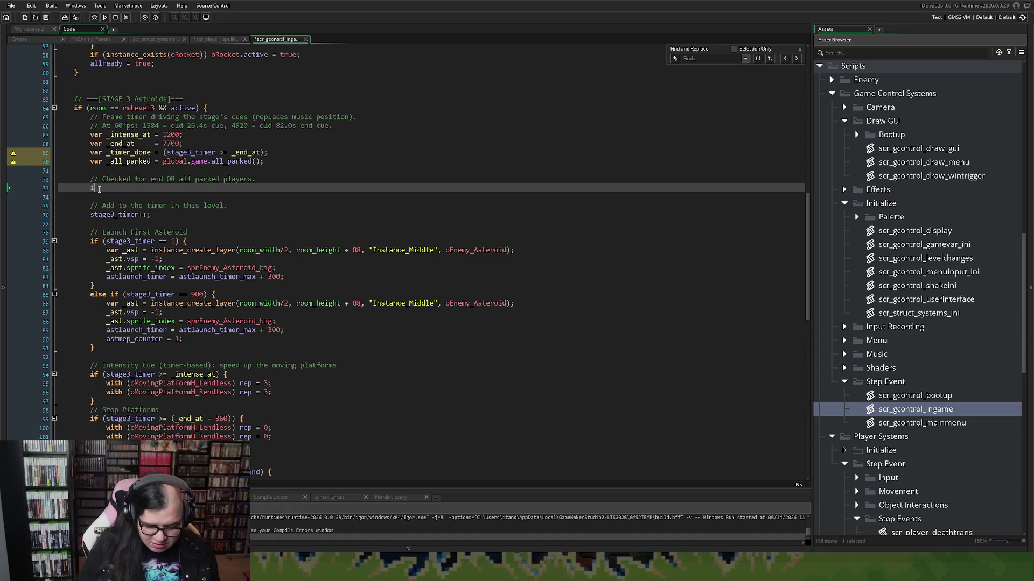
pyautogui.write('f (( _timer')
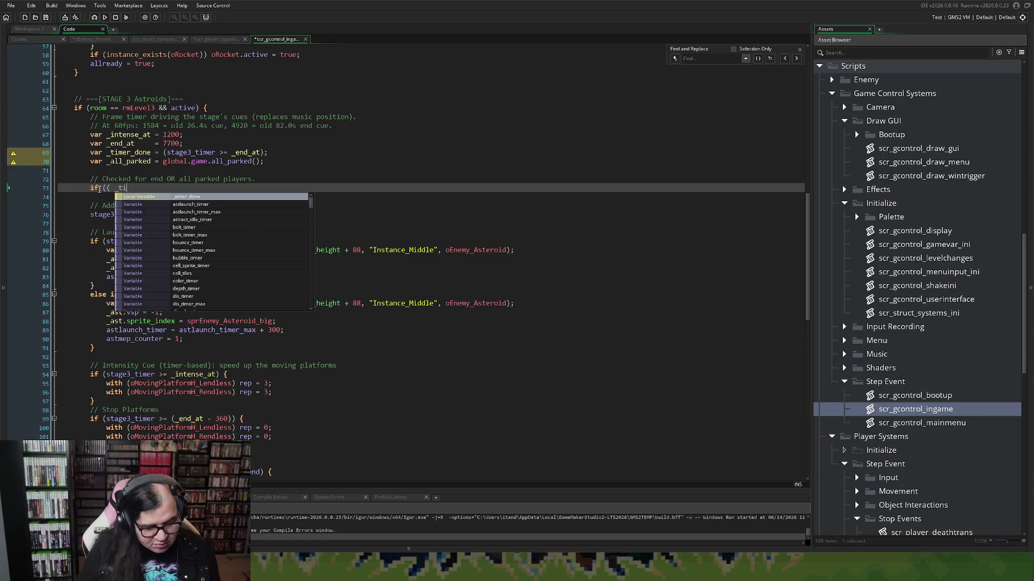
pyautogui.write('_done')
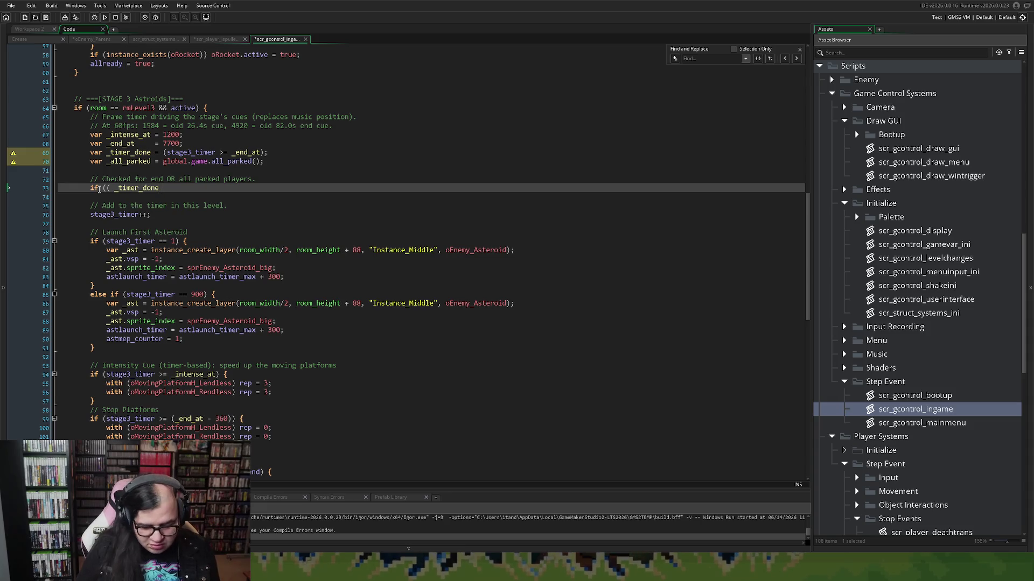
pyautogui.write(' ||')
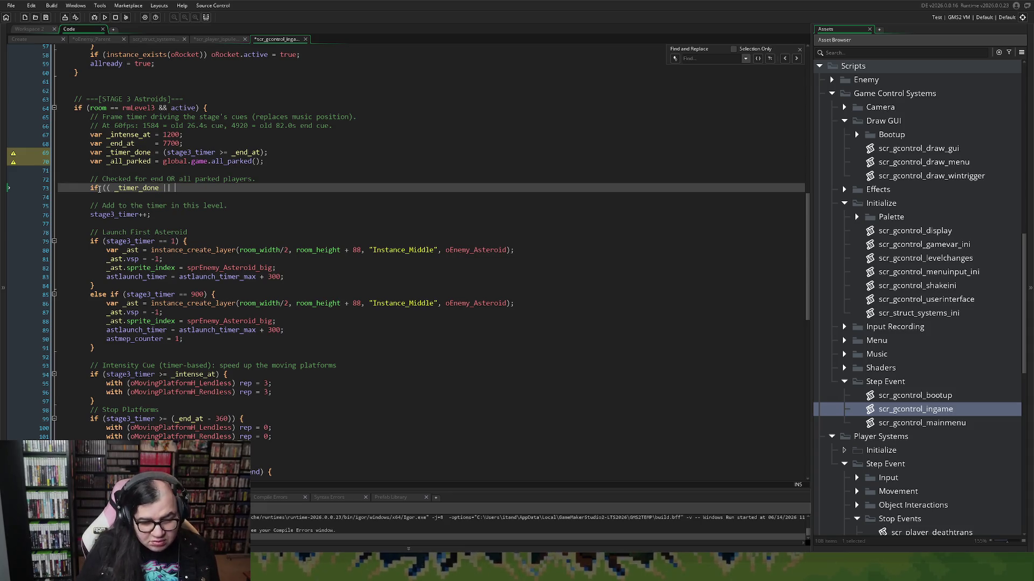
pyautogui.write(' _all')
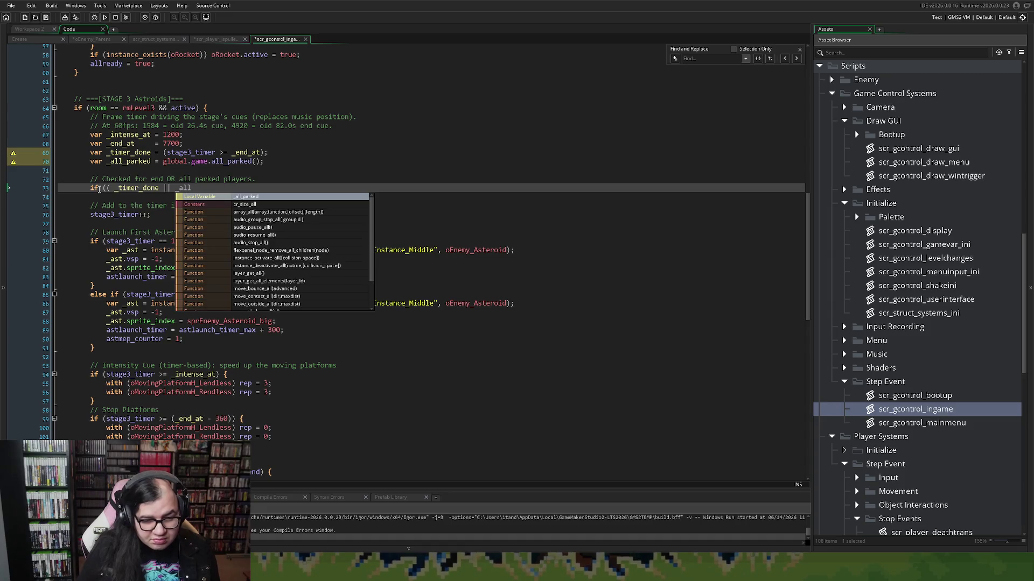
pyautogui.click(210, 198)
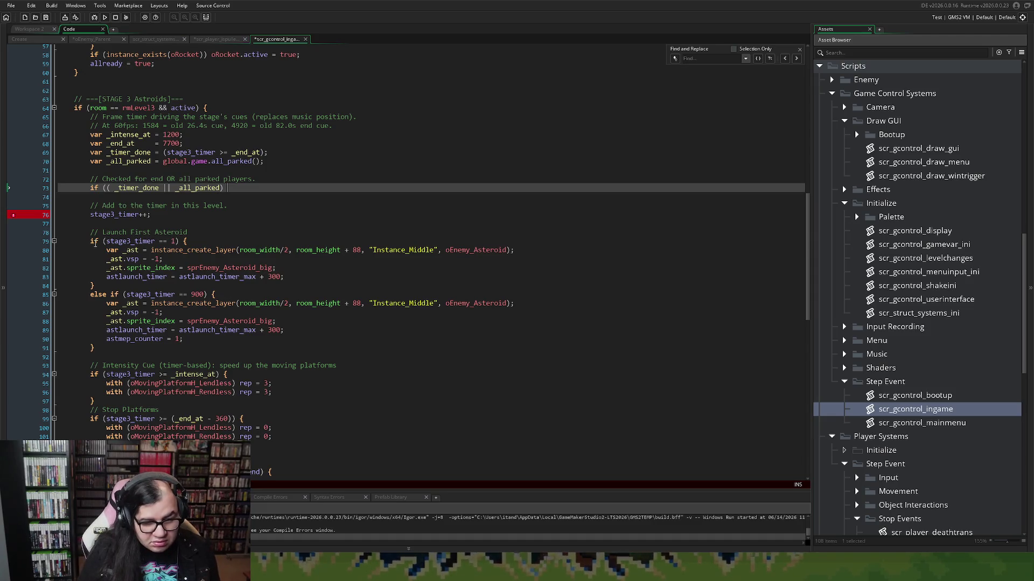
pyautogui.write('&&')
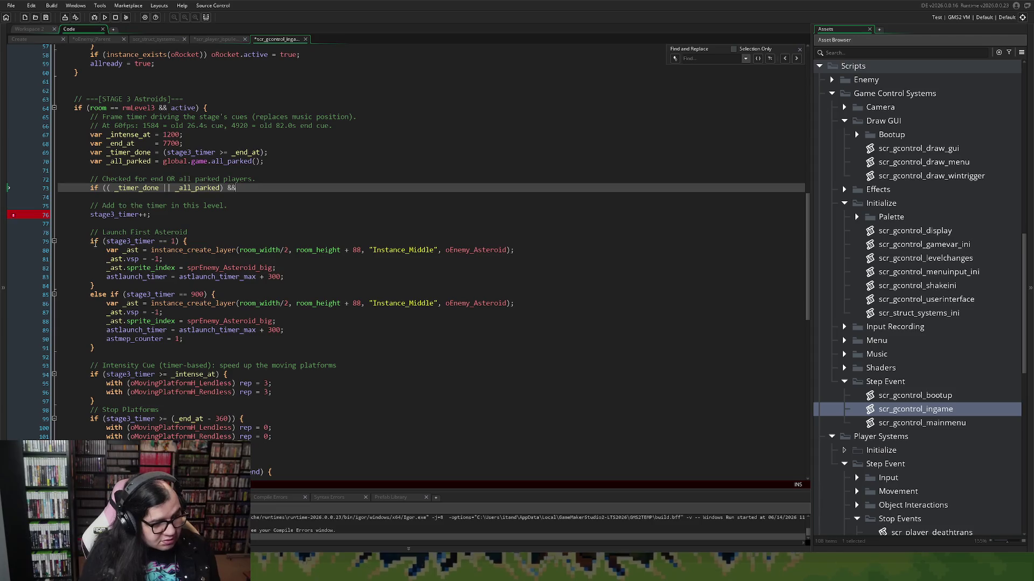
pyautogui.write(' !stage3')
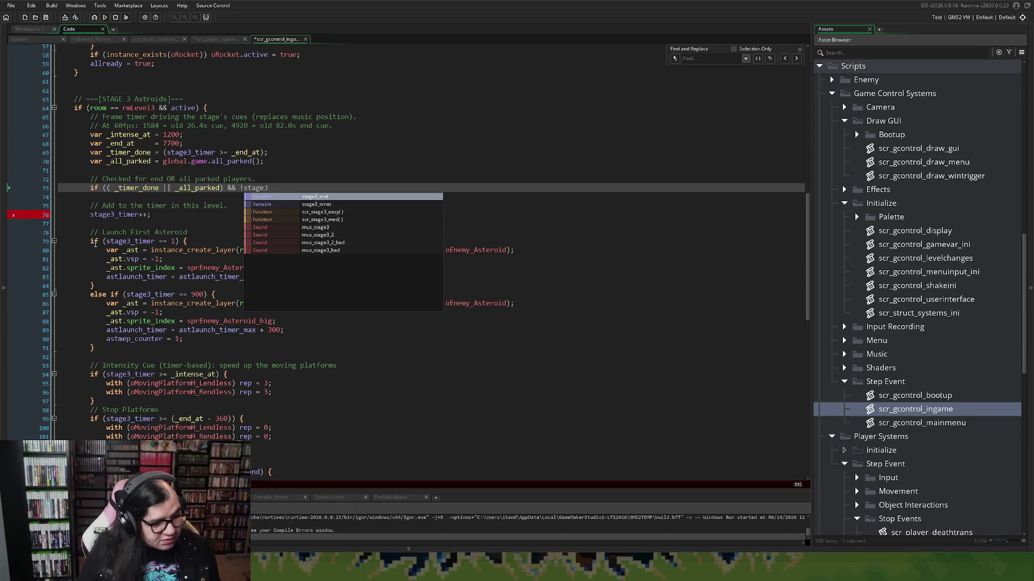
pyautogui.click(334, 197)
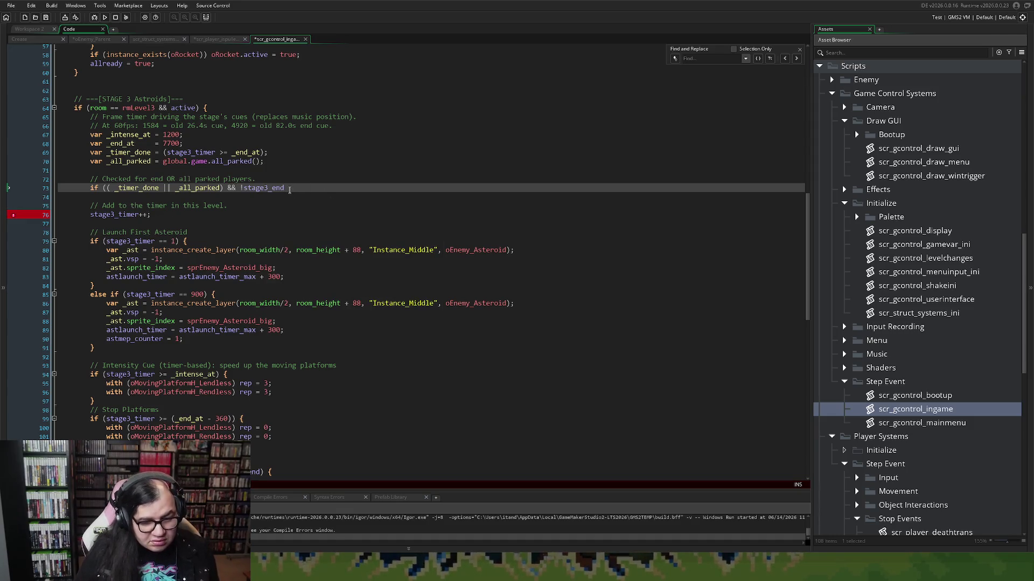
pyautogui.write(')')
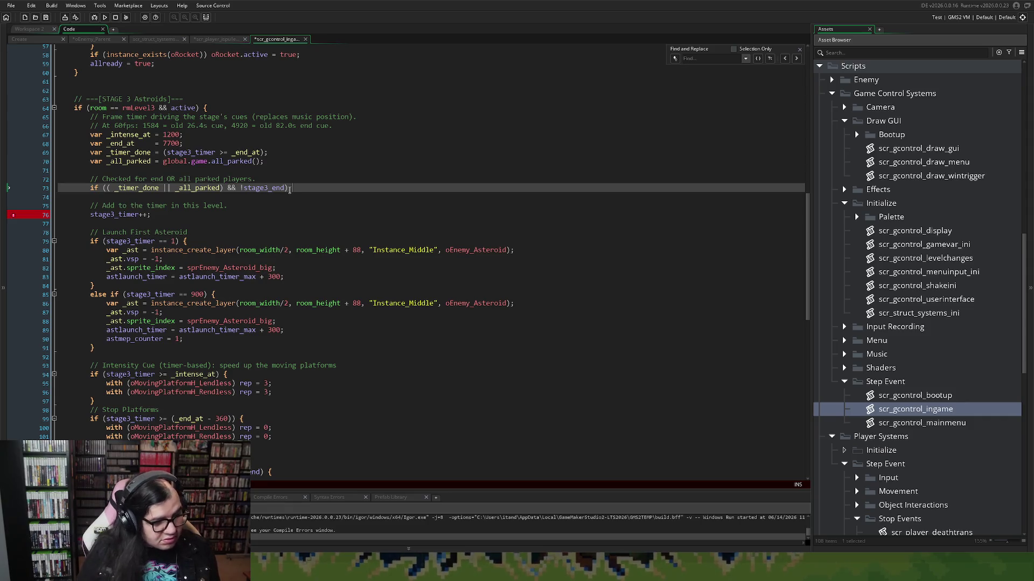
pyautogui.write('{')
pyautogui.press('Return')
pyautogui.press('Return')
pyautogui.press('Return')
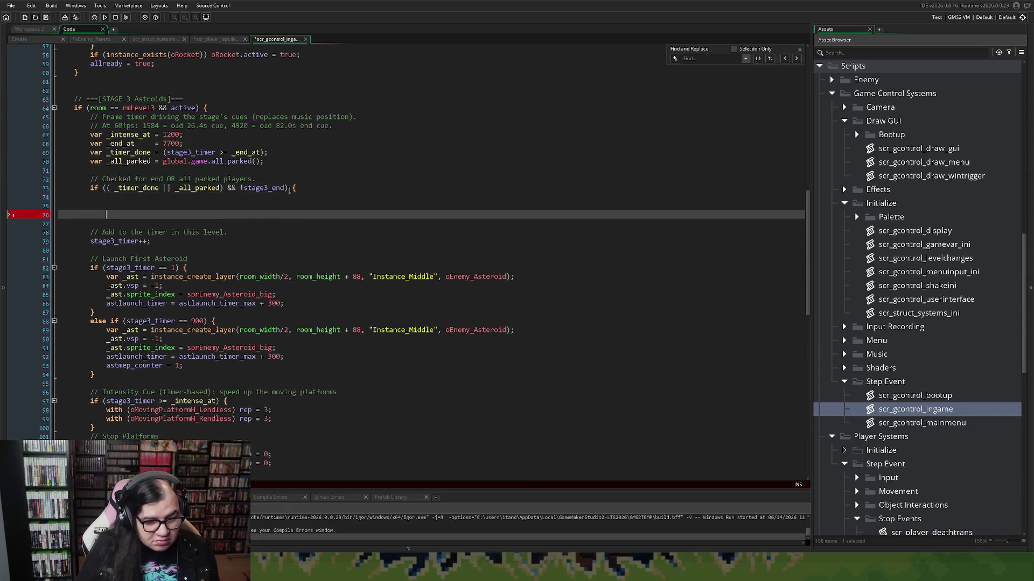
pyautogui.write('}')
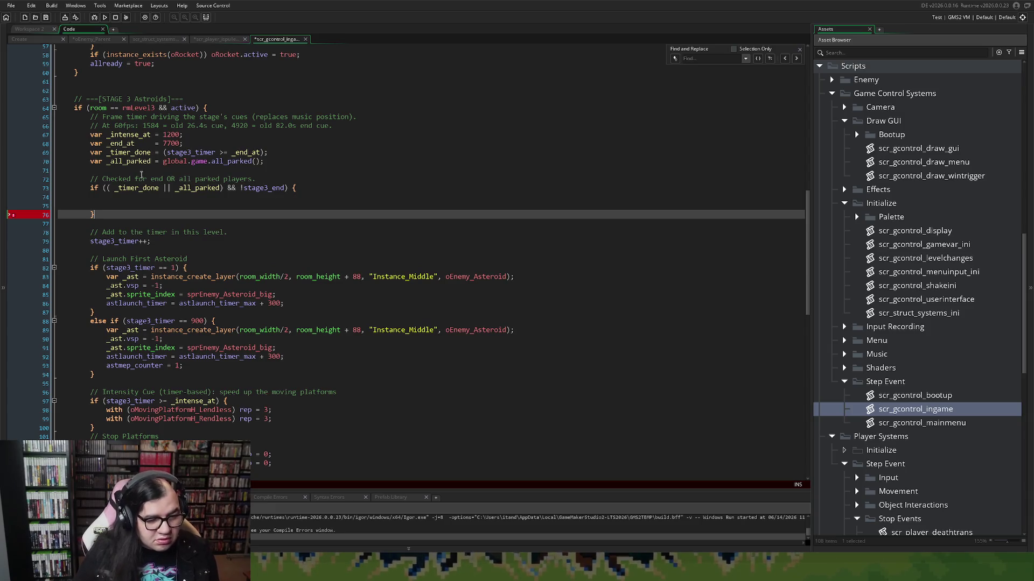
# Step: Set allwin = true; as the first line inside the new if block
pyautogui.click(89, 198)
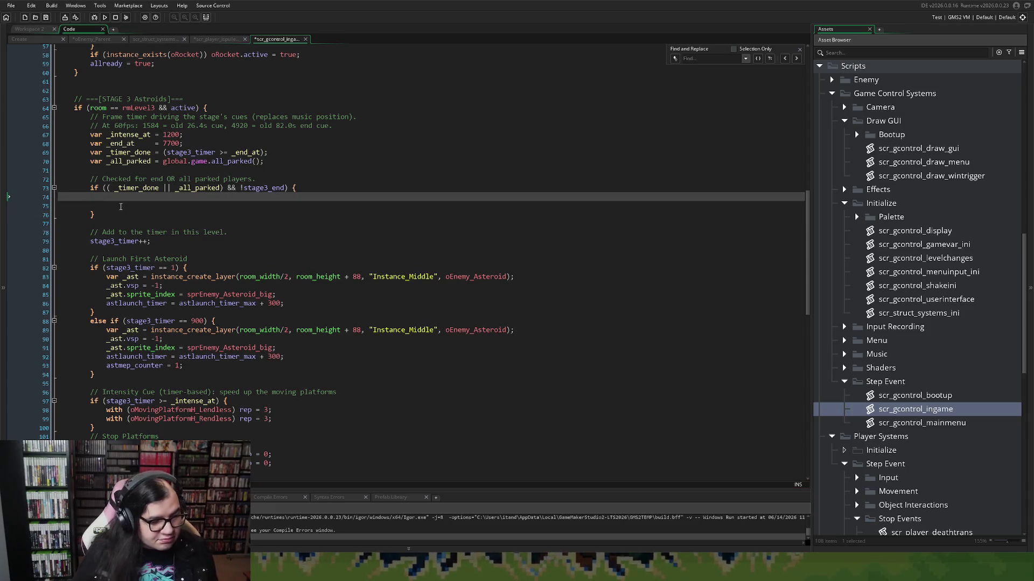
pyautogui.write('all')
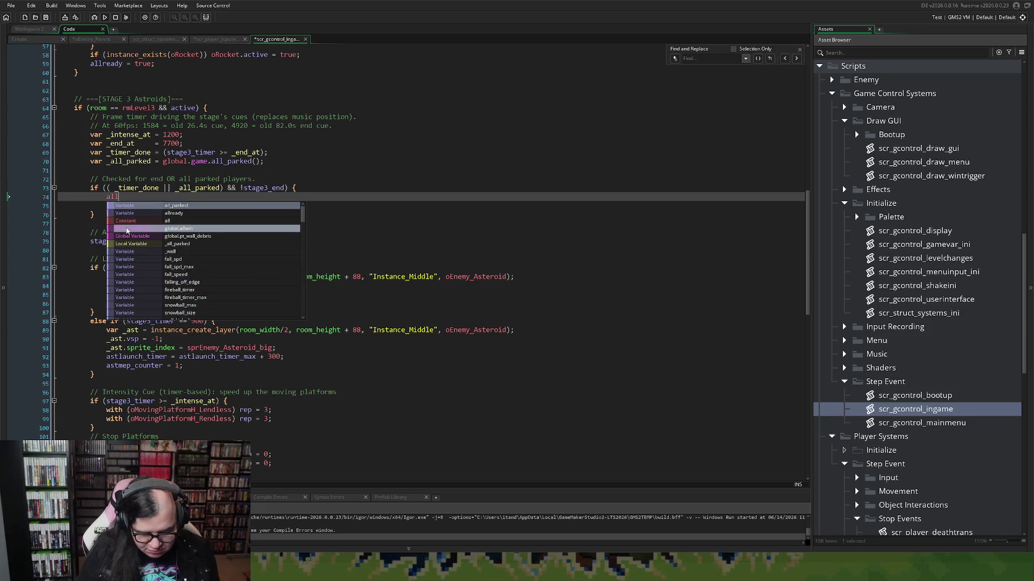
pyautogui.write('win = 0')
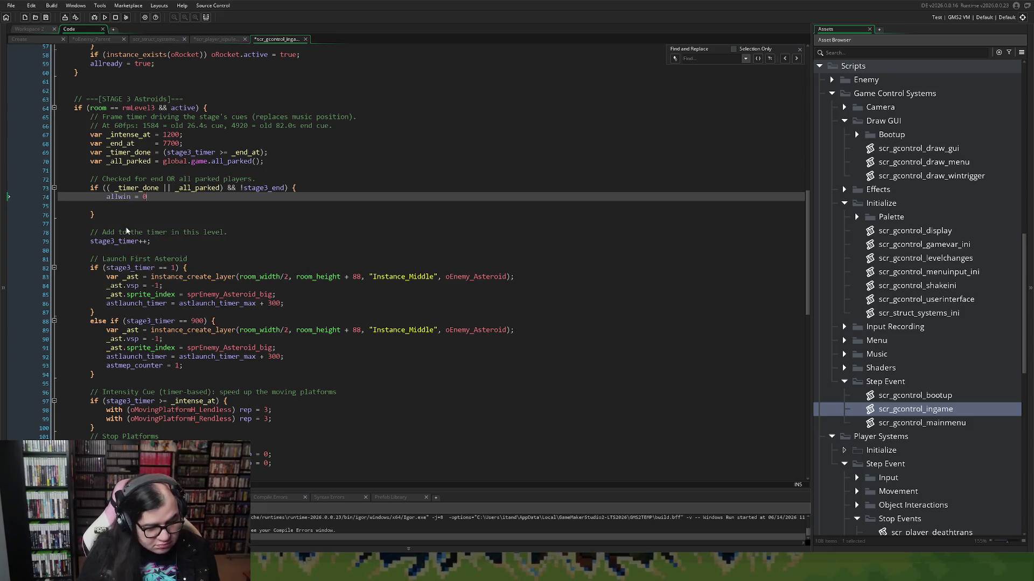
pyautogui.press('BackSpace')
pyautogui.write('true;')
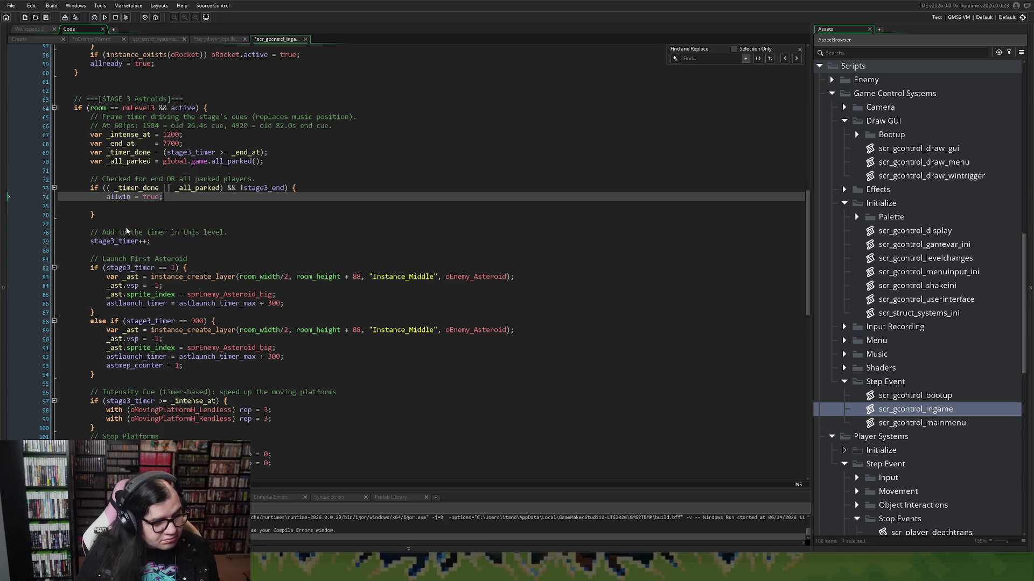
pyautogui.press('Return')
# Step: Add stage3_end = true; and begin the line oRocket.x = room_width/2
pyautogui.write('stage_')
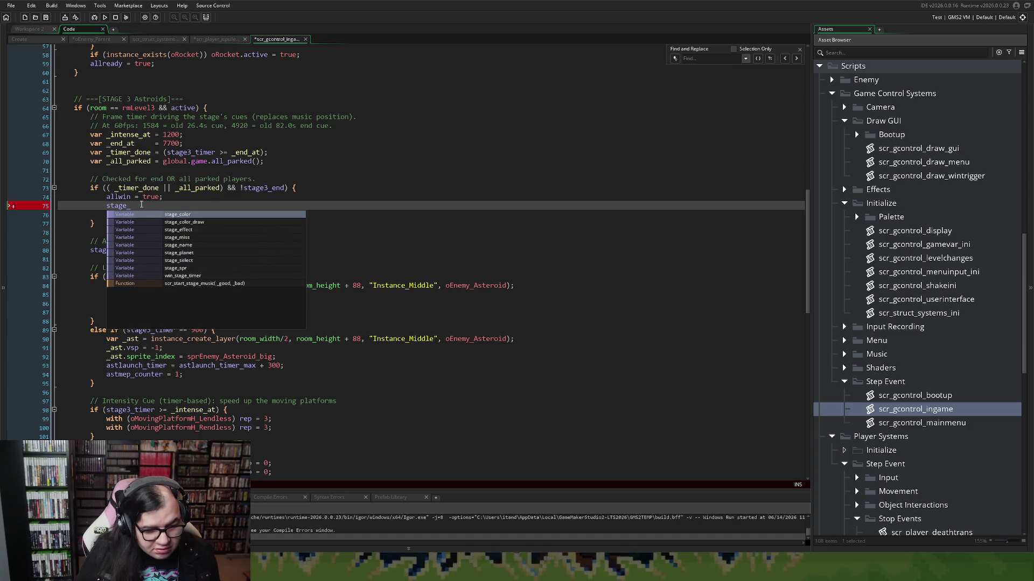
pyautogui.press('BackSpace')
pyautogui.write('3')
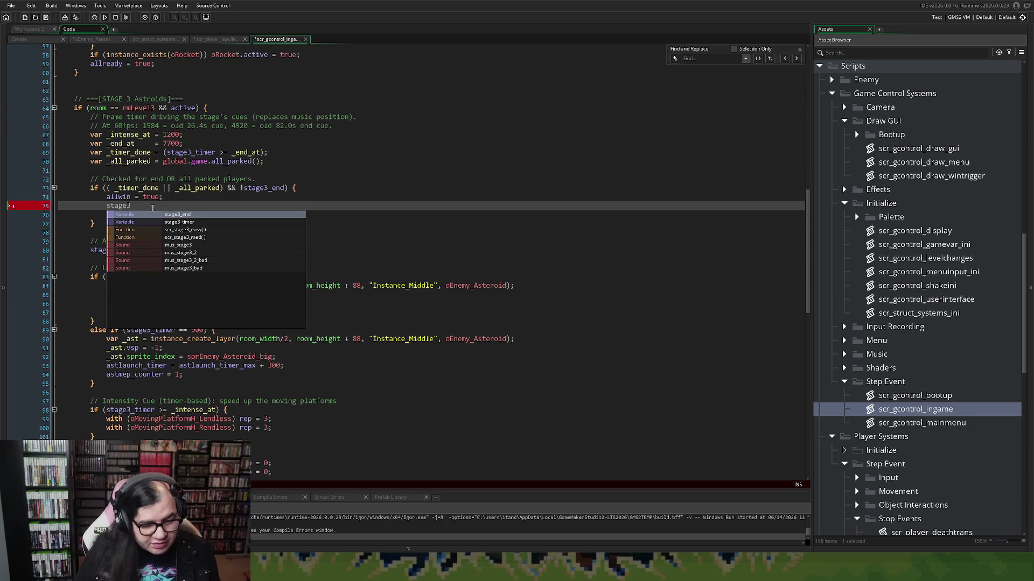
pyautogui.write('_end = true;')
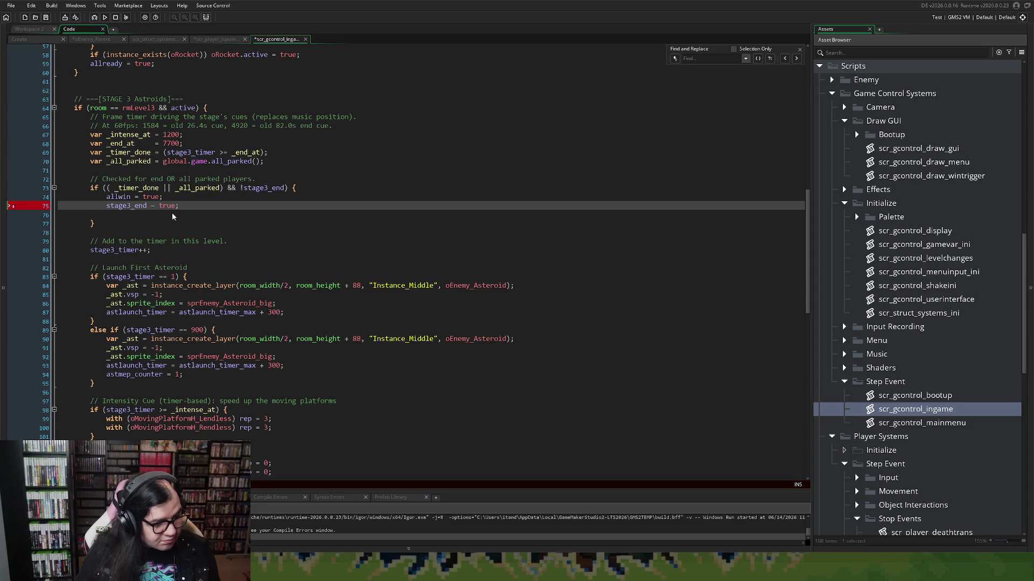
pyautogui.press('Return')
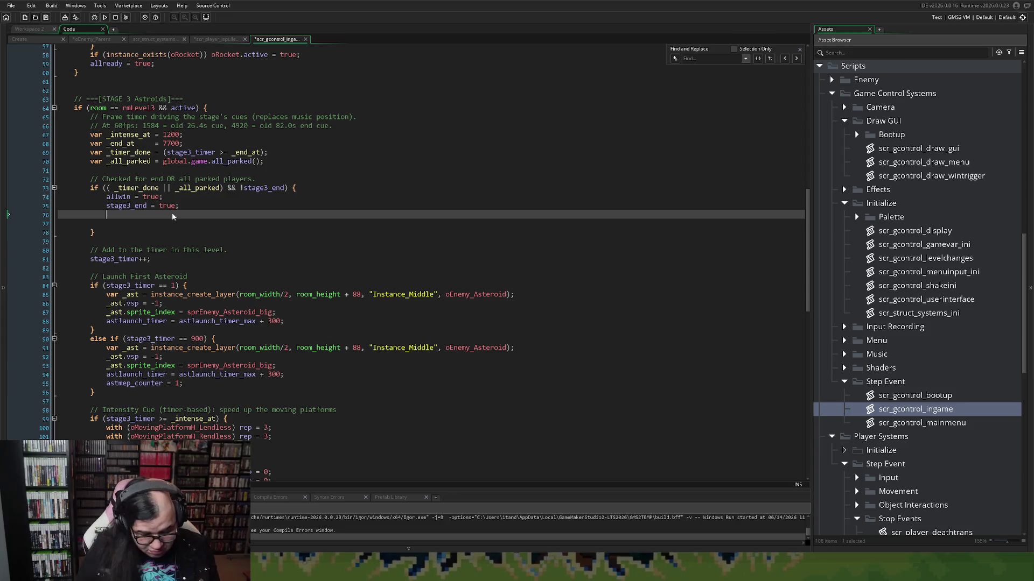
pyautogui.write('o')
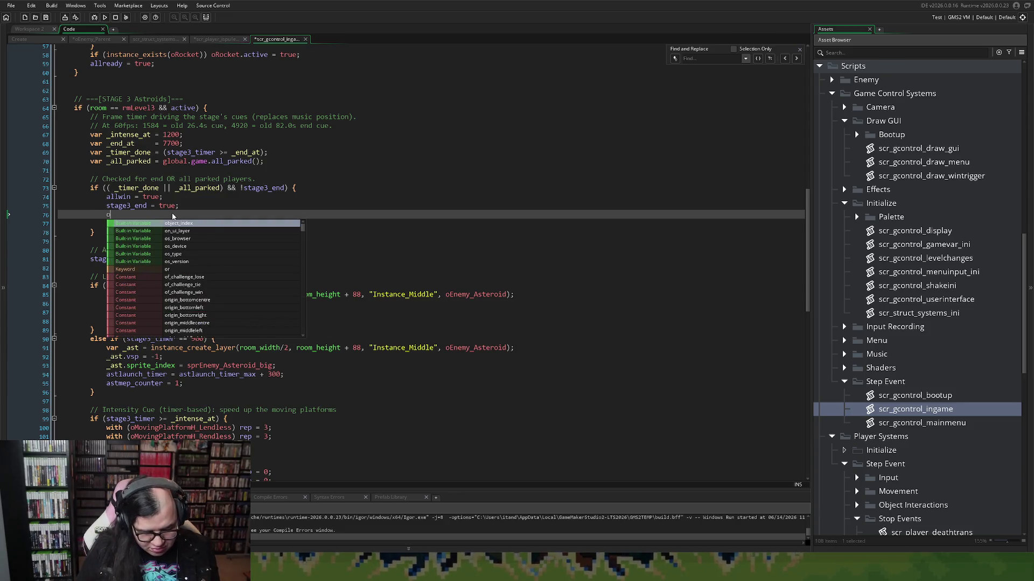
pyautogui.write('Rocket')
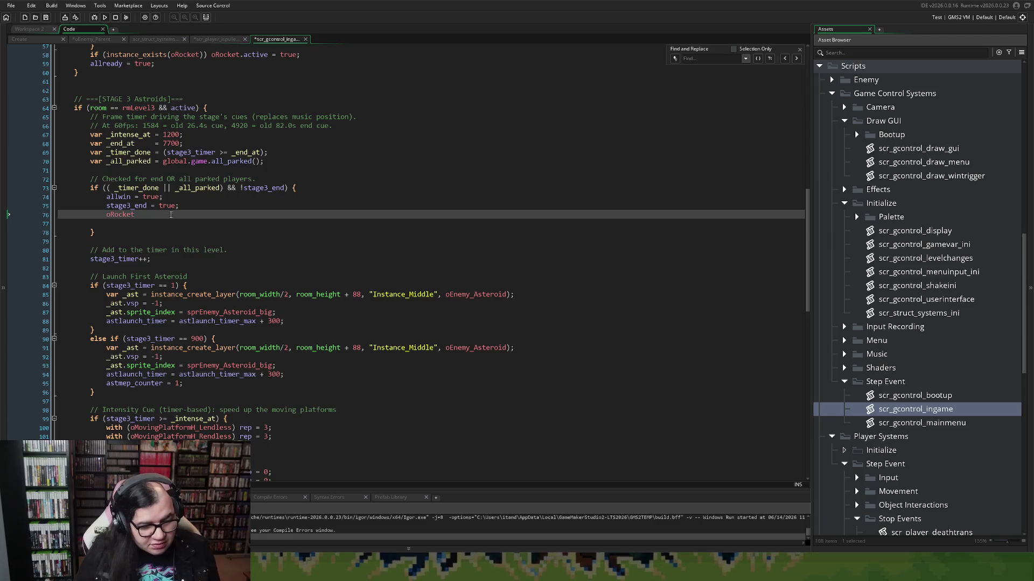
pyautogui.write('.')
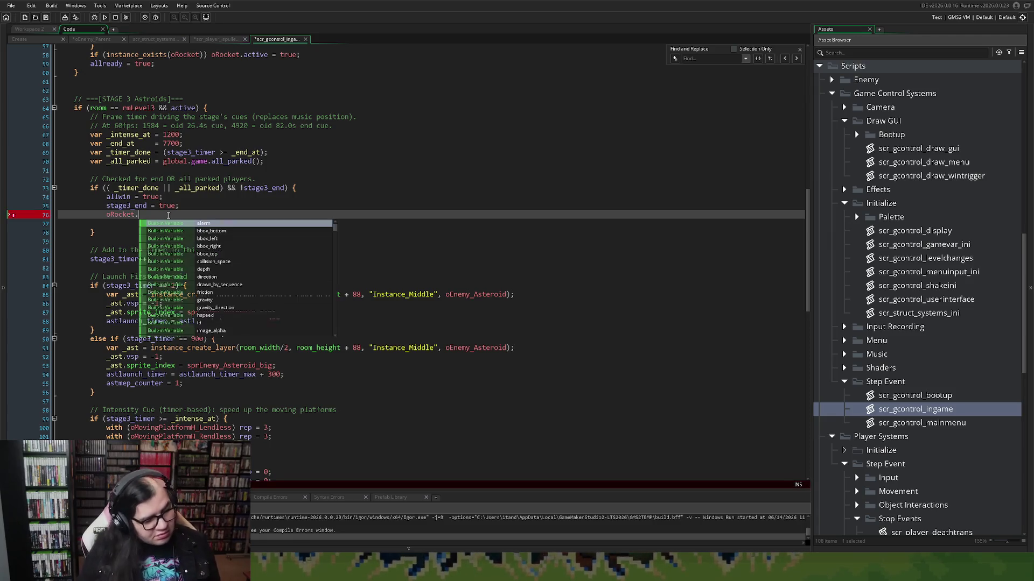
pyautogui.write('x =')
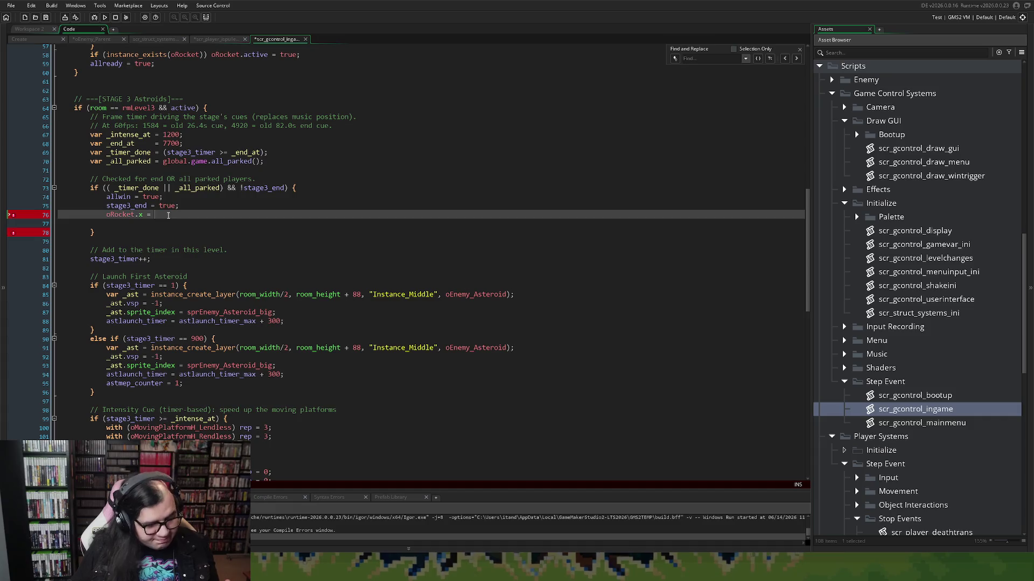
pyautogui.write(' room')
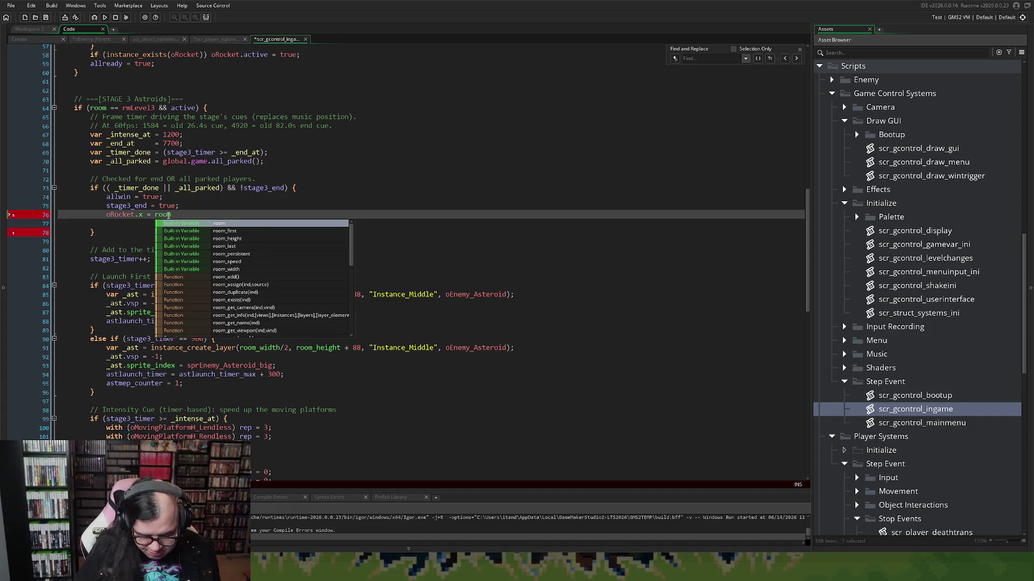
pyautogui.write('_width/2;')
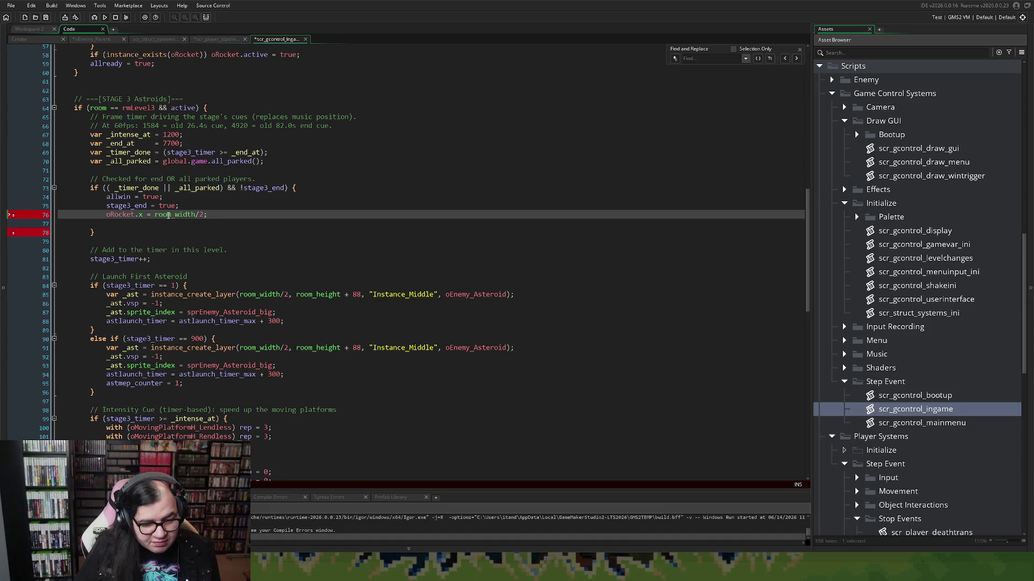
# Step: Add an oRocket.y line and put if (instance_exists(oRocket)) { above the rocket lines
pyautogui.press('Return')
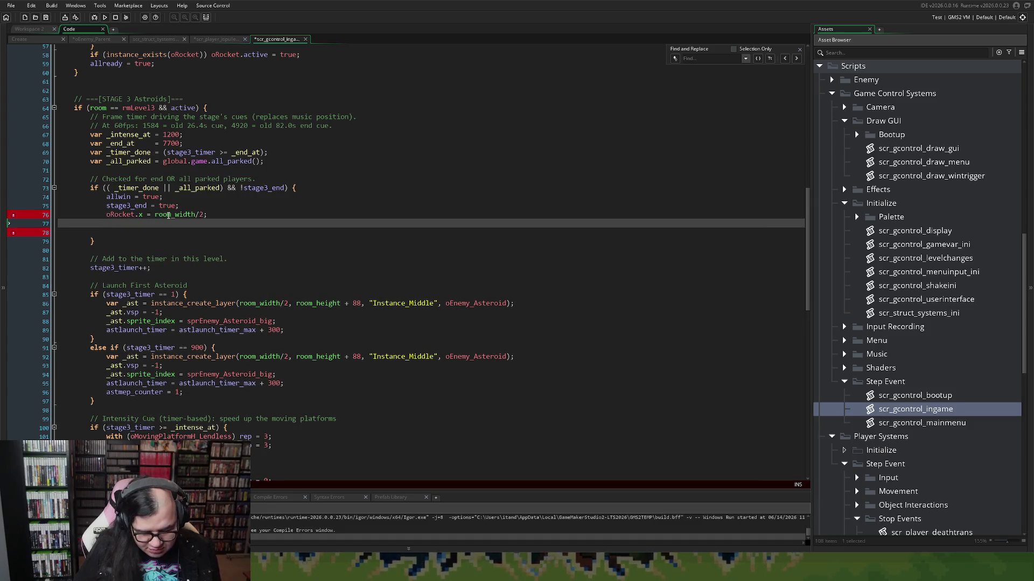
pyautogui.write('oRocket.y')
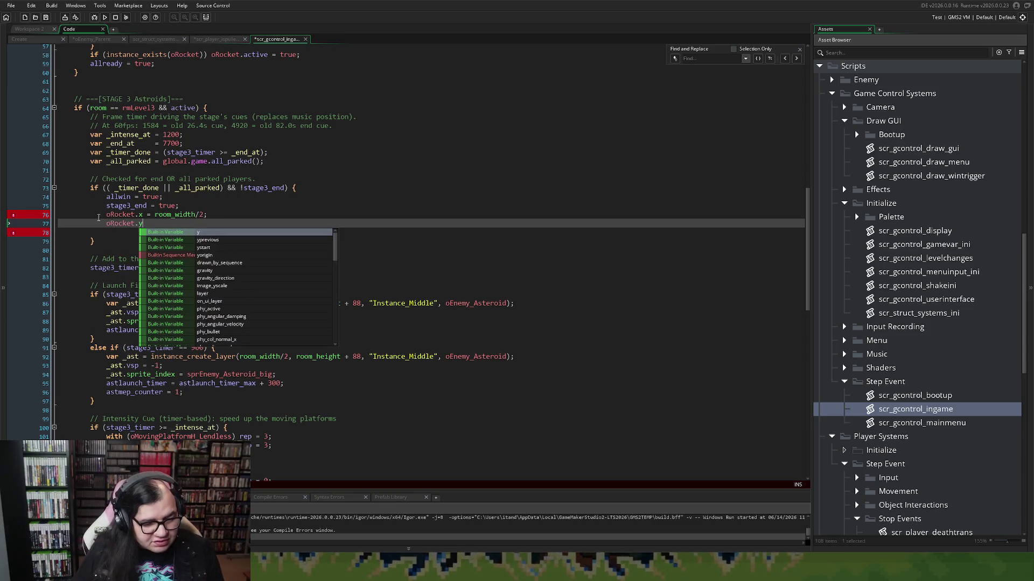
pyautogui.click(99, 218)
pyautogui.press('Return')
pyautogui.write('if (instance_r')
pyautogui.press('BackSpace')
pyautogui.write('ex')
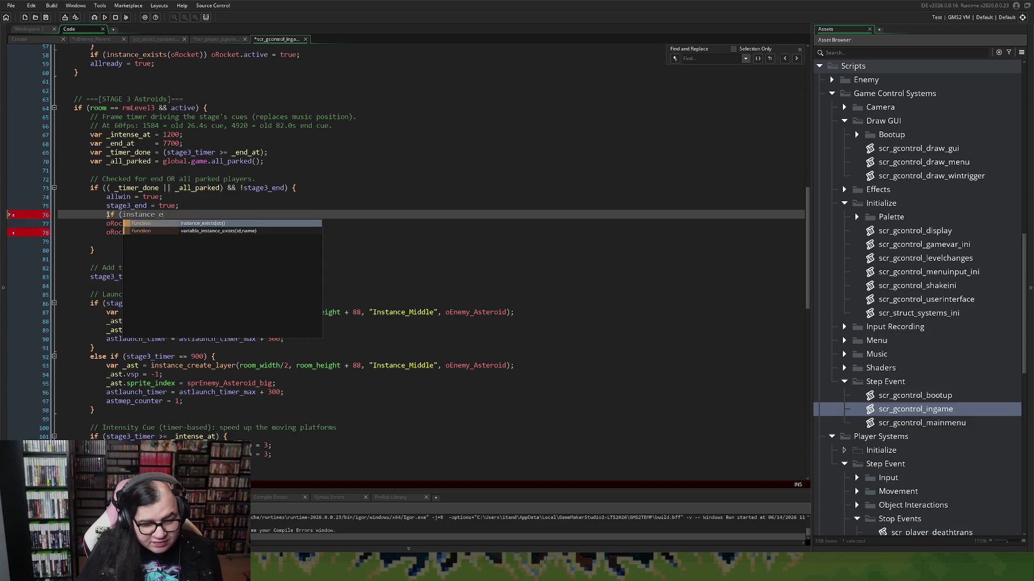
pyautogui.press('Return')
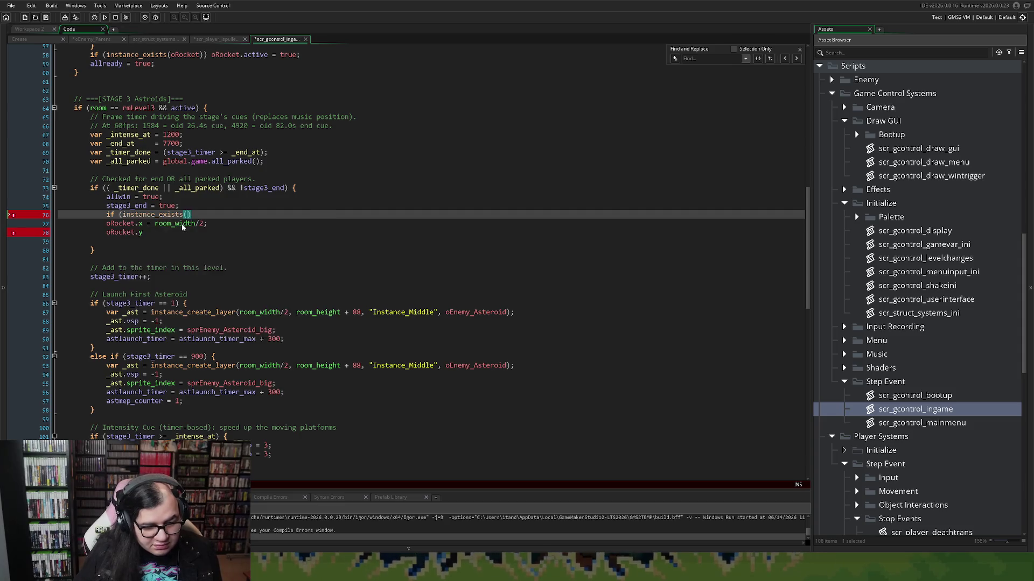
pyautogui.write('(oRocket)) {')
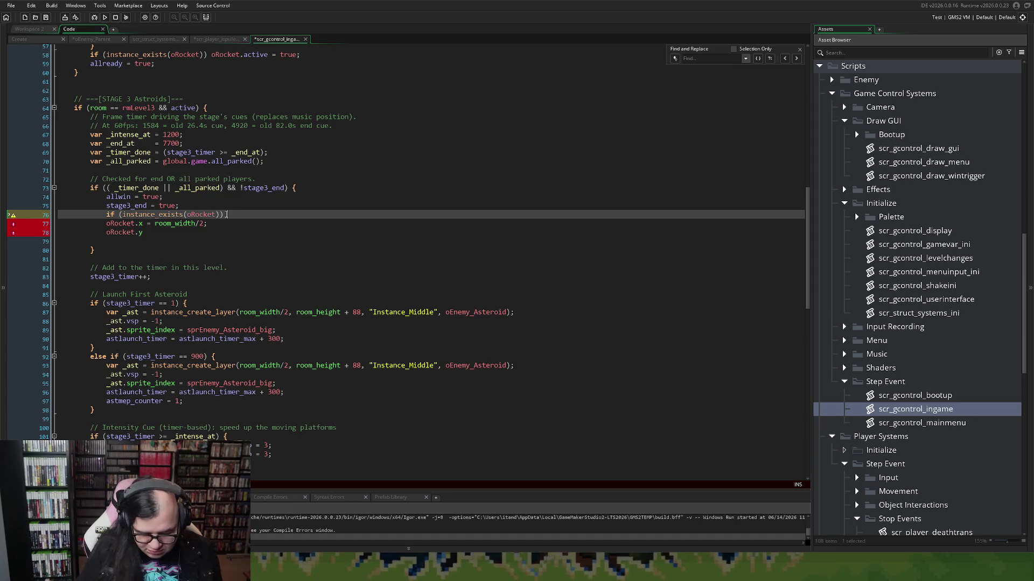
# Step: Indent the rocket lines, close the existence check, and set oRocket.y = -80
pyautogui.moveTo(143, 232); pyautogui.dragTo(106, 223)
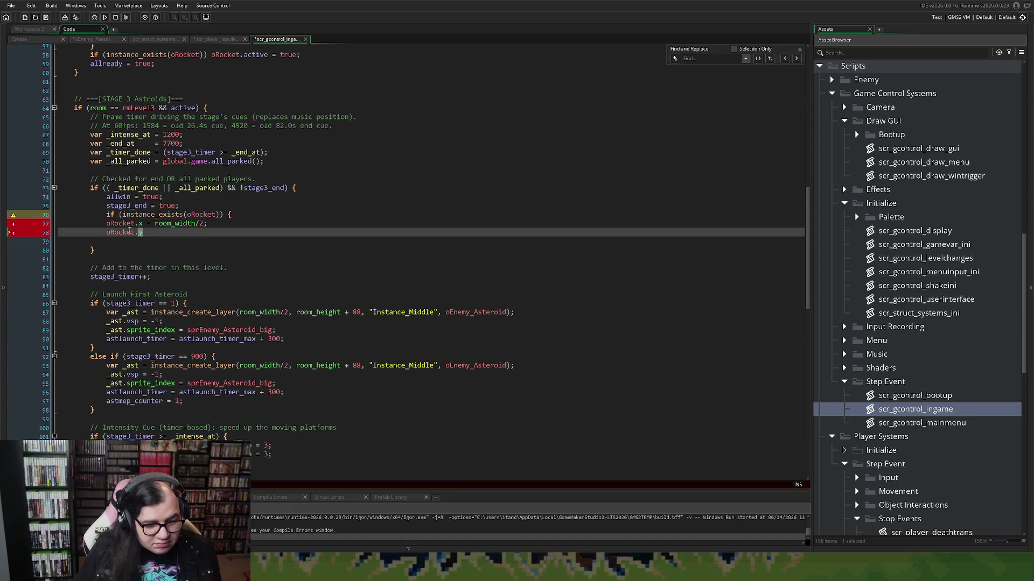
pyautogui.press('Tab')
pyautogui.click(175, 234)
pyautogui.press('Return')
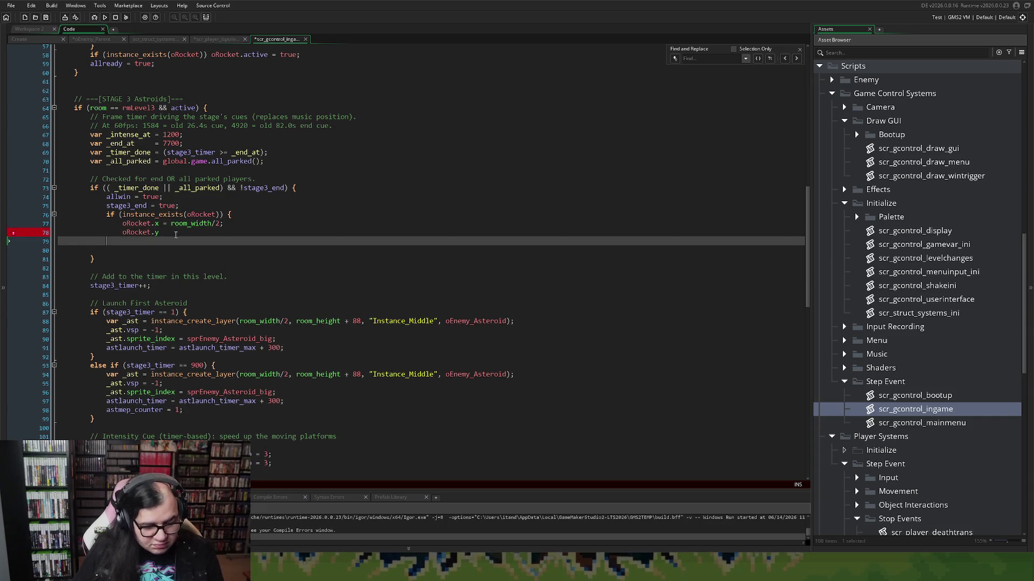
pyautogui.write('}')
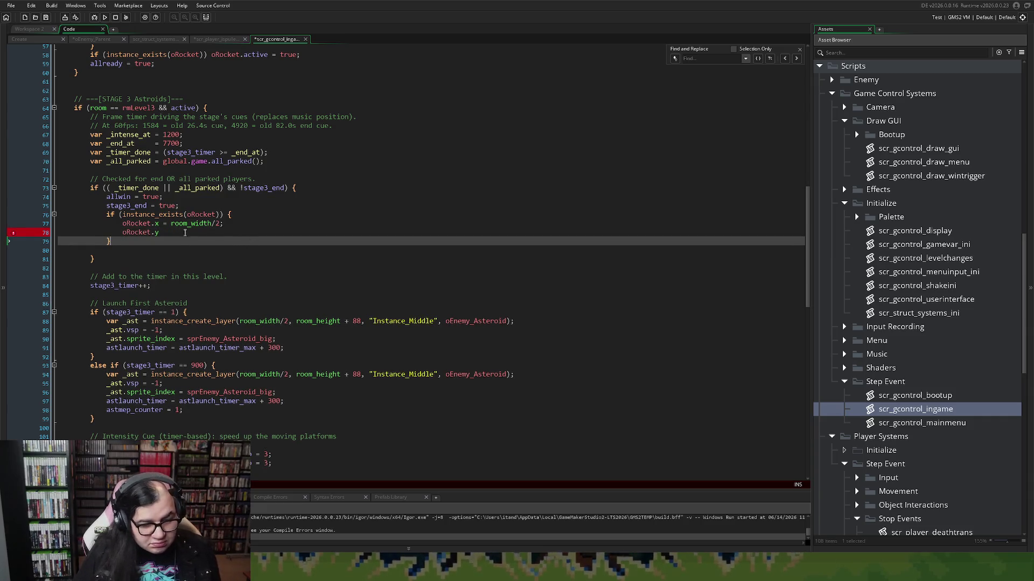
pyautogui.click(181, 232)
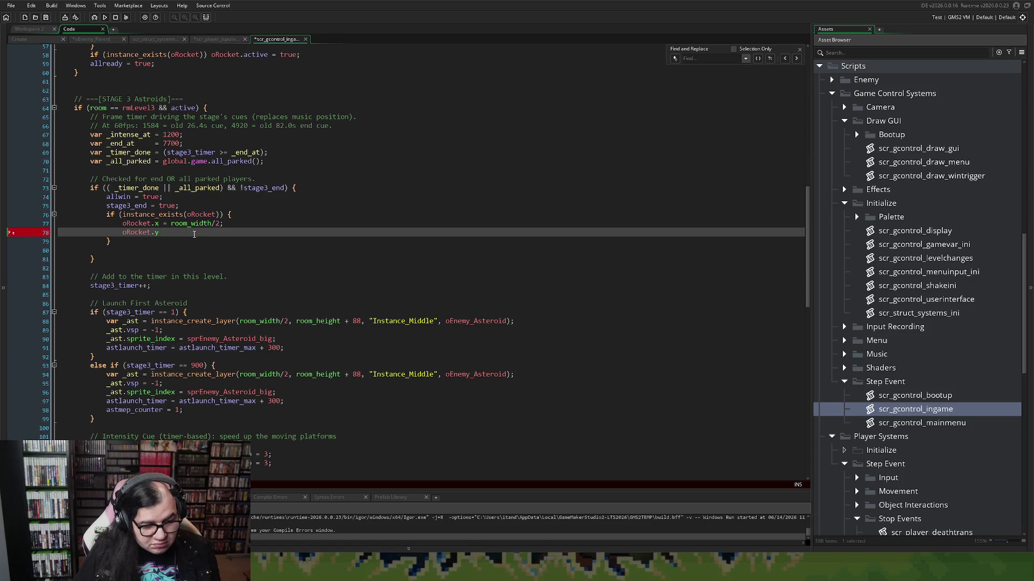
pyautogui.write('= - ')
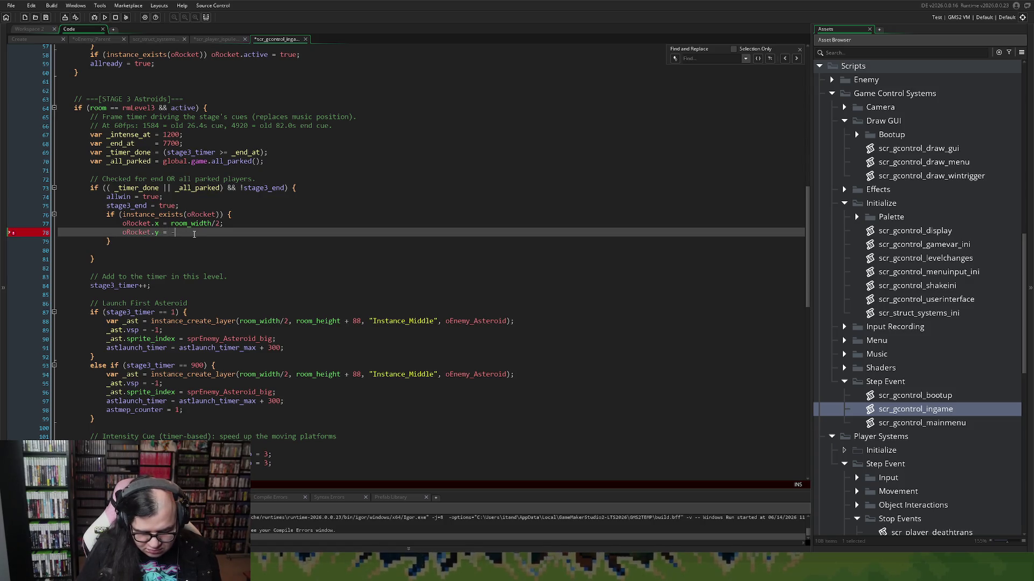
pyautogui.write('80;')
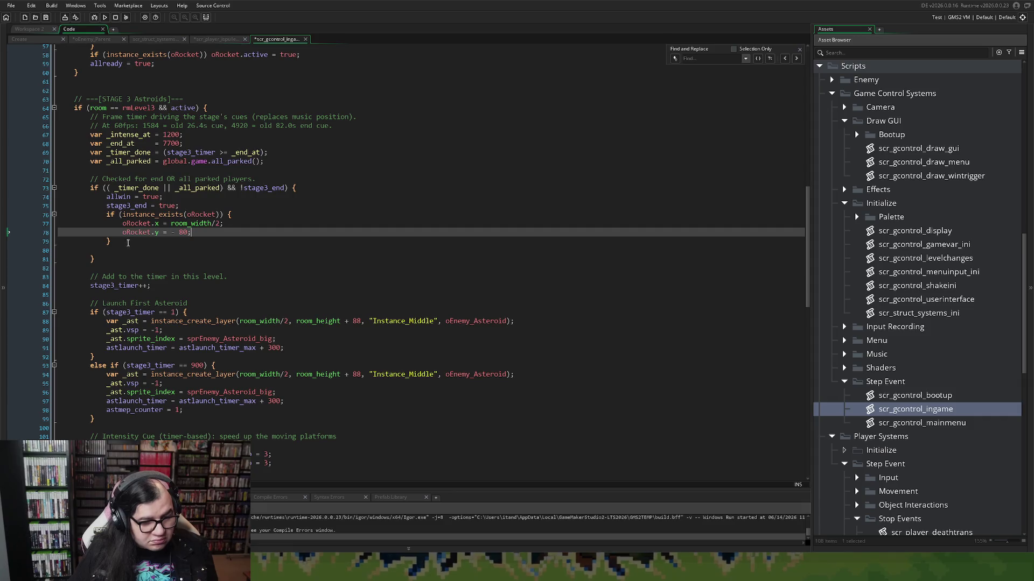
pyautogui.click(112, 249)
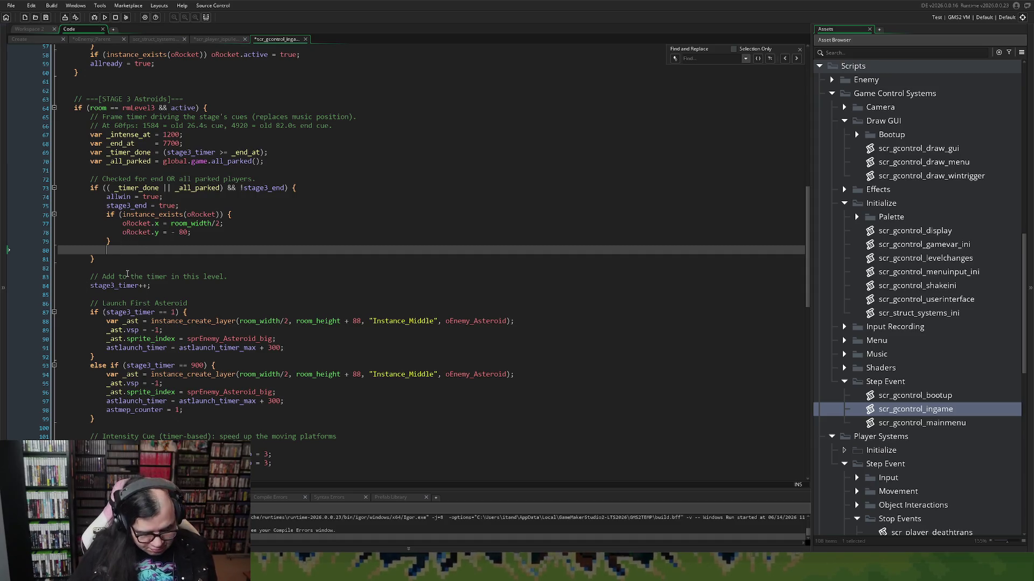
pyautogui.write('bon')
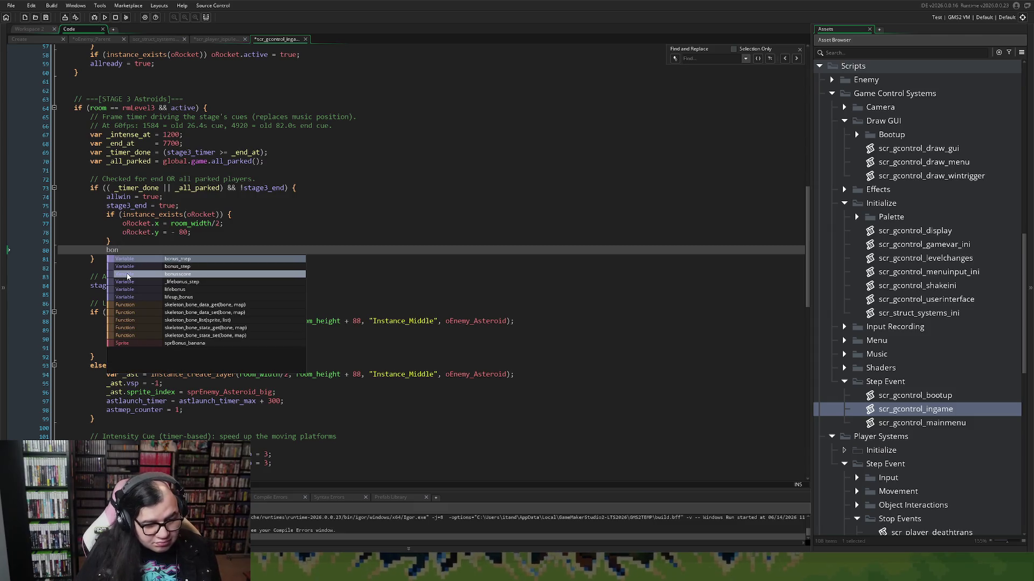
pyautogui.write('n')
# Step: Add bonusscore = 0; after the oRocket existence check
pyautogui.press('BackSpace')
pyautogui.write('us')
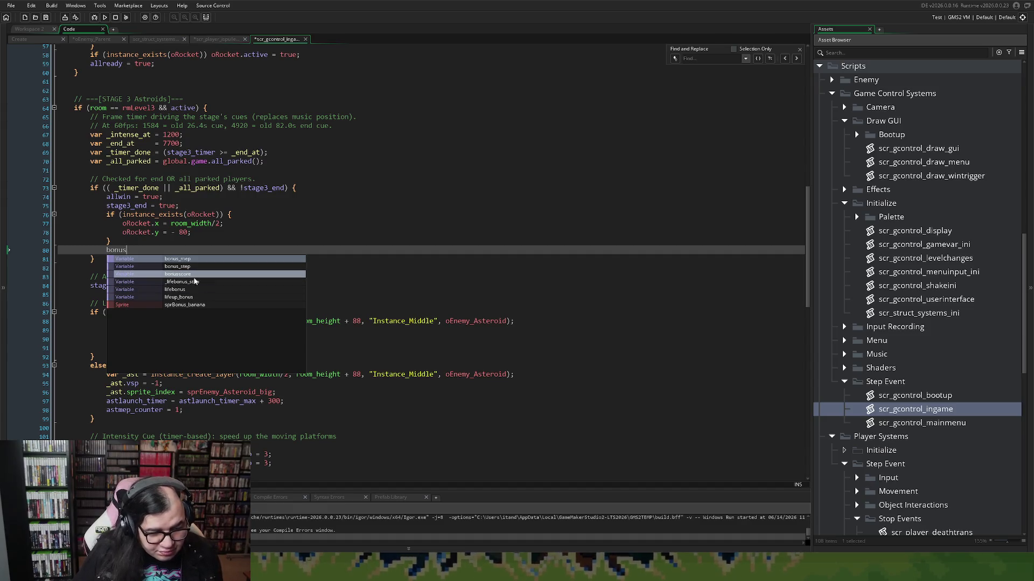
pyautogui.click(192, 276)
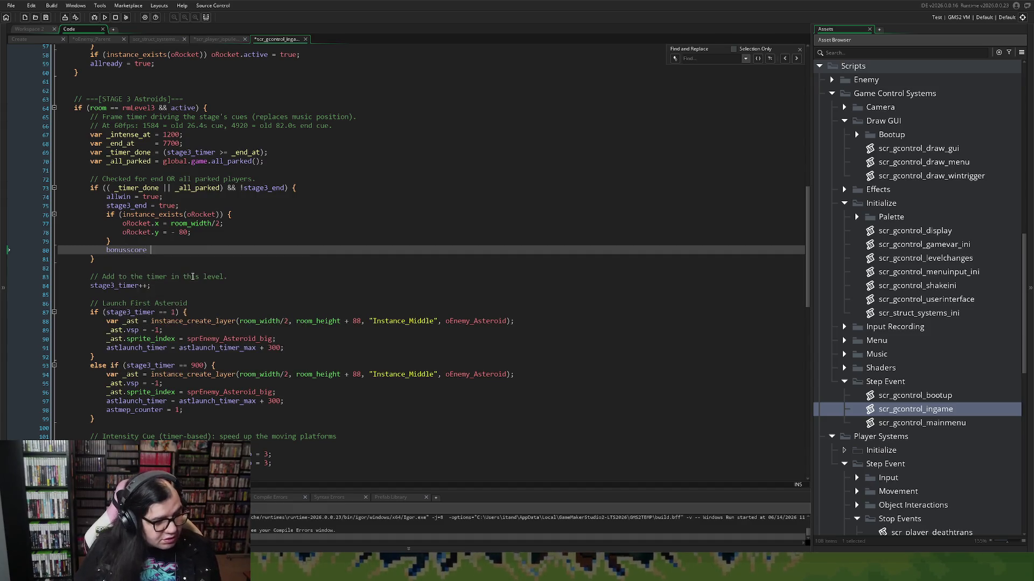
pyautogui.write('= 0;')
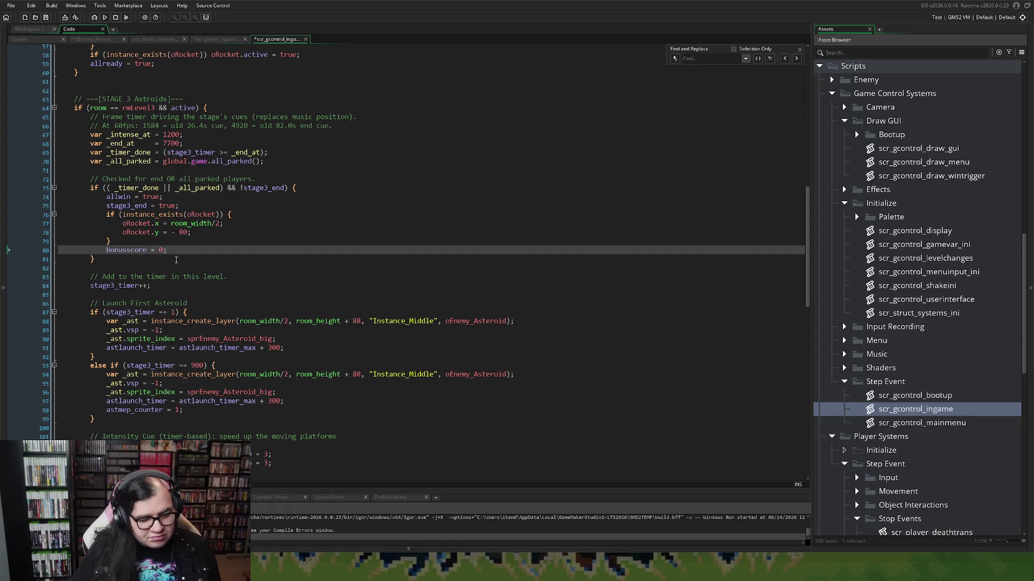
pyautogui.press('Return')
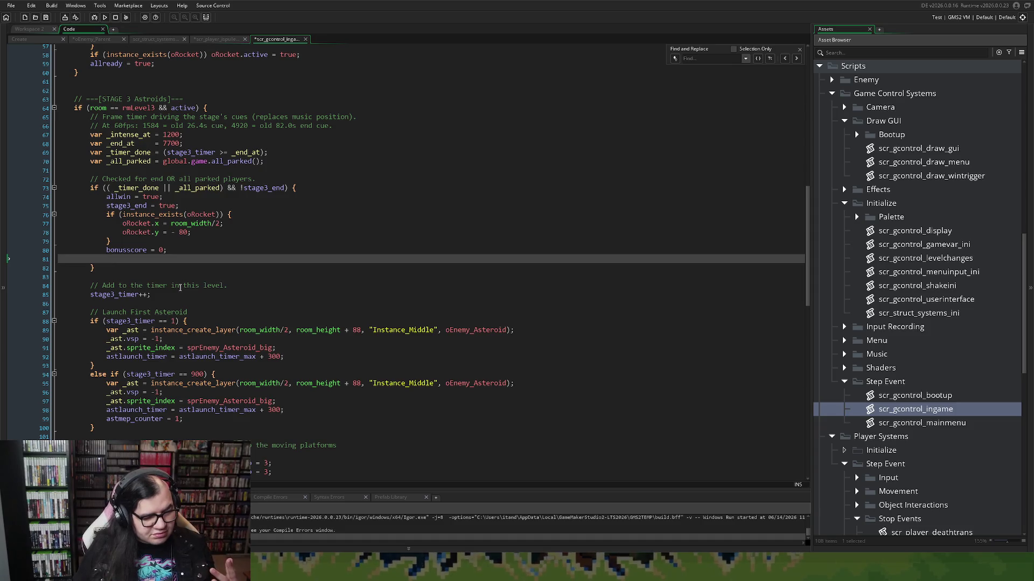
# Step: Delete the unfinished if ( line below the bonusscore reset
pyautogui.write('if')
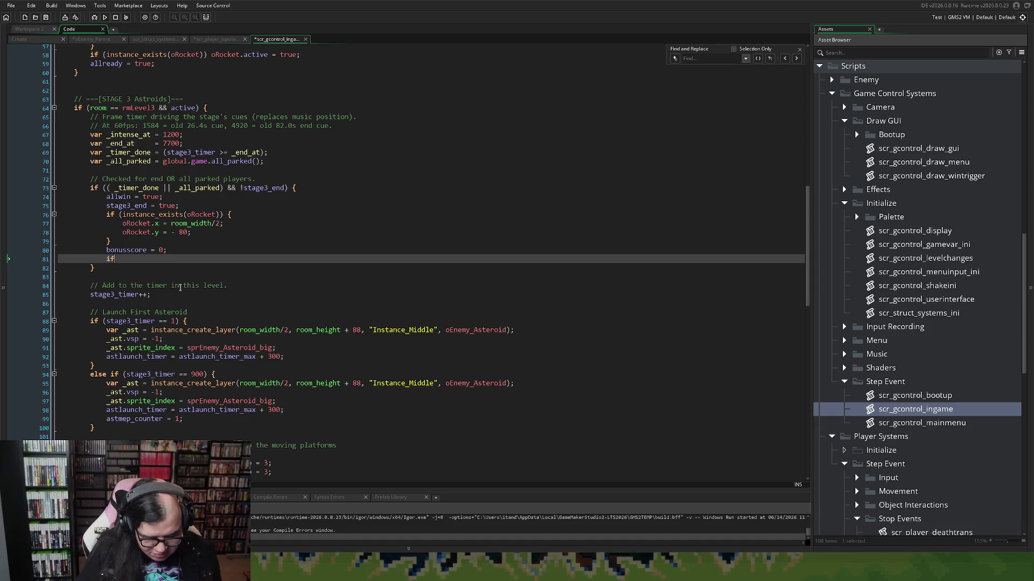
pyautogui.write(' (s3')
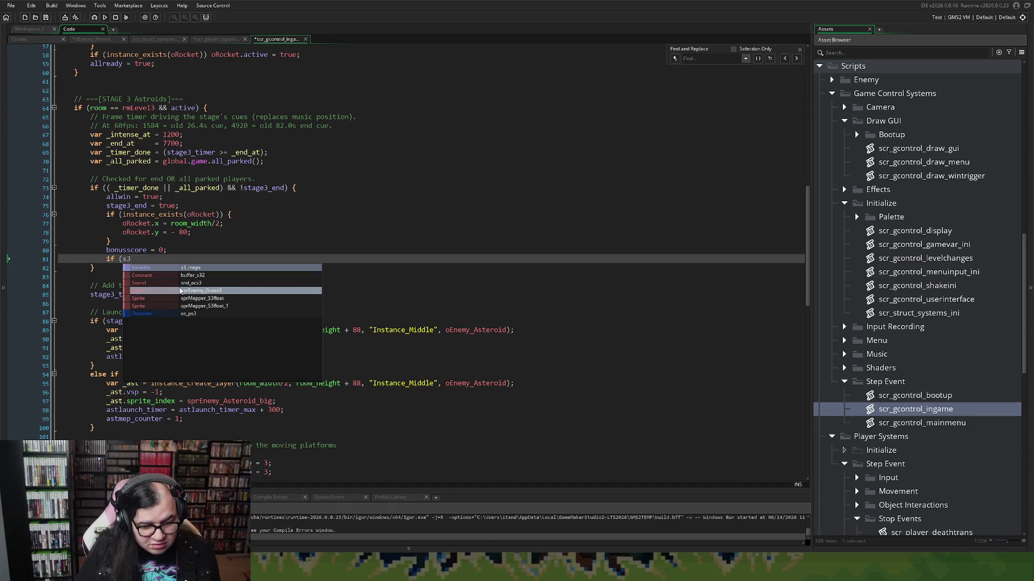
pyautogui.press('BackSpace')
pyautogui.press('BackSpace')
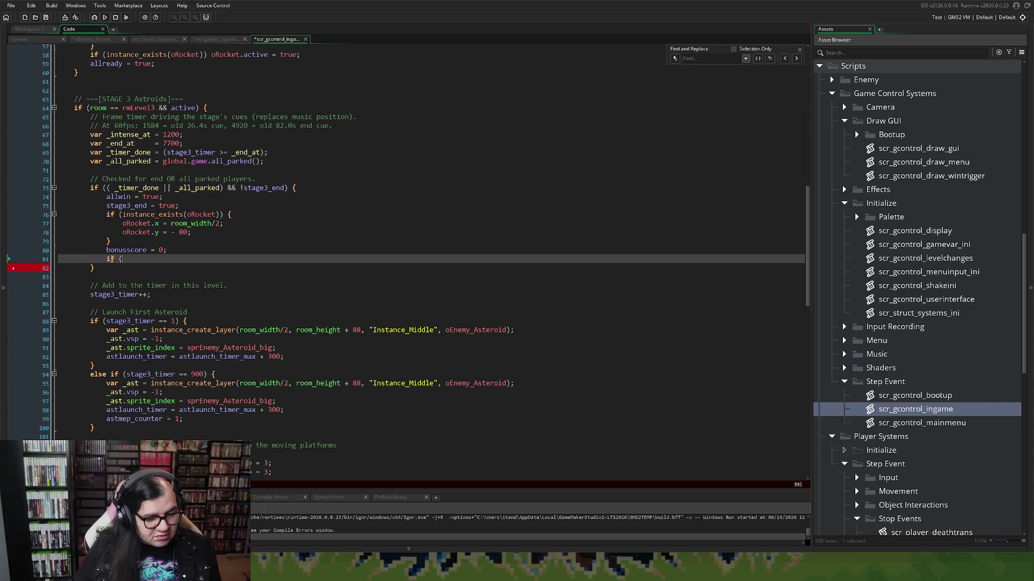
pyautogui.moveTo(122, 260); pyautogui.dragTo(108, 261)
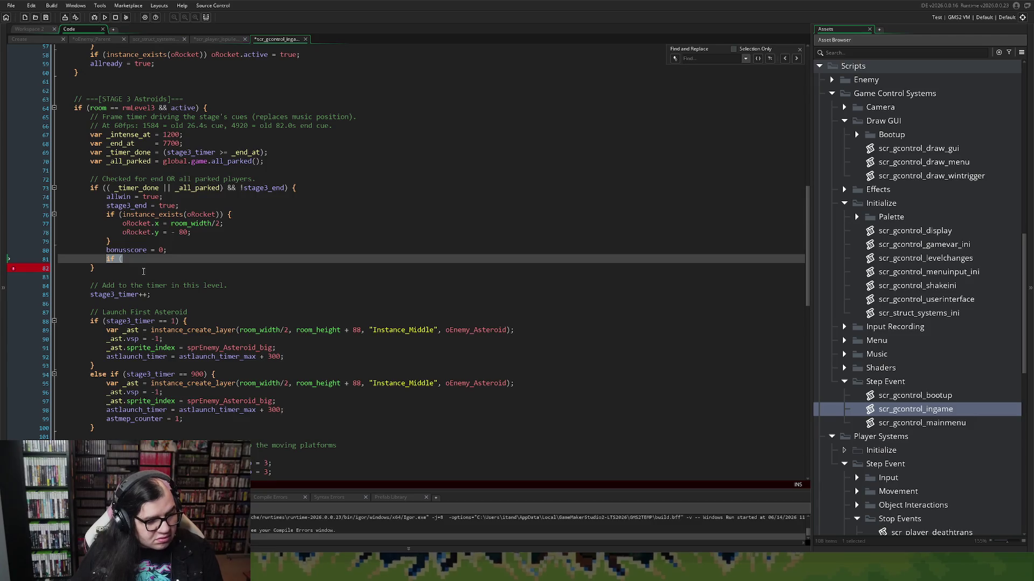
pyautogui.press('BackSpace')
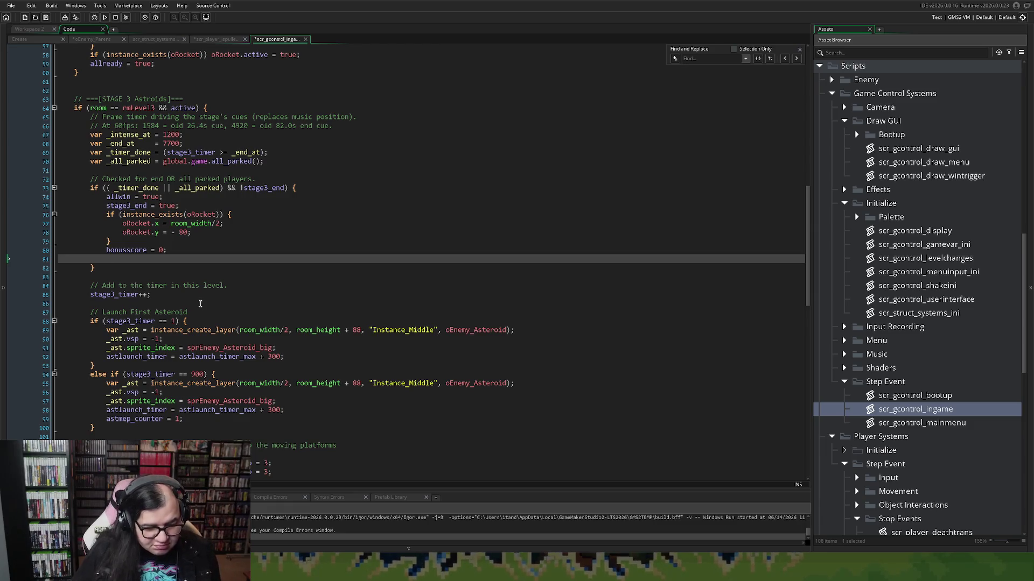
# Step: Paste the copied end-of-stage lines after the bonusscore reset
pyautogui.scroll(-10, 200, 304)
pyautogui.moveTo(227, 398)
pyautogui.mouseDown()
pyautogui.moveTo(99, 303)
pyautogui.moveTo(103, 294)
pyautogui.mouseUp()
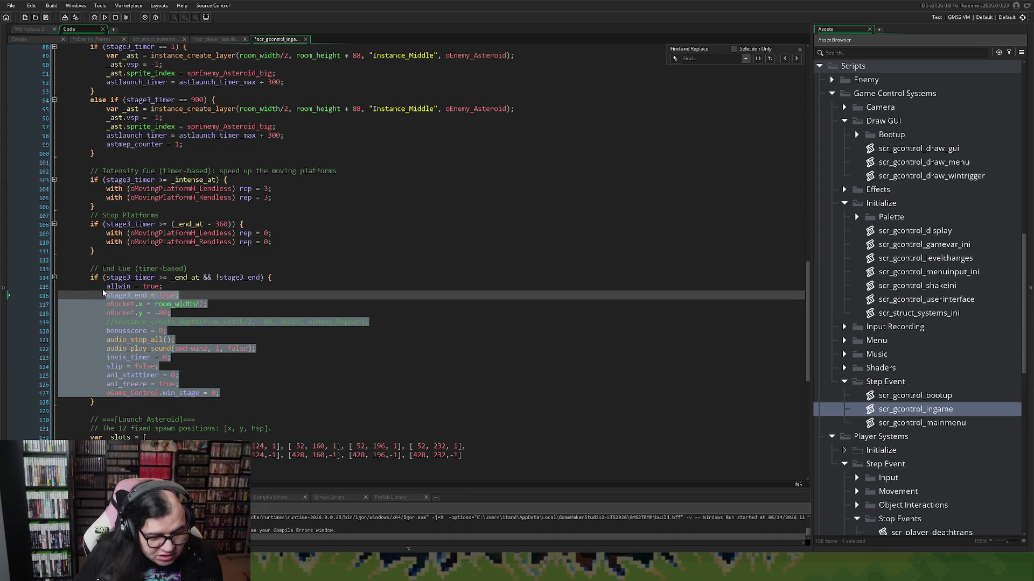
pyautogui.scroll(8, 116, 311)
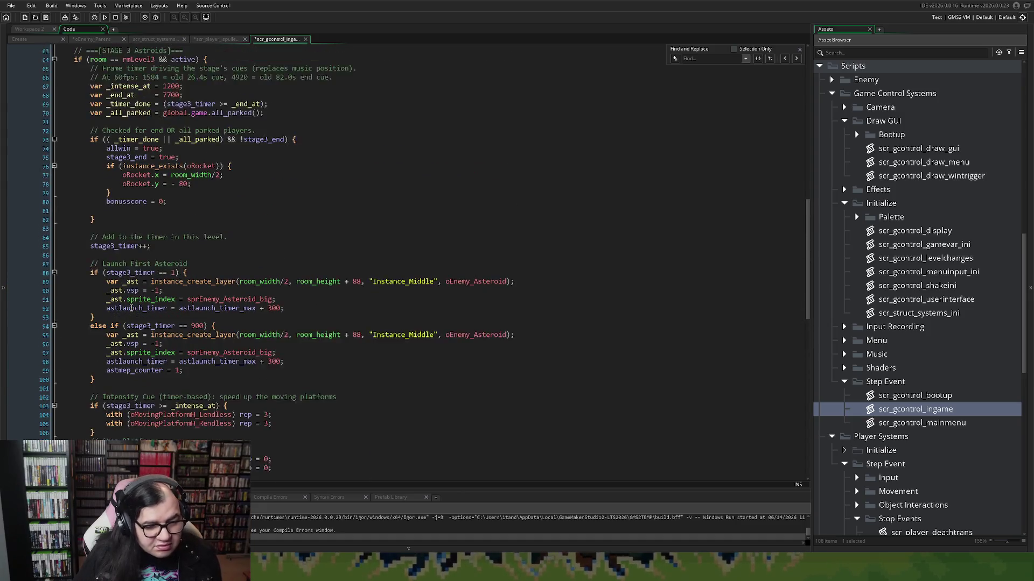
pyautogui.scroll(2, 131, 308)
pyautogui.click(160, 259)
pyautogui.hotkey('ctrl', 'v')
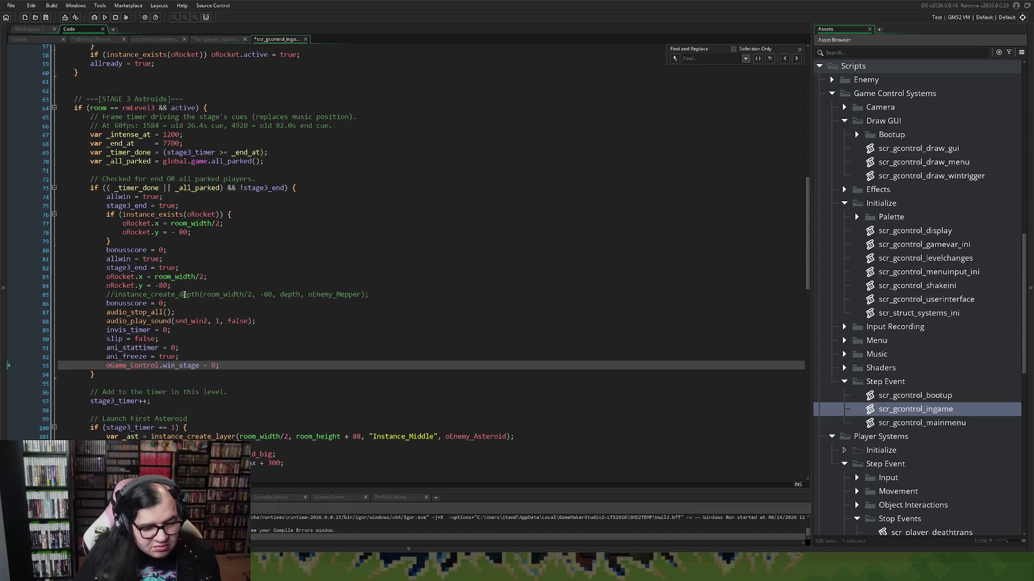
# Step: Delete the duplicated allwin, stage3_end, rocket and bonusscore lines and the Mepper comment
pyautogui.moveTo(162, 259)
pyautogui.mouseDown()
pyautogui.moveTo(62, 253)
pyautogui.moveTo(180, 268)
pyautogui.moveTo(81, 267)
pyautogui.moveTo(18, 249)
pyautogui.moveTo(6, 259)
pyautogui.mouseUp()
pyautogui.press('Delete')
pyautogui.press('Delete')
pyautogui.moveTo(370, 267); pyautogui.dragTo(99, 272)
pyautogui.press('Delete')
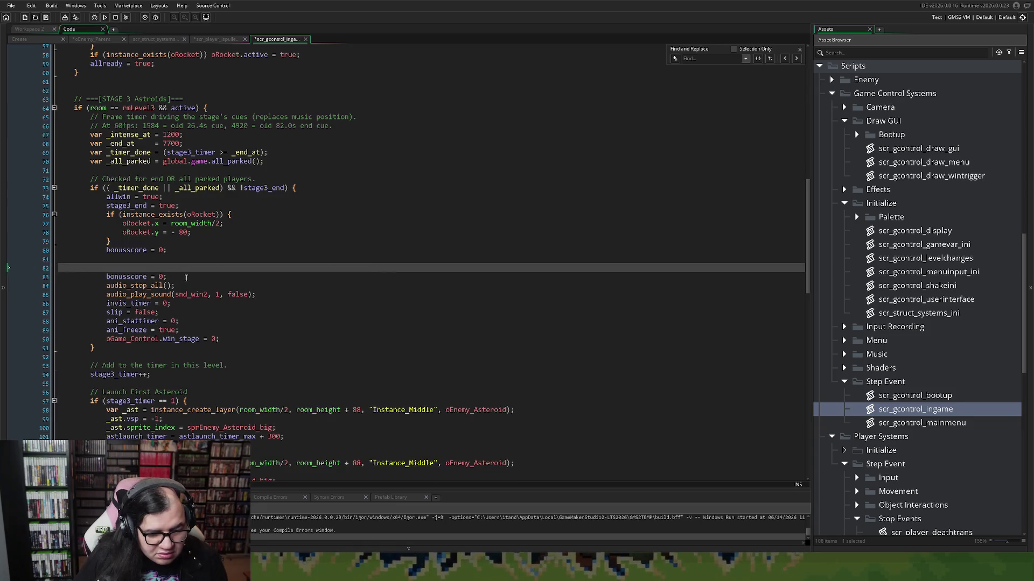
pyautogui.moveTo(186, 277); pyautogui.dragTo(59, 268)
pyautogui.press('Delete')
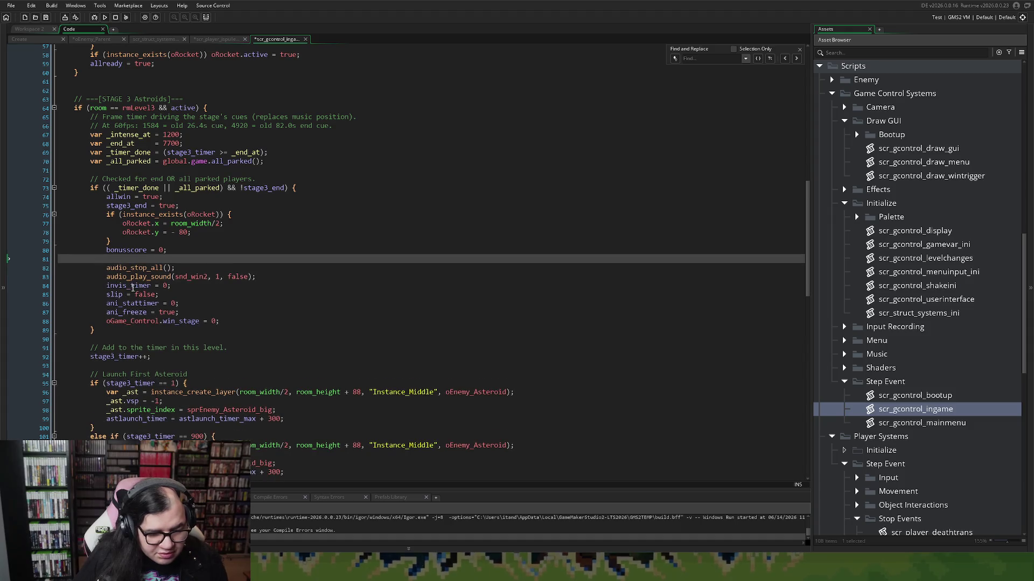
pyautogui.press('BackSpace')
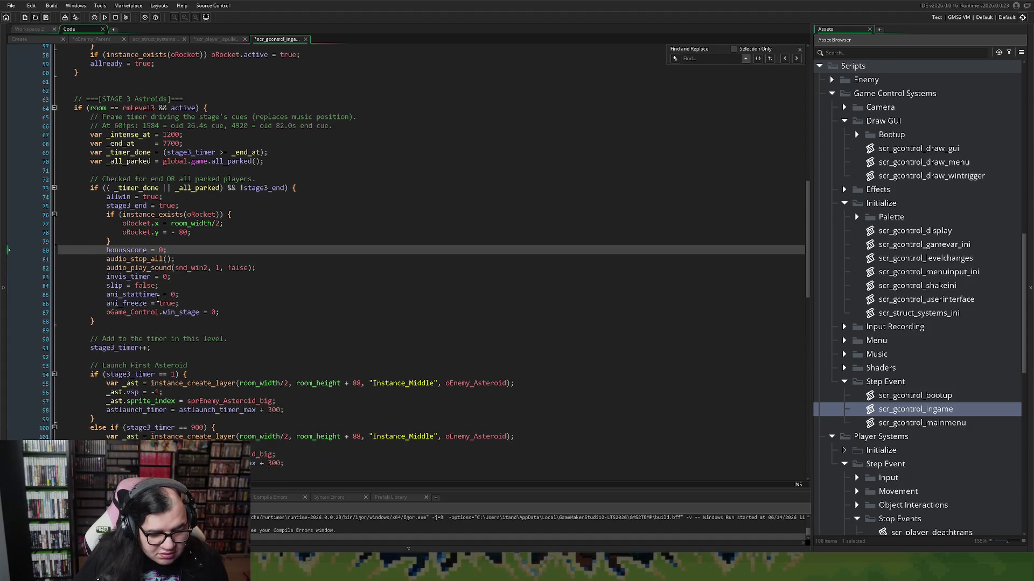
# Step: Delete the slip = false; and ani_stattimer = 0; lines, then begin commenting out win_stage
pyautogui.moveTo(164, 285); pyautogui.dragTo(58, 285)
pyautogui.press('Delete')
pyautogui.press('BackSpace')
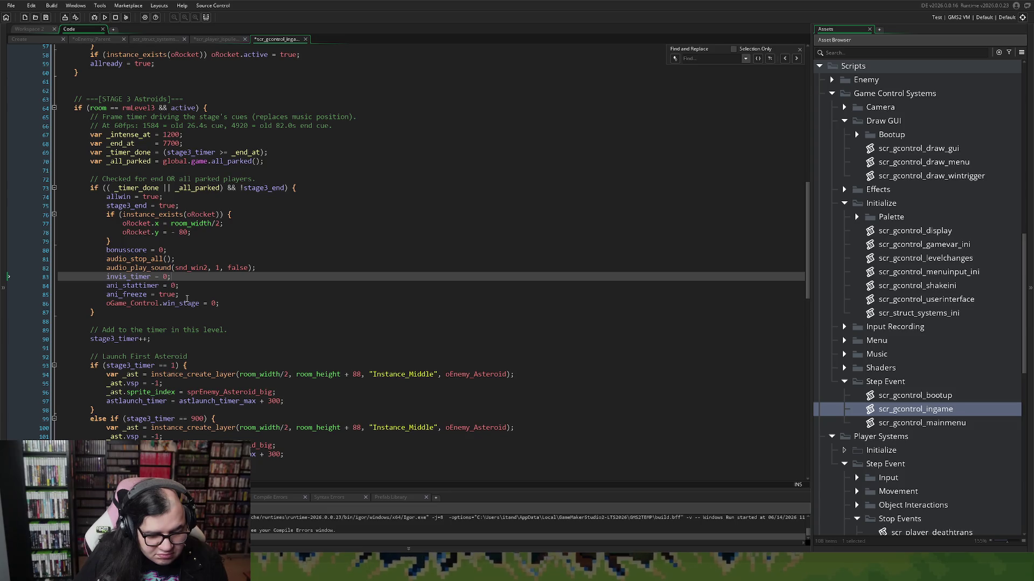
pyautogui.rightClick(115, 281)
pyautogui.click(104, 284)
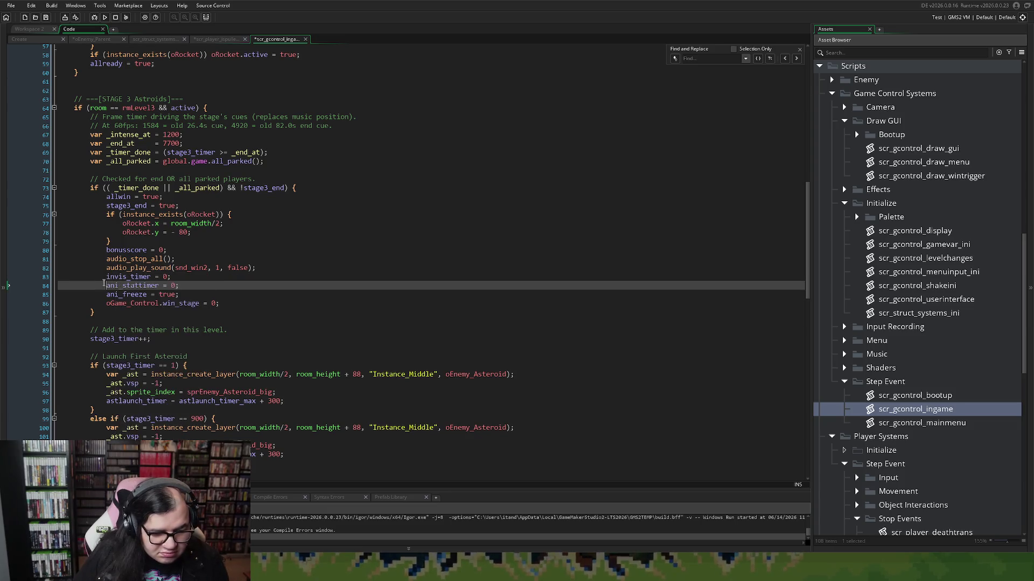
pyautogui.moveTo(181, 285); pyautogui.dragTo(29, 286)
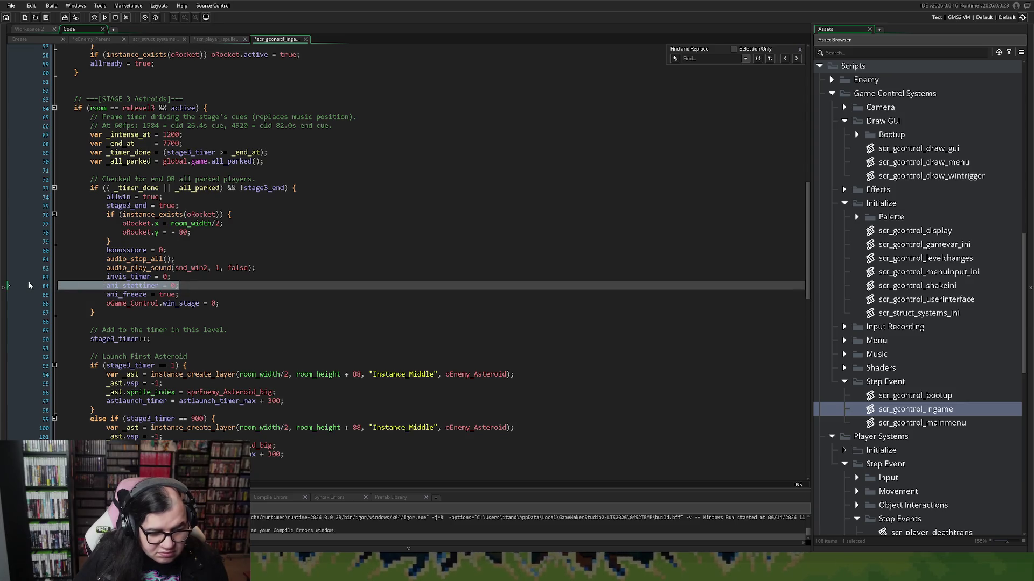
pyautogui.press('BackSpace')
pyautogui.press('BackSpace')
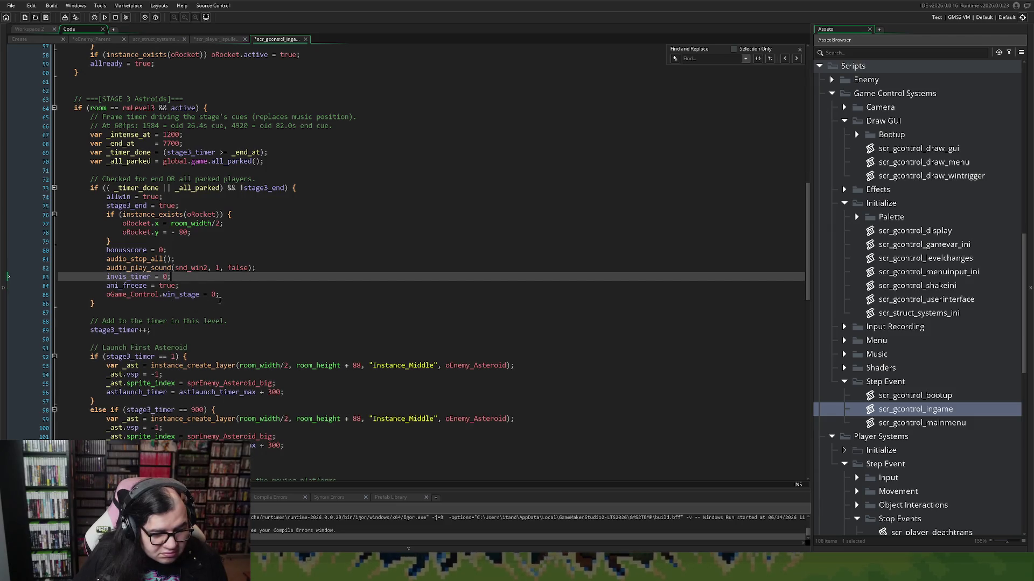
pyautogui.click(108, 295)
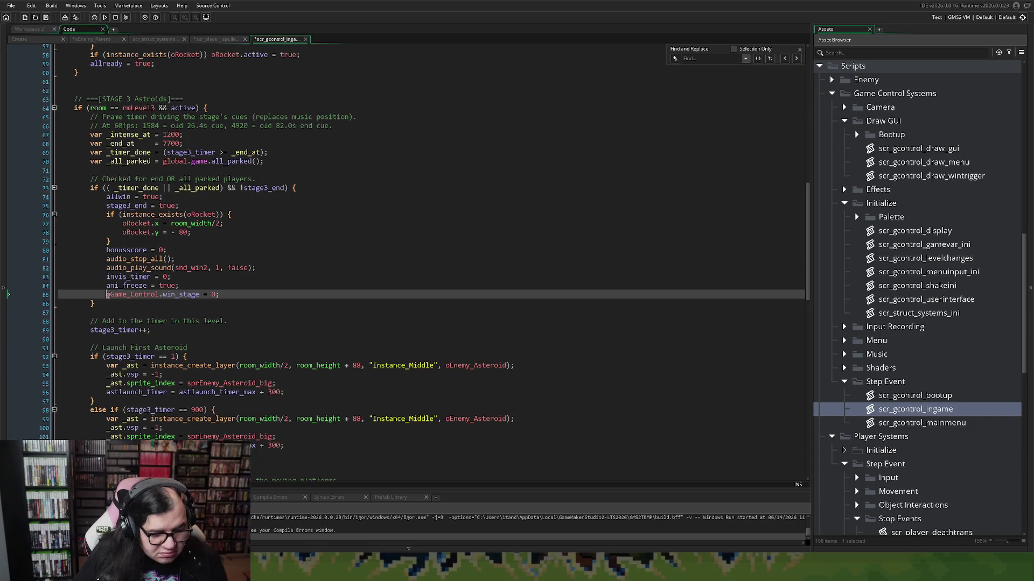
pyautogui.write('/')
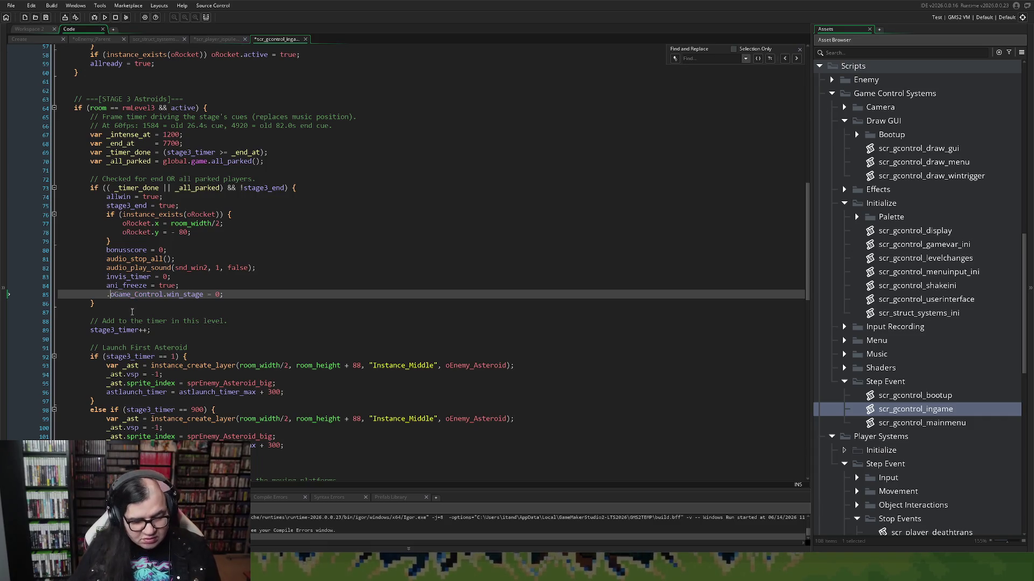
pyautogui.write('/')
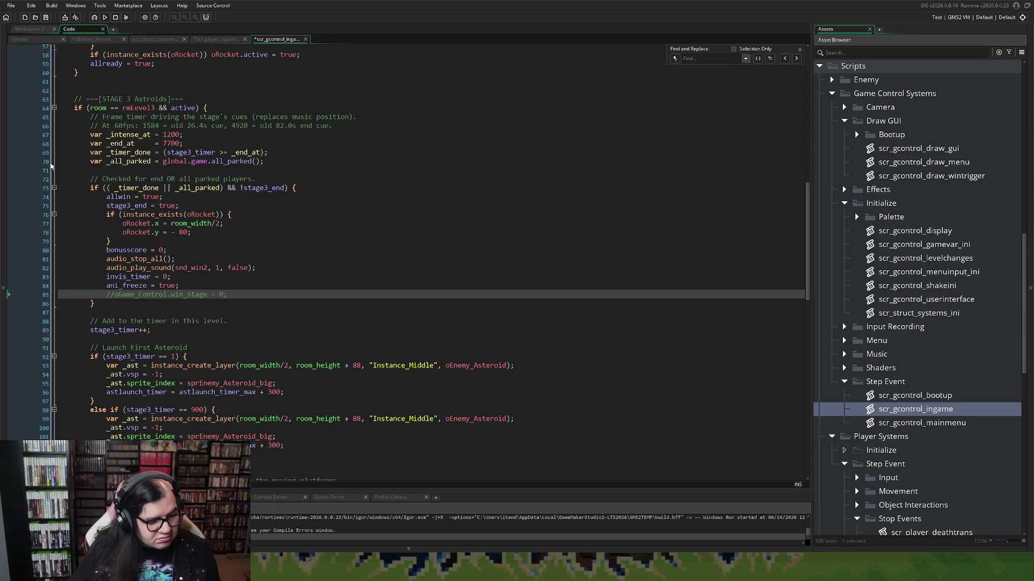
# Step: Switch to the workspace showing the oPlayer_parent object editor
pyautogui.scroll(2, 55, 168)
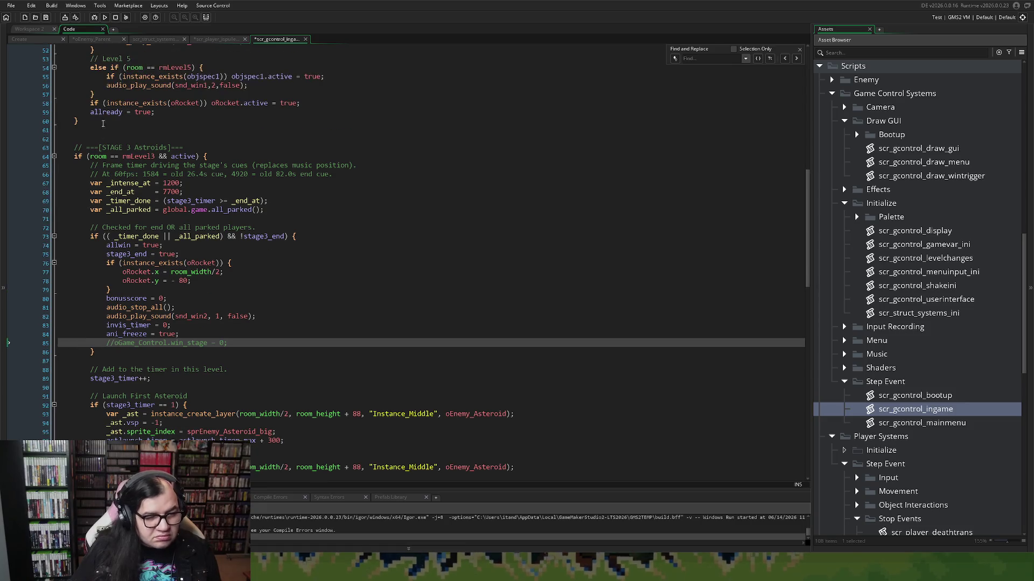
pyautogui.rightClick(44, 29)
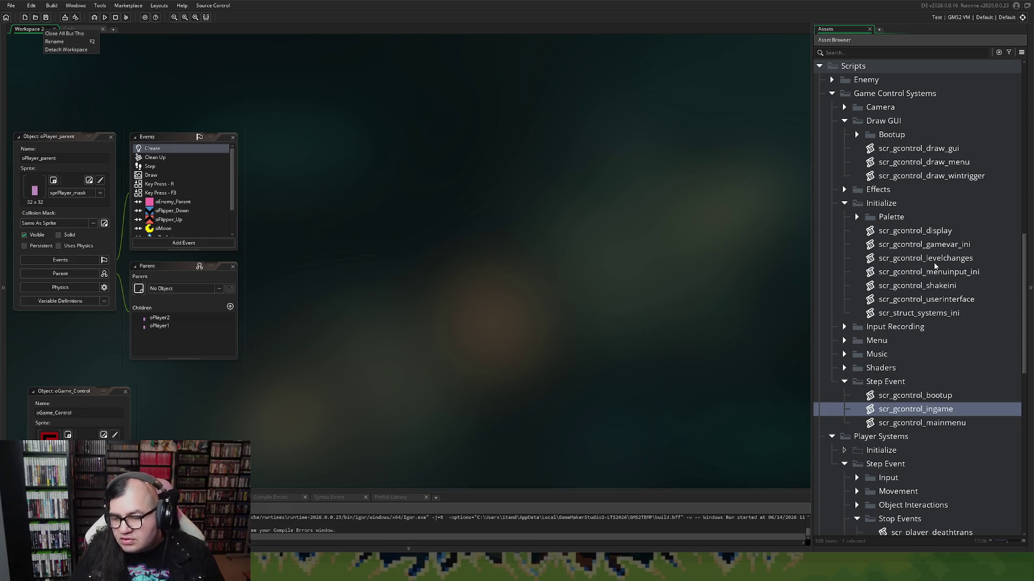
# Step: Open scr_gcontrol_levelchanges full-size and delete the //fall_spd = 2; line in rmLevel3
pyautogui.doubleClick(924, 259)
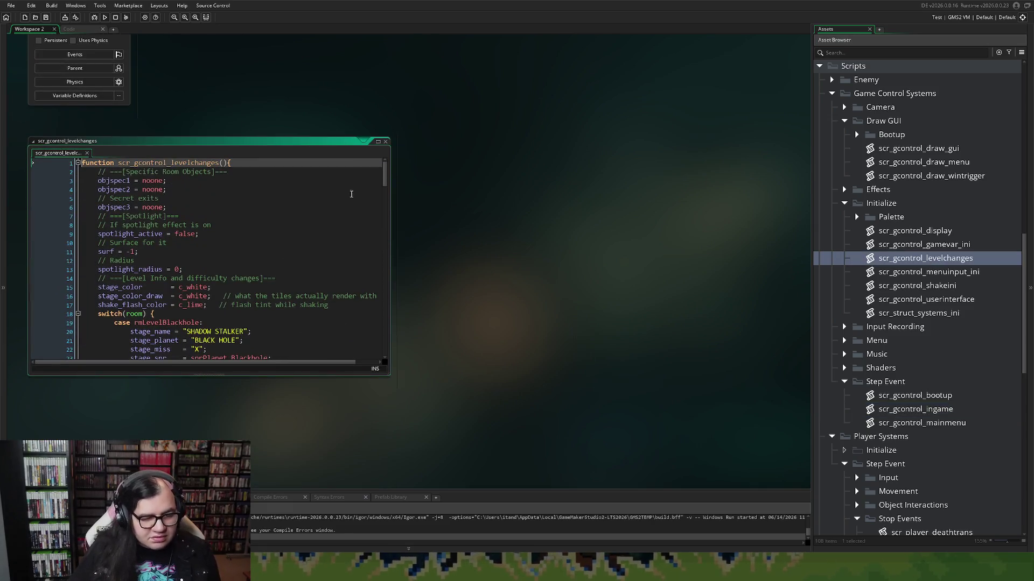
pyautogui.click(377, 143)
pyautogui.scroll(-20, 275, 286)
pyautogui.scroll(-12, 274, 285)
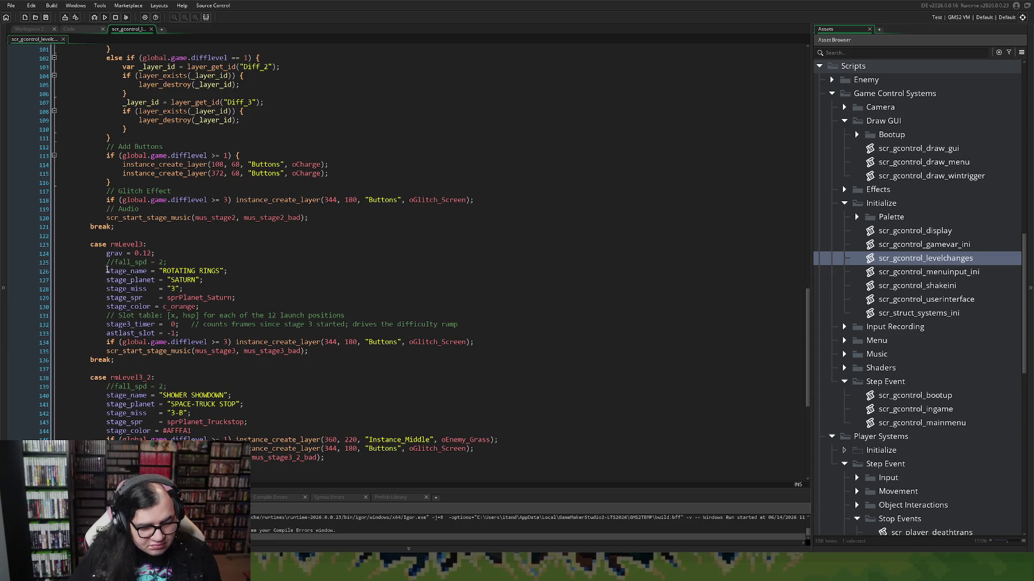
pyautogui.moveTo(174, 262); pyautogui.dragTo(102, 266)
pyautogui.press('BackSpace')
# Step: Add an Unfreeze comment and global.game.clear_parked(); to rmLevel3, then save and run
pyautogui.press('Return')
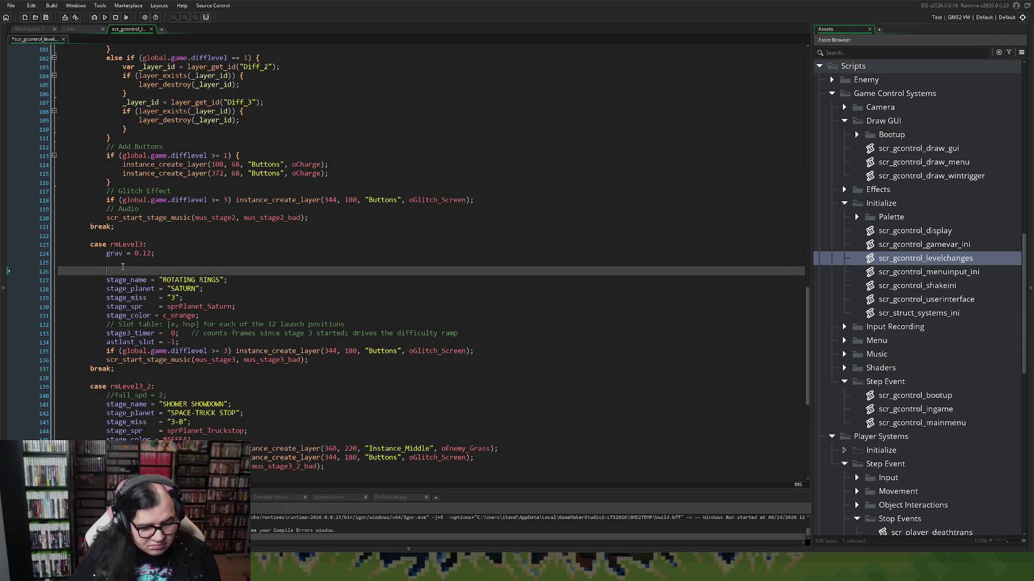
pyautogui.click(117, 262)
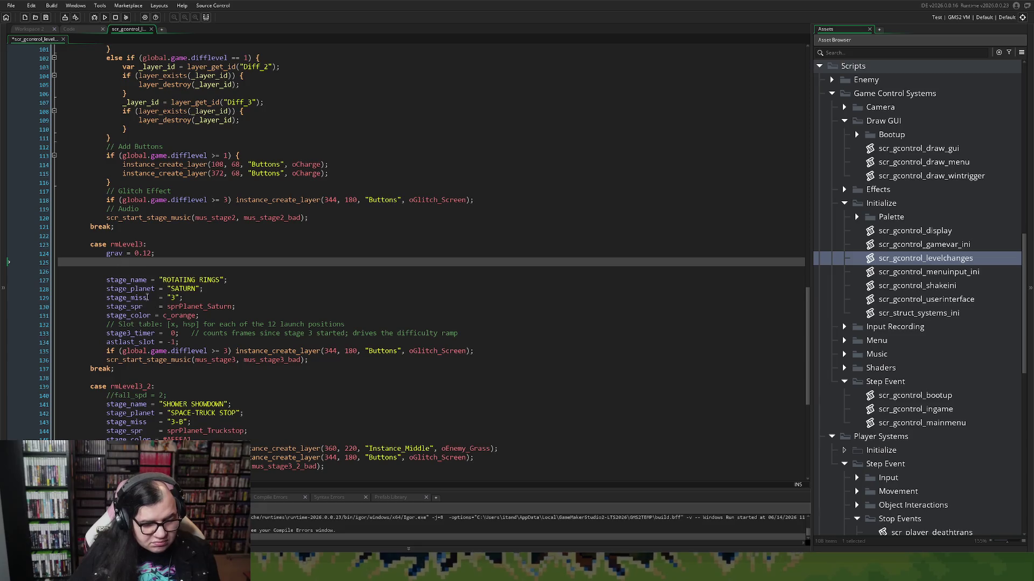
pyautogui.write('// ')
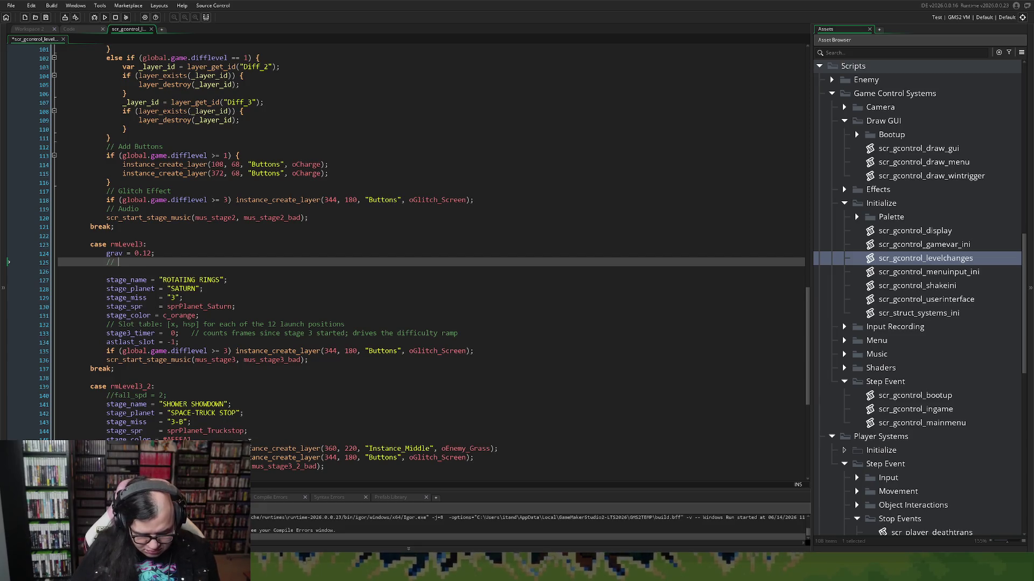
pyautogui.write('UNfreeze')
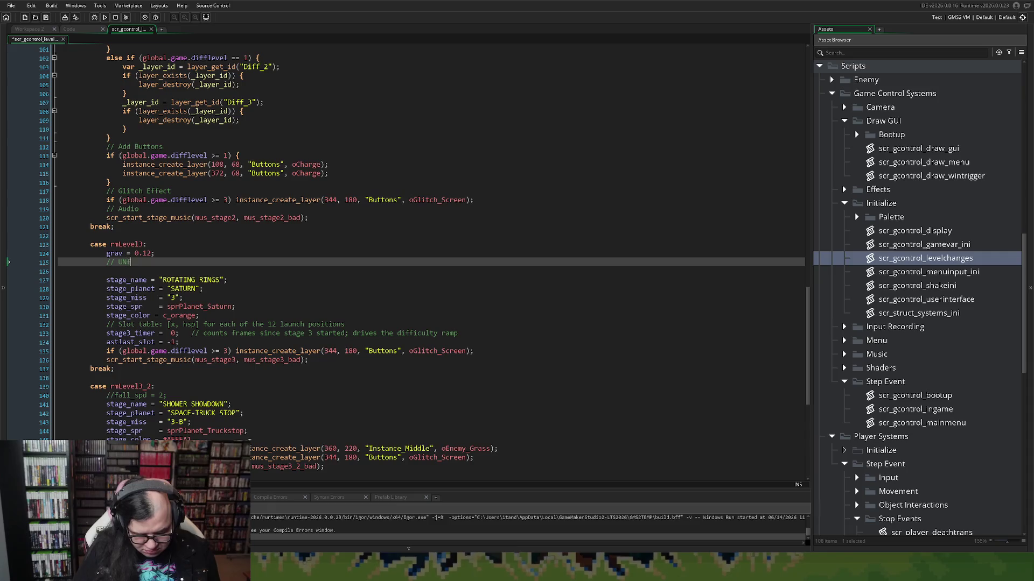
pyautogui.press('BackSpace')
pyautogui.press('BackSpace')
pyautogui.press('BackSpace')
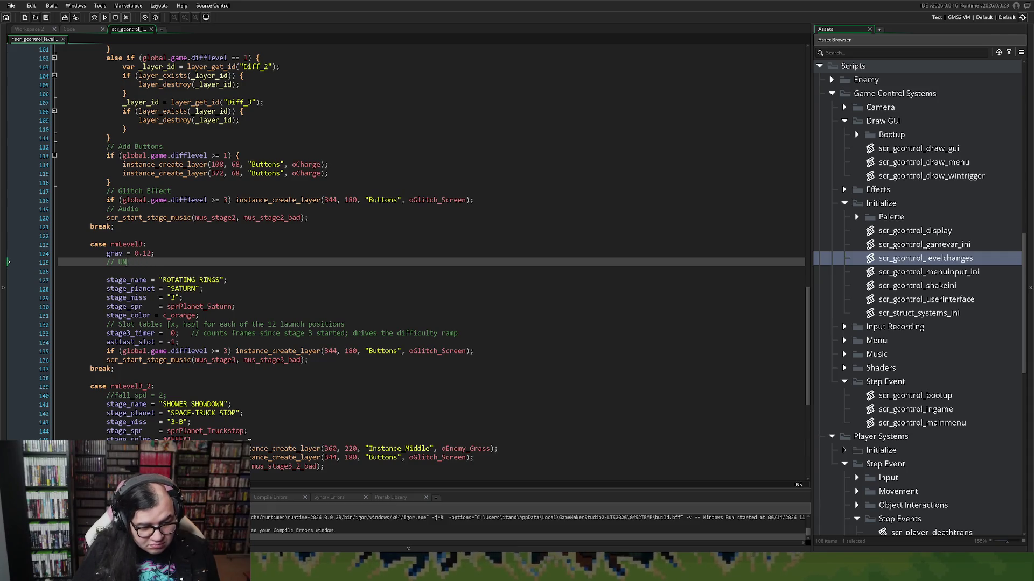
pyautogui.write('nfreeze ')
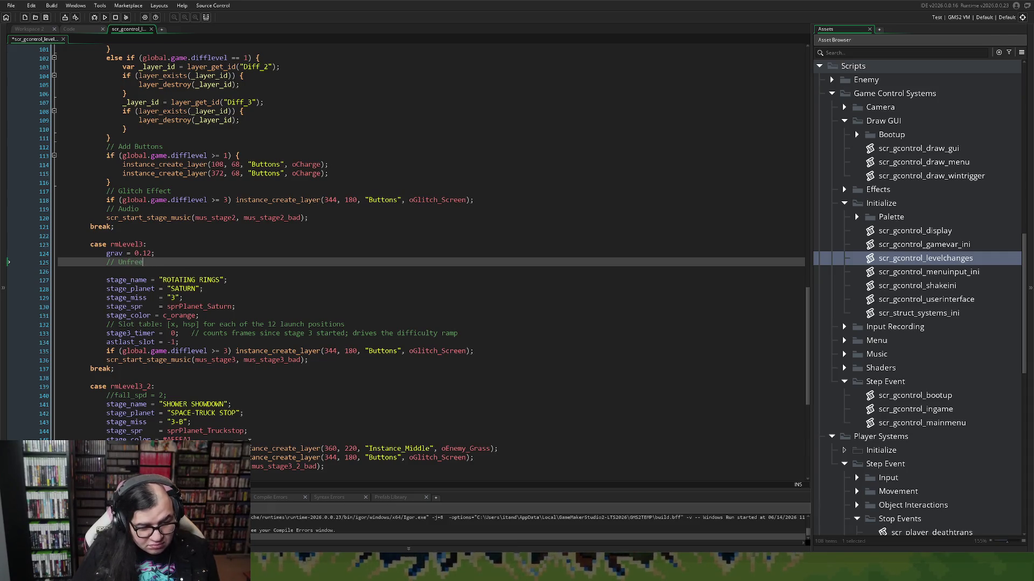
pyautogui.write('all p')
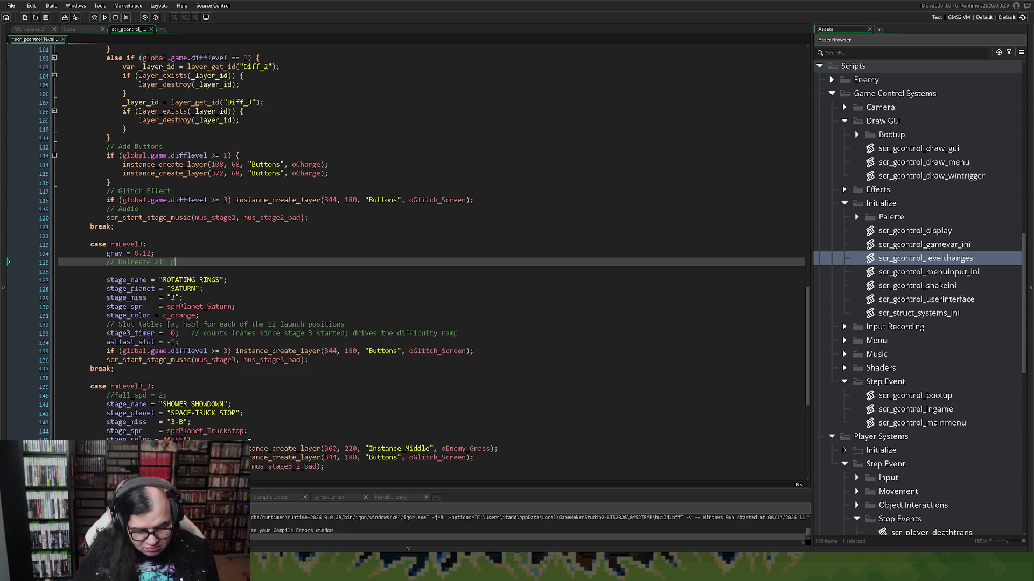
pyautogui.write('layer')
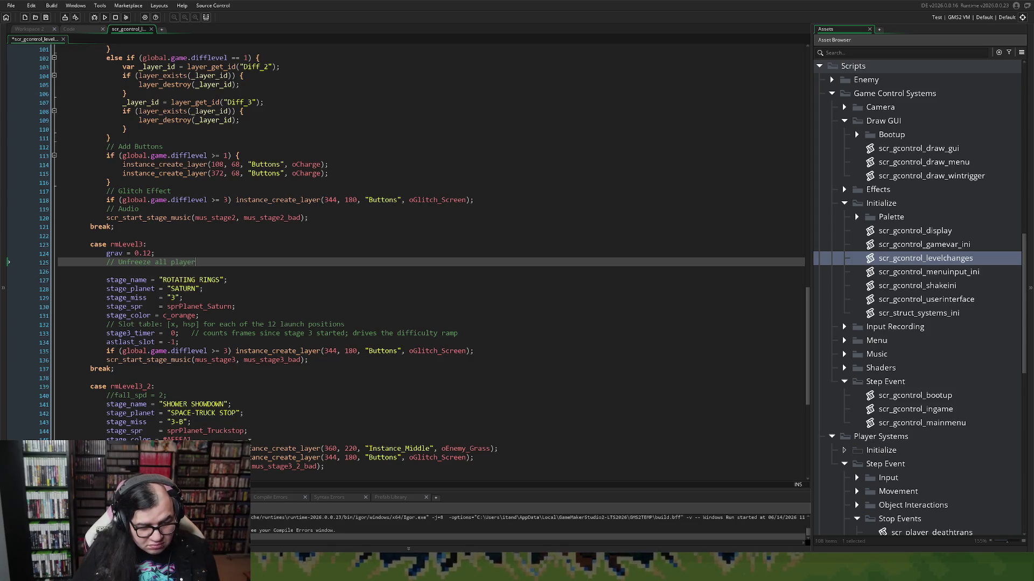
pyautogui.write('s fro')
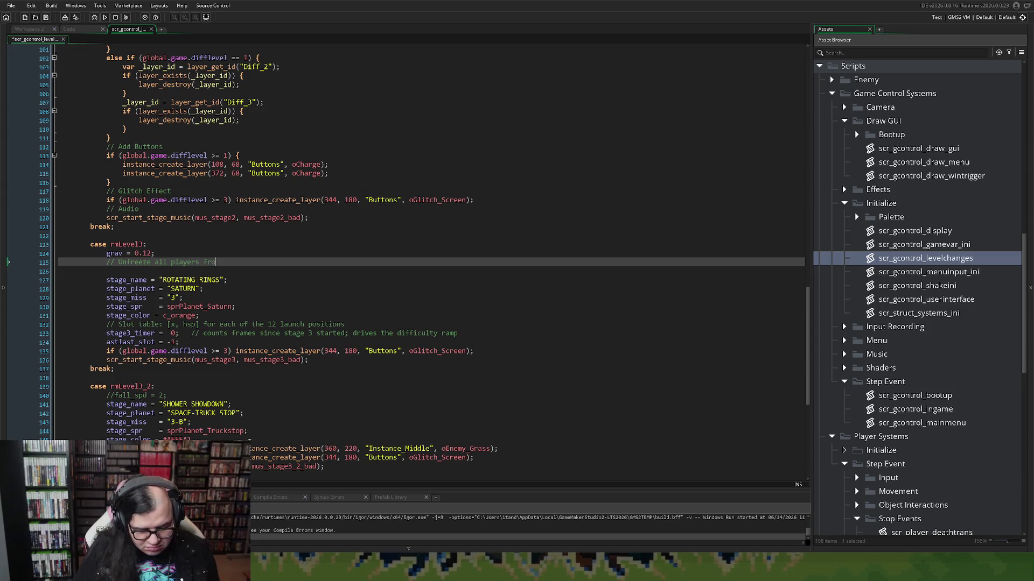
pyautogui.write('m ')
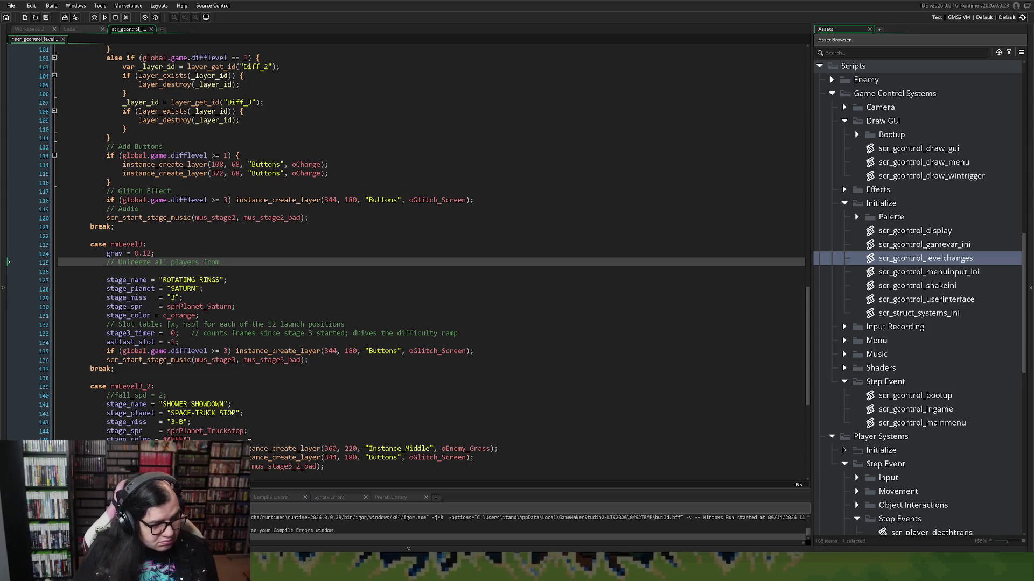
pyautogui.write('parked.')
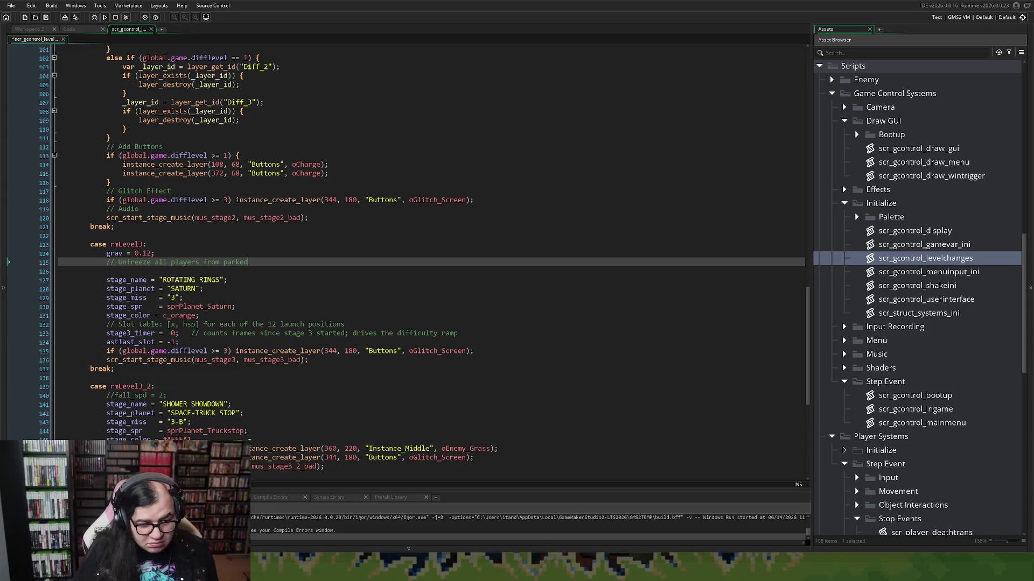
pyautogui.press('Return')
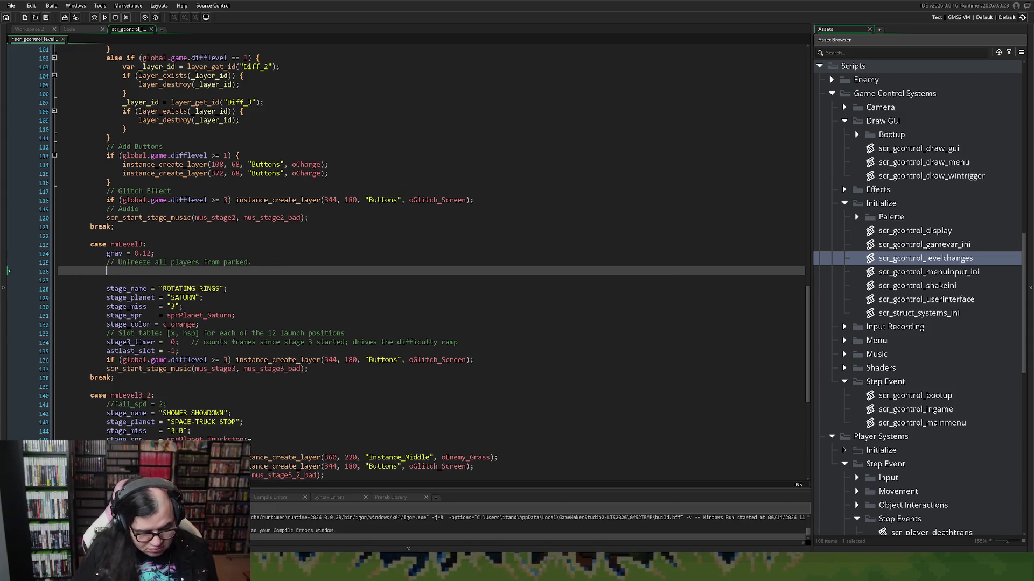
pyautogui.write('global')
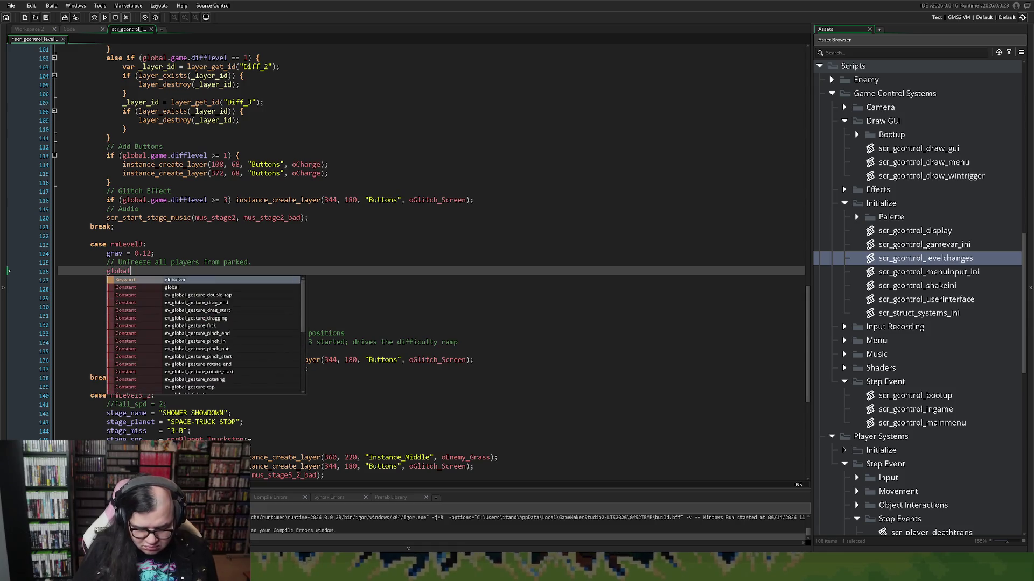
pyautogui.write('.game')
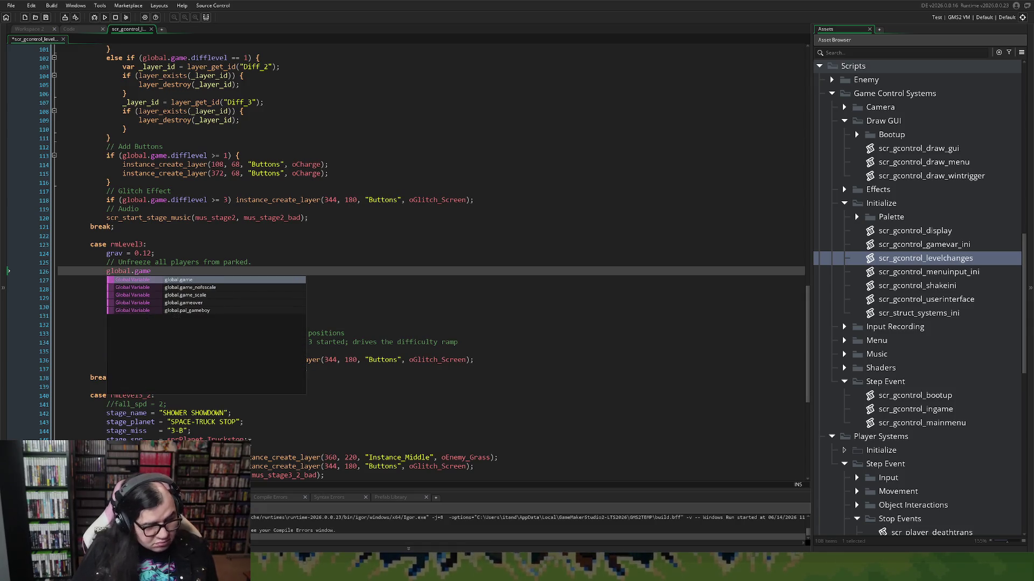
pyautogui.write('.clea')
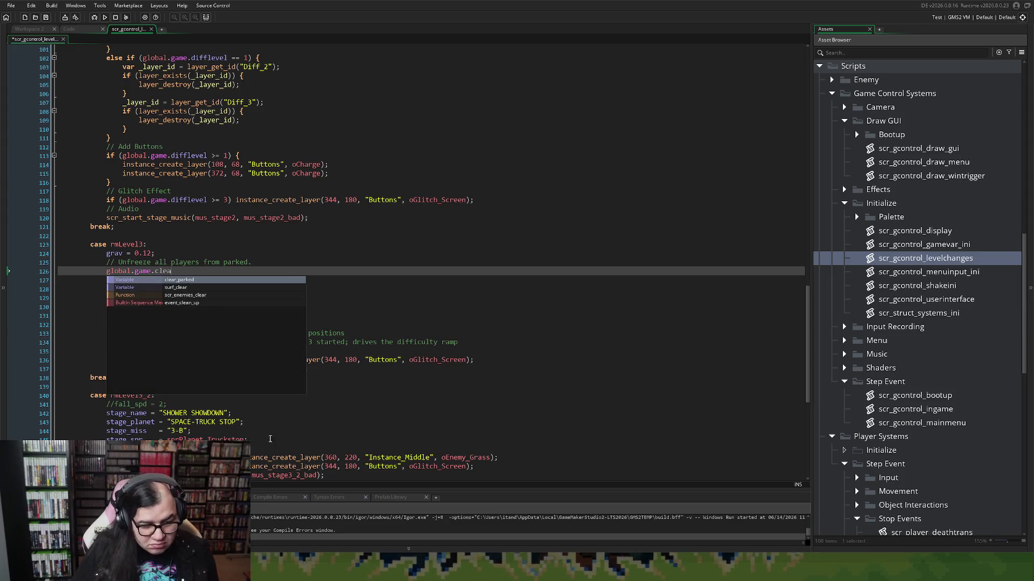
pyautogui.press('Return')
pyautogui.write('();')
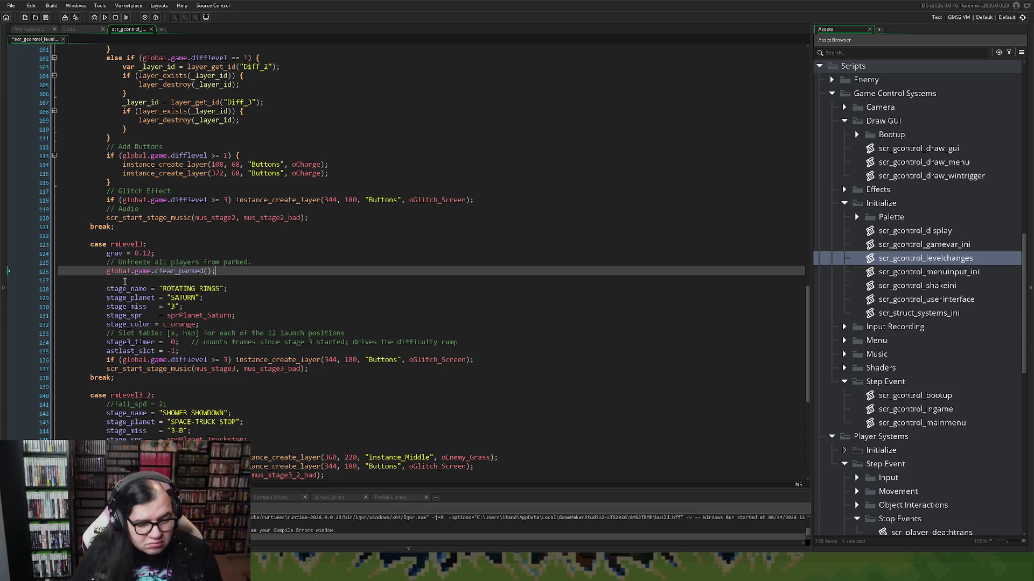
pyautogui.press('Delete')
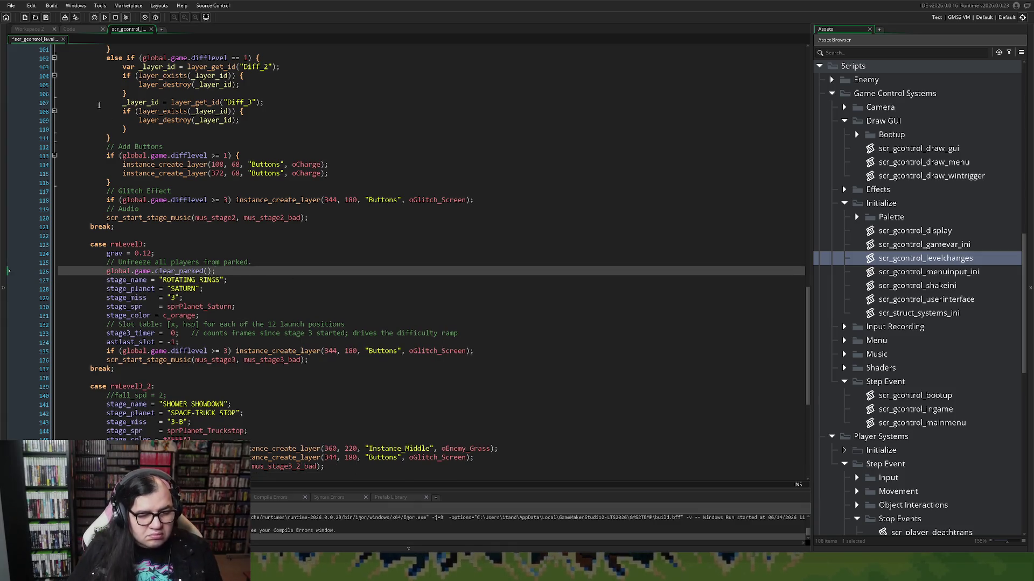
pyautogui.click(46, 19)
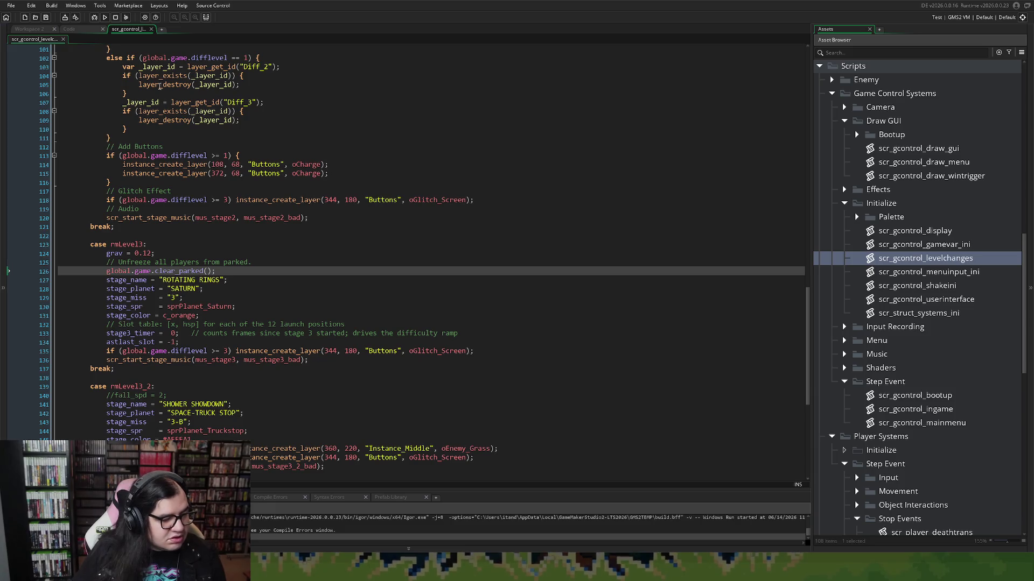
pyautogui.click(105, 19)
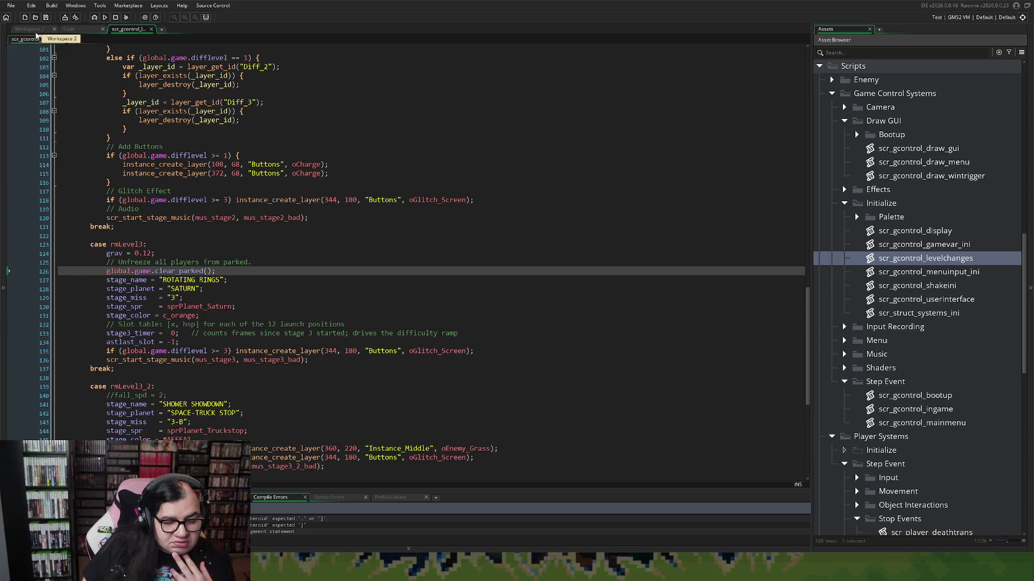
# Step: Open the oEnemy_Parent collision event code in the object-editor workspace
pyautogui.click(35, 29)
pyautogui.scroll(10, 141, 162)
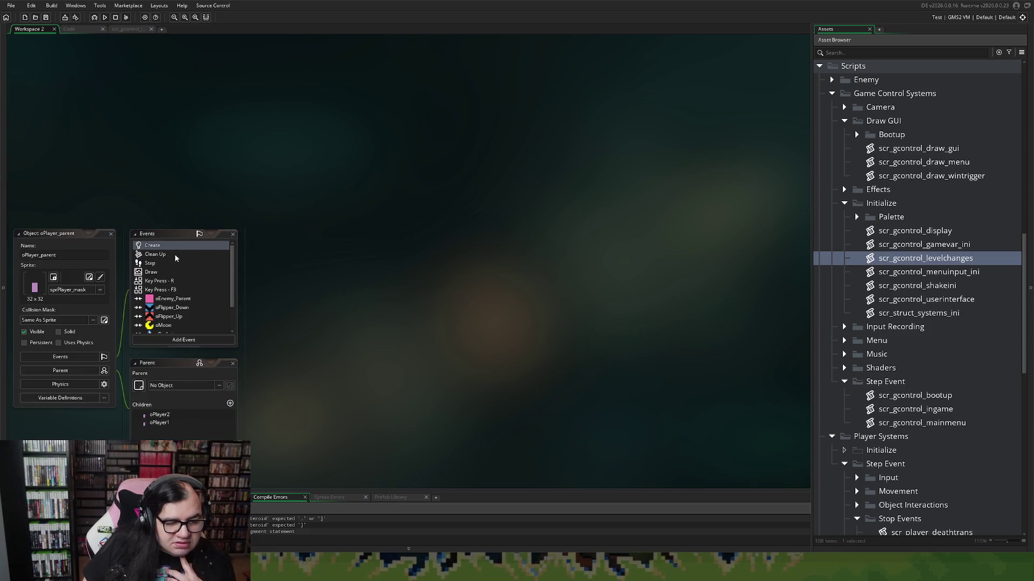
pyautogui.doubleClick(164, 299)
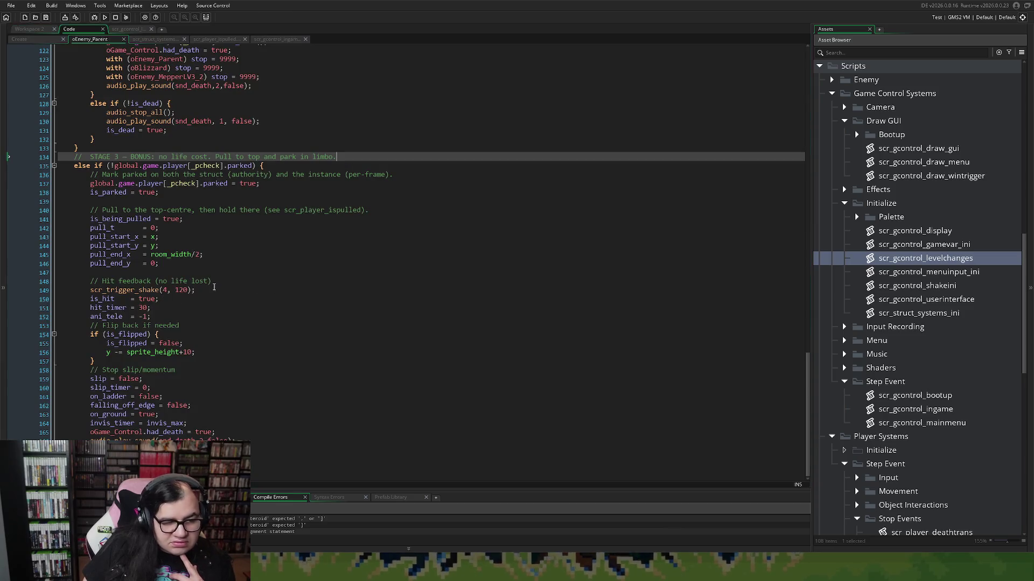
pyautogui.scroll(15, 242, 302)
pyautogui.scroll(15, 225, 328)
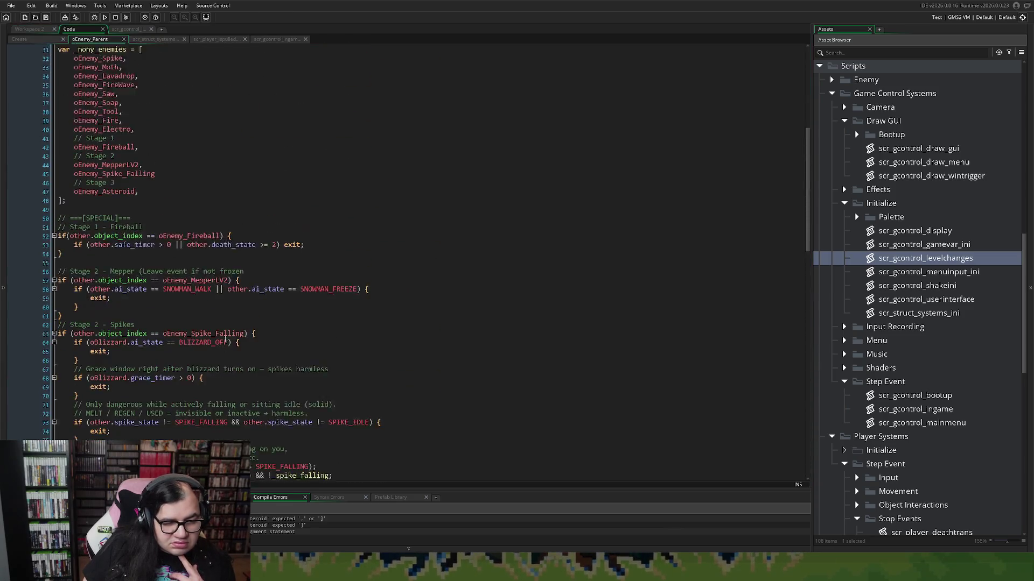
pyautogui.scroll(-2, 216, 327)
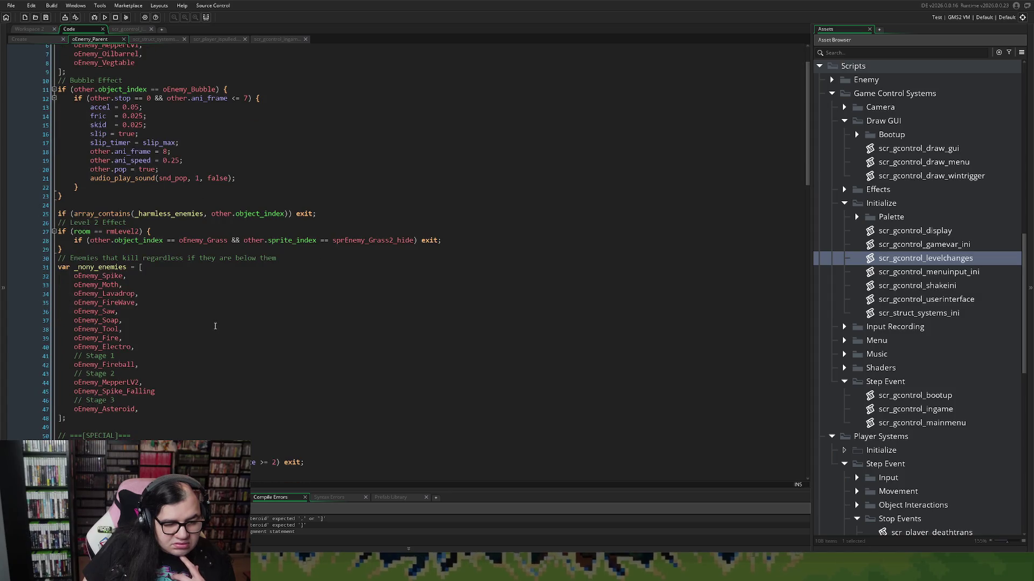
# Step: Move the trailing comma from oEnemy_Asteroid to oEnemy_Spike_Falling and launch the game
pyautogui.click(155, 408)
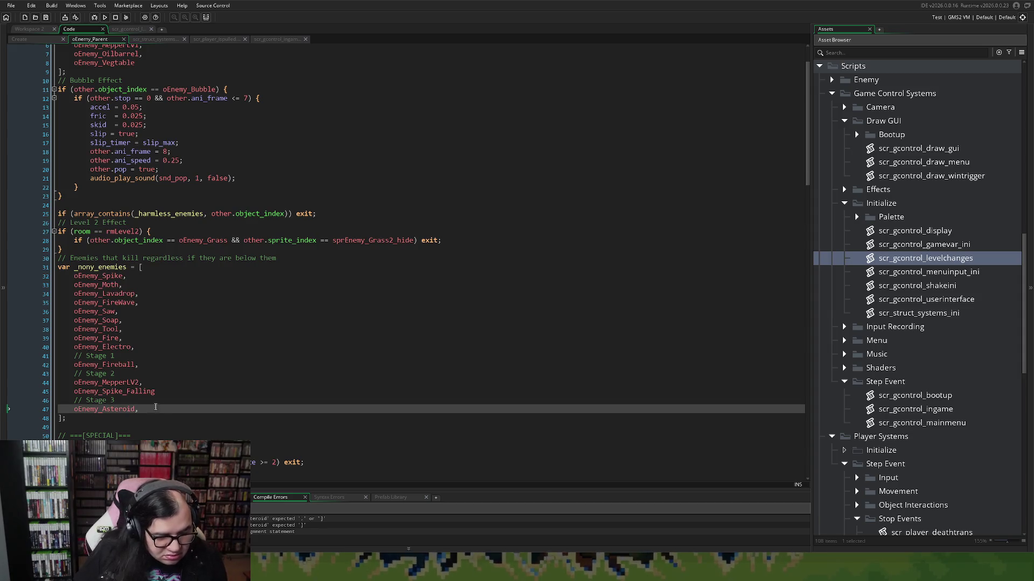
pyautogui.press('BackSpace')
pyautogui.click(160, 393)
pyautogui.write(',')
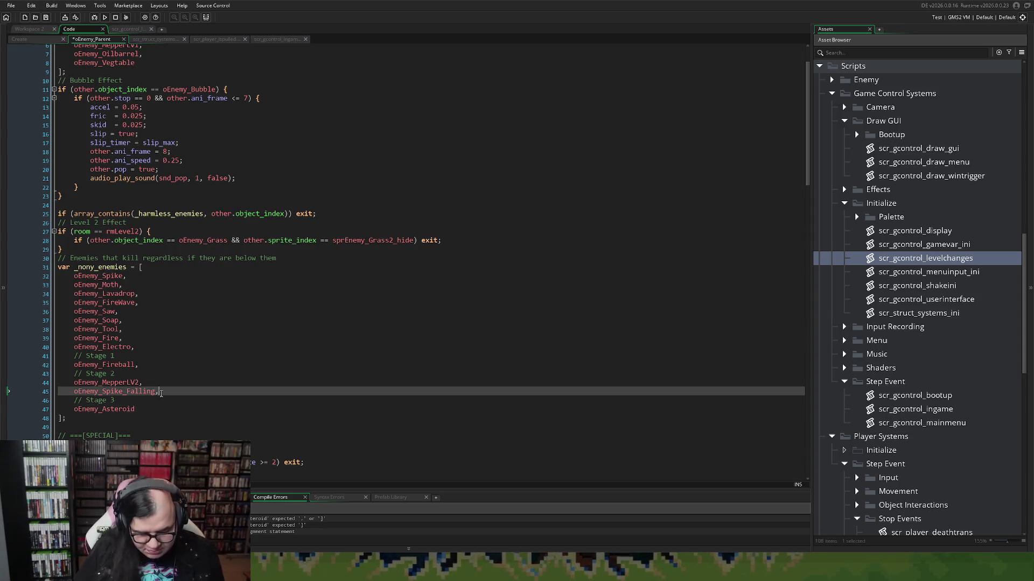
pyautogui.scroll(-4, 164, 323)
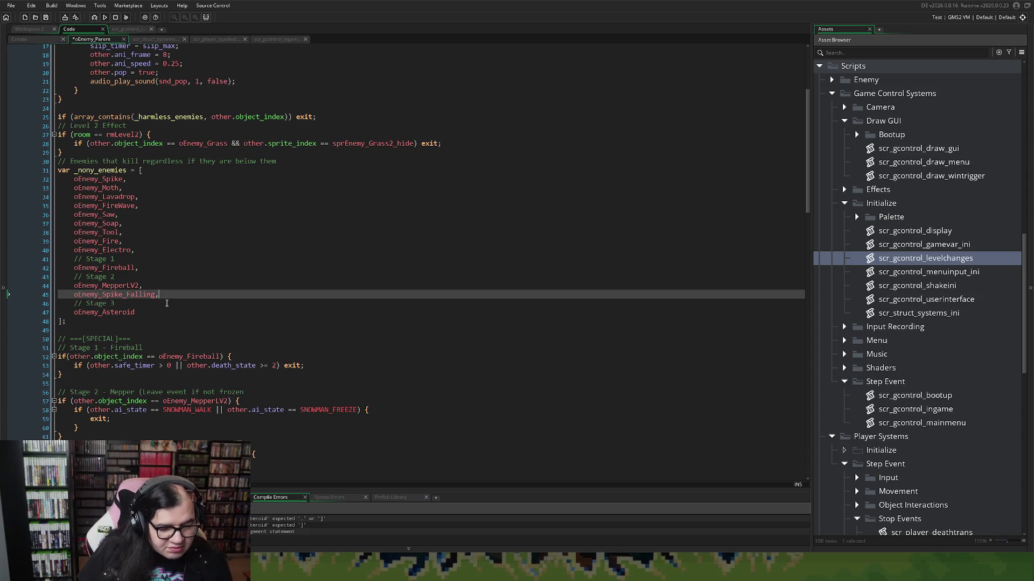
pyautogui.scroll(5, 151, 302)
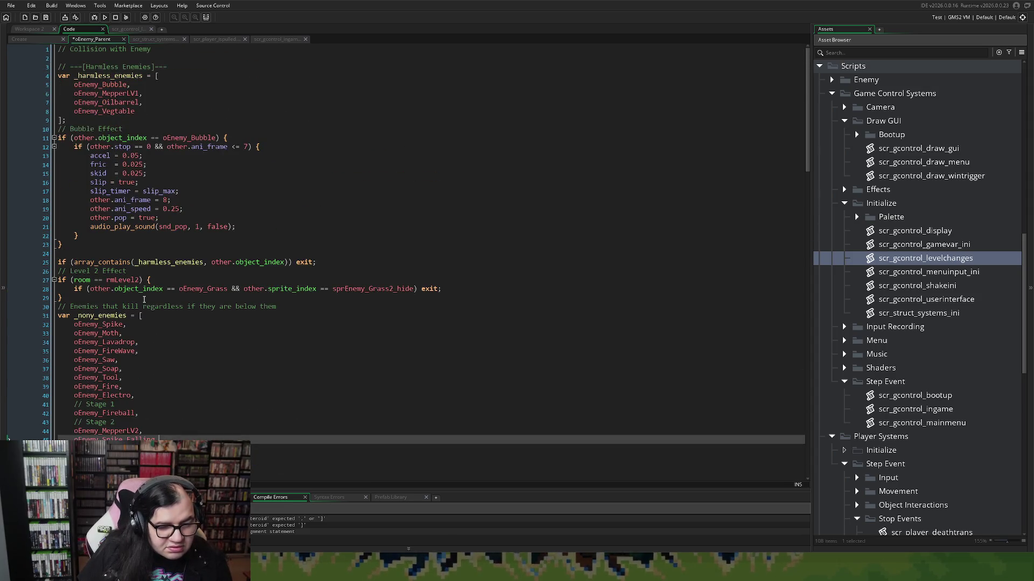
pyautogui.rightClick(144, 299)
pyautogui.scroll(-2, 144, 301)
pyautogui.click(132, 286)
pyautogui.scroll(-4, 135, 292)
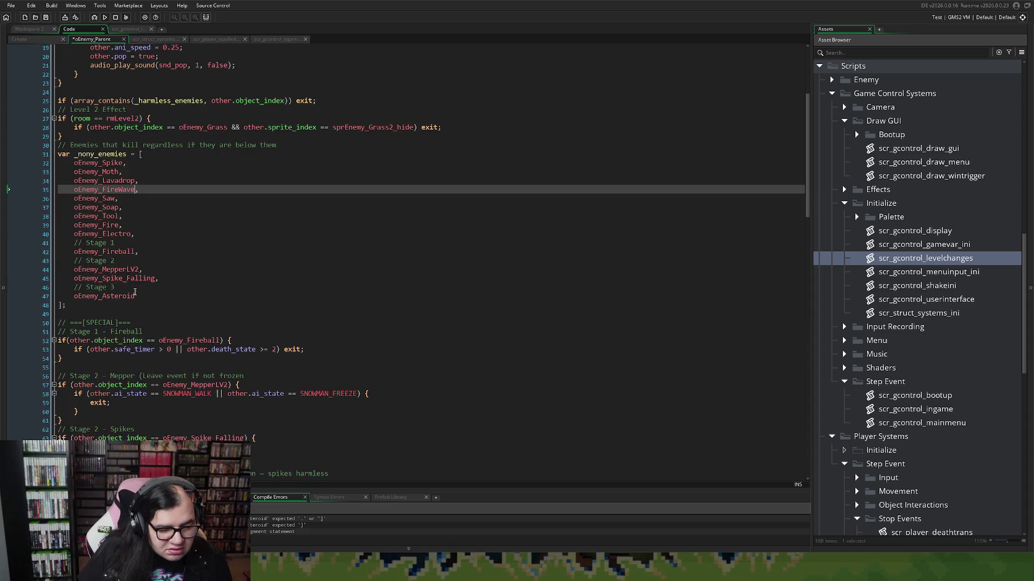
pyautogui.click(104, 17)
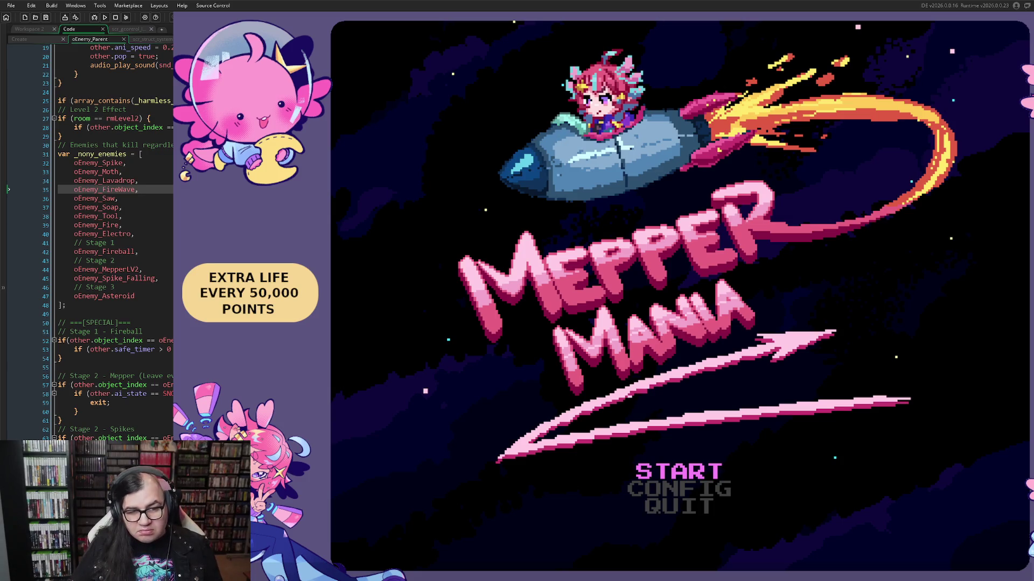
pyautogui.press('Down')
pyautogui.press('Up')
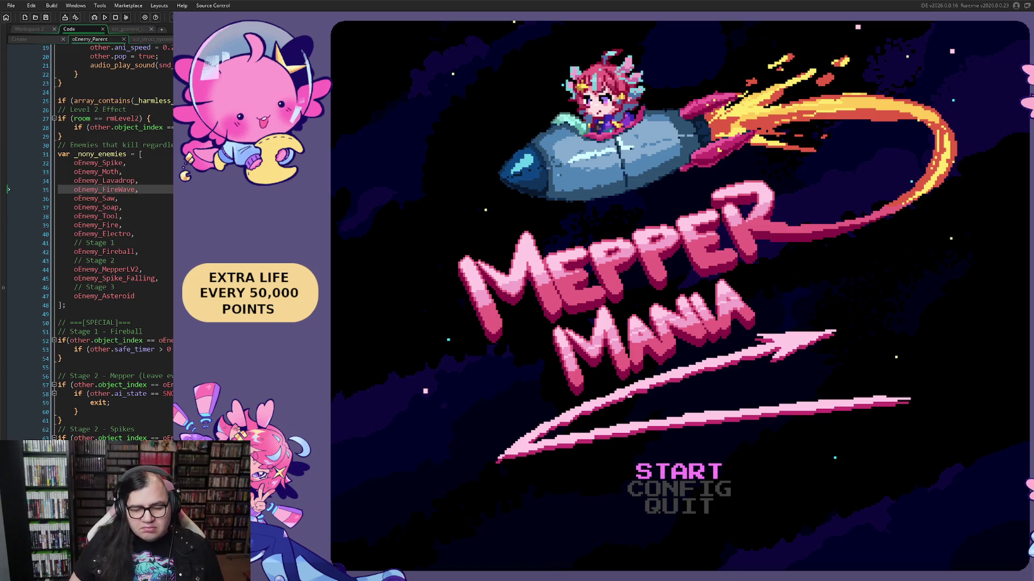
pyautogui.press('Down')
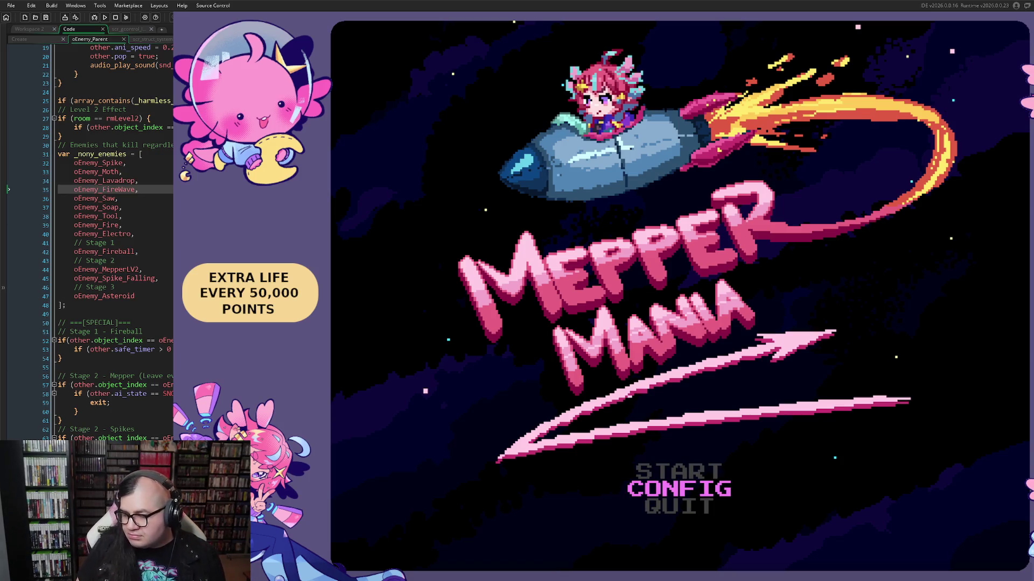
pyautogui.press('Up')
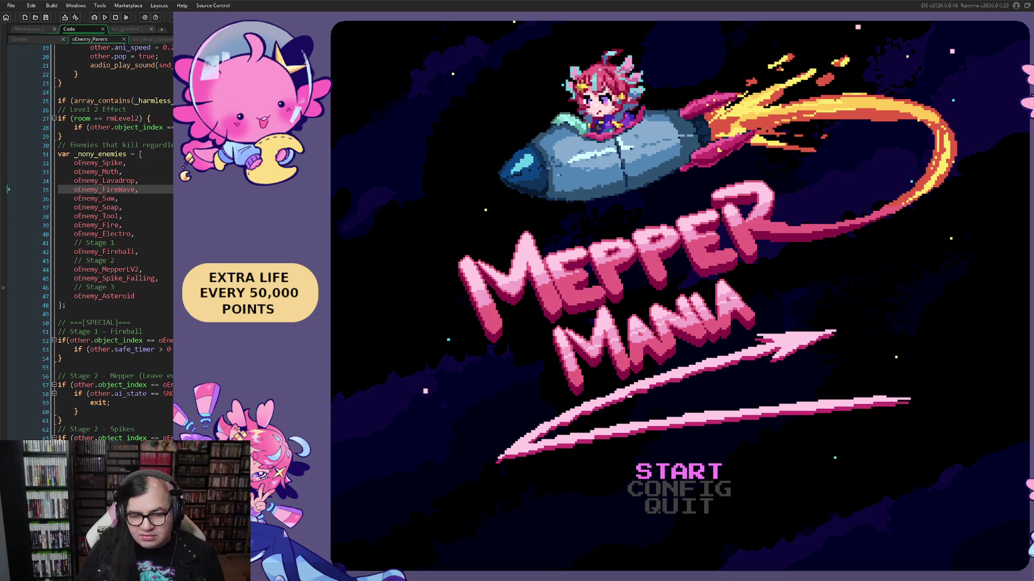
pyautogui.press('Return')
pyautogui.press('Down')
pyautogui.press('Right')
pyautogui.press('Right')
pyautogui.press('Up')
pyautogui.press('Return')
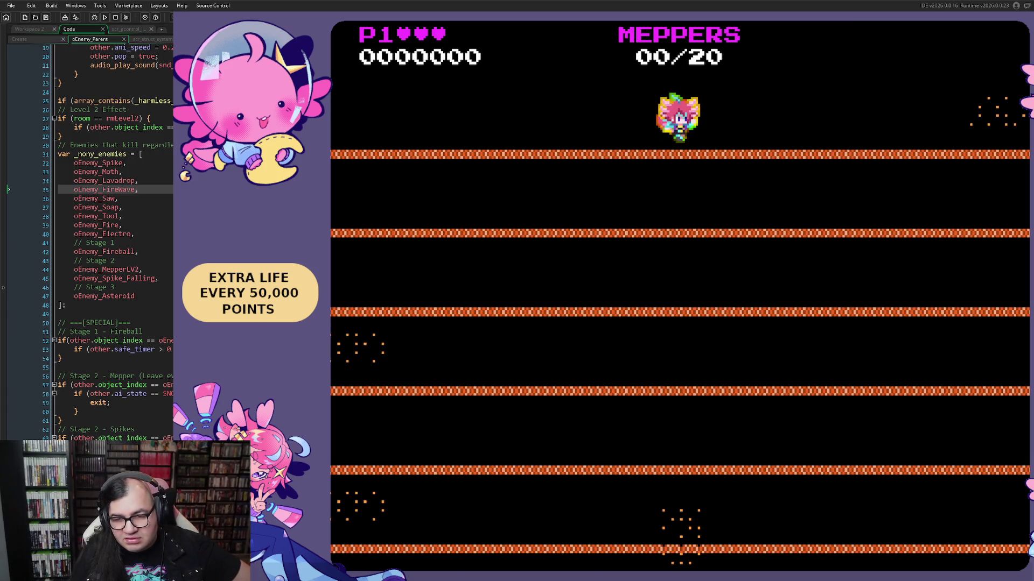
pyautogui.press('Escape')
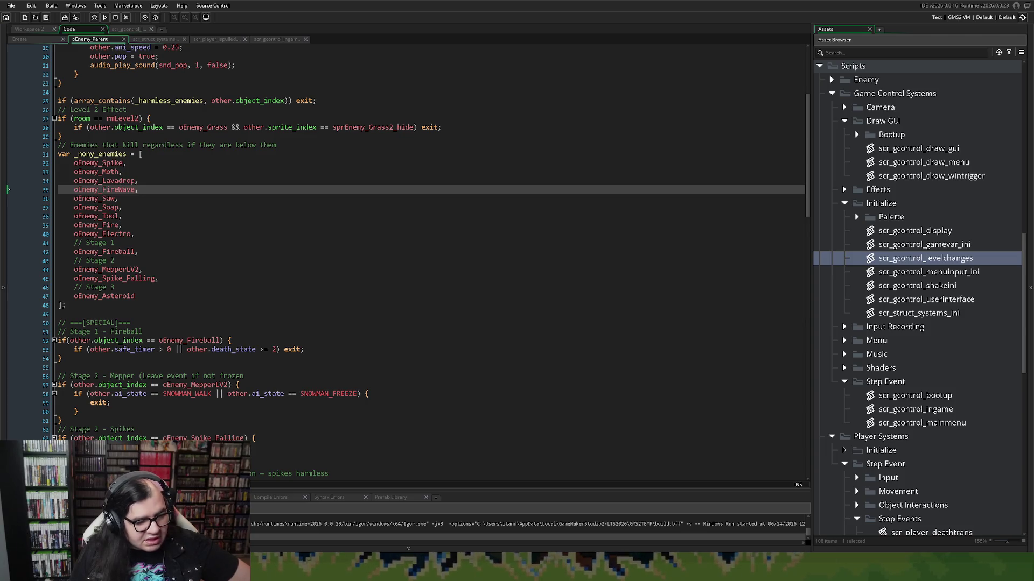
# Step: Comment out global.game.clear_parked(); in the rmLevel3 case and rerun the game
pyautogui.scroll(-3, 404, 242)
pyautogui.scroll(4, 404, 242)
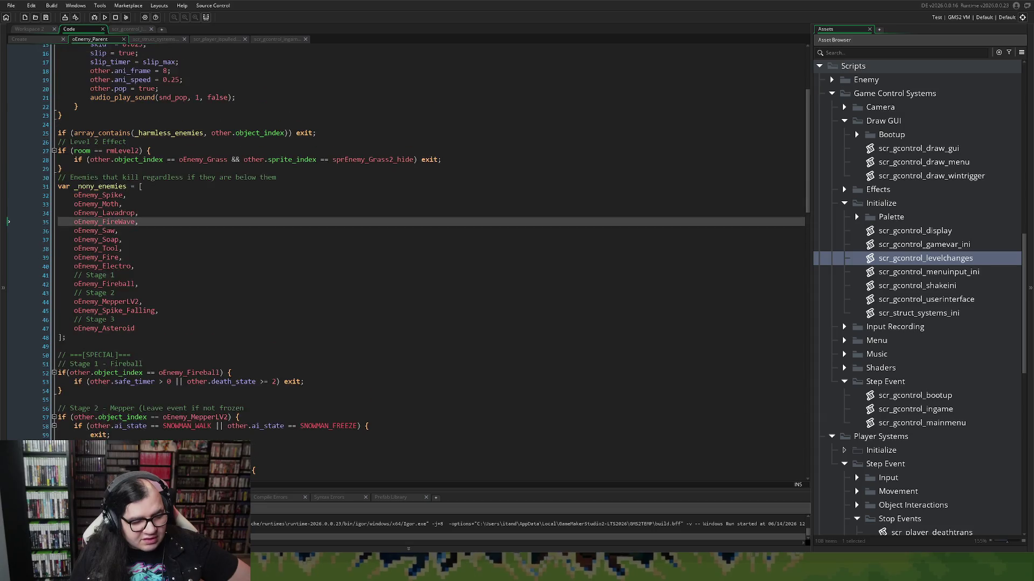
pyautogui.scroll(2, 404, 242)
pyautogui.click(127, 29)
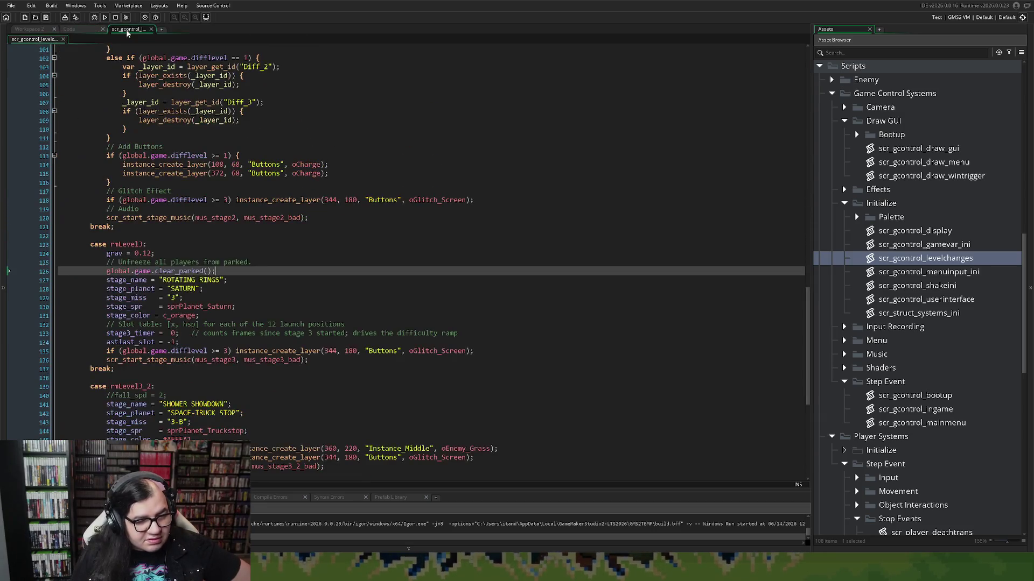
pyautogui.scroll(12, 116, 205)
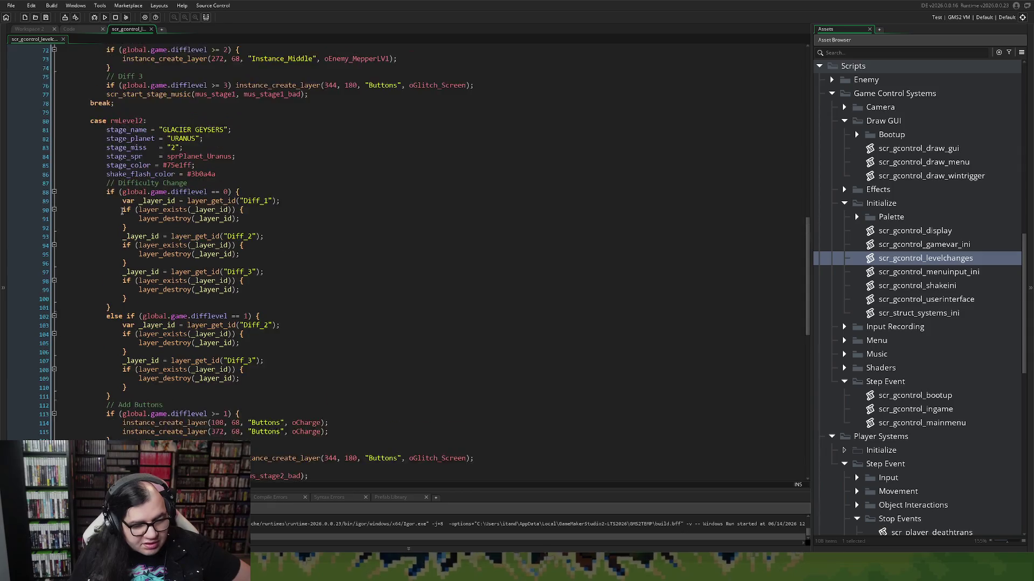
pyautogui.scroll(-10, 115, 210)
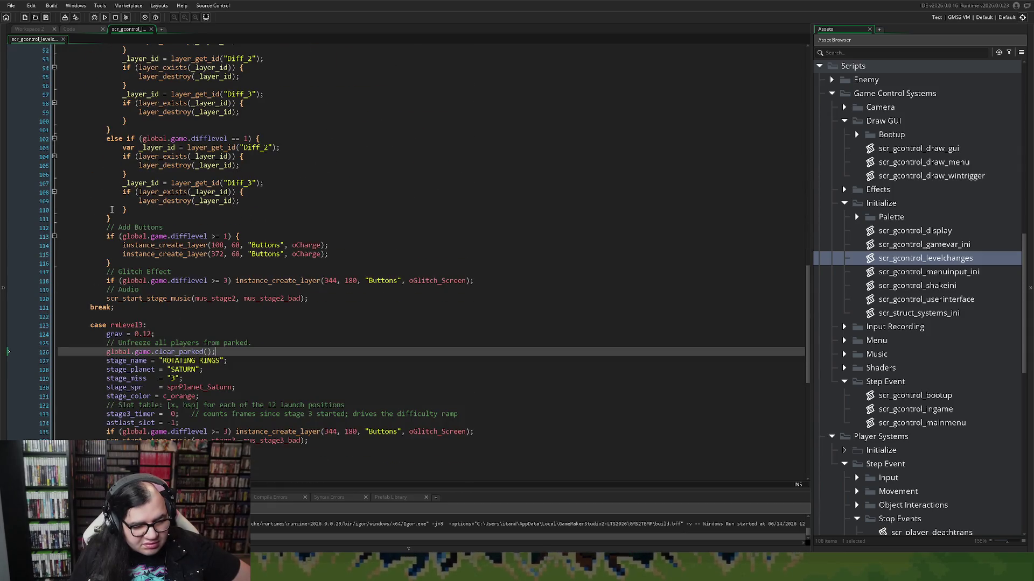
pyautogui.click(106, 352)
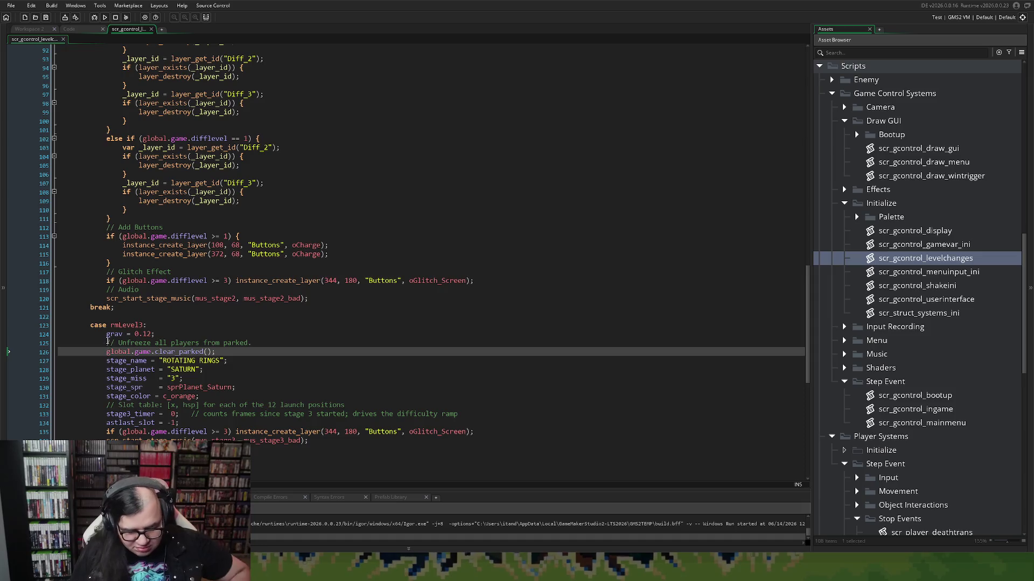
pyautogui.write('//')
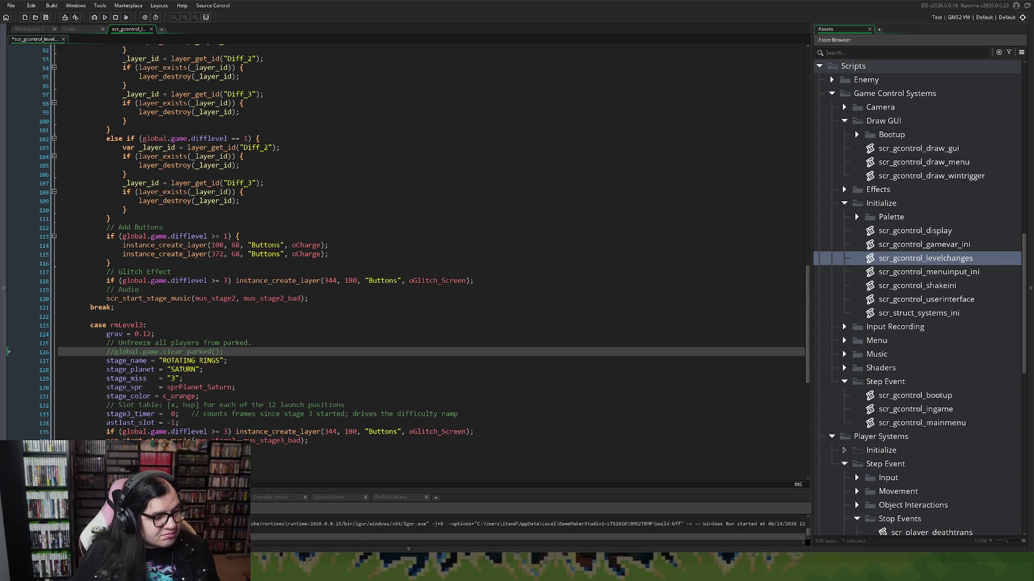
pyautogui.click(243, 192)
pyautogui.click(107, 18)
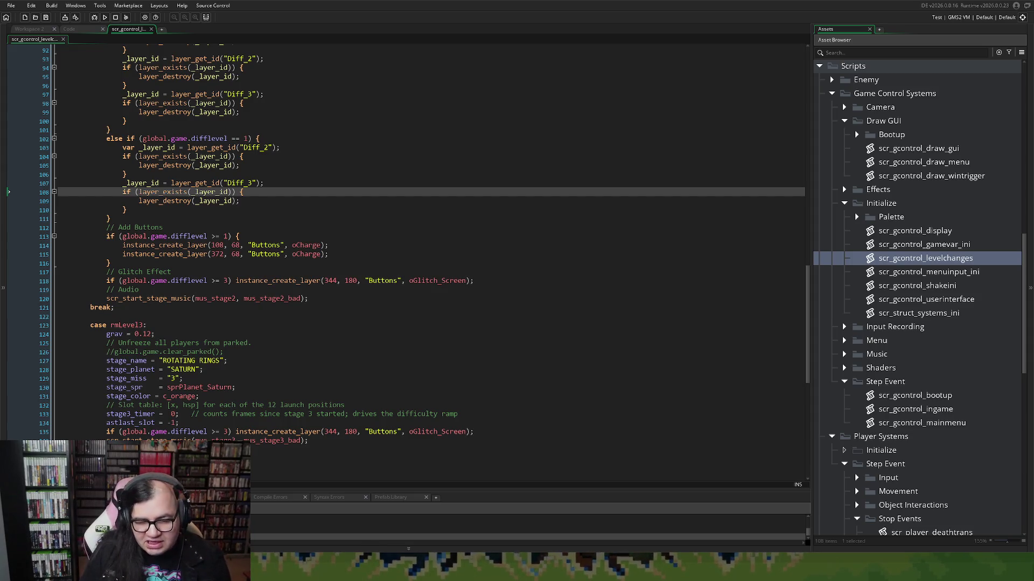
# Step: Choose a different starting stage from the game menu and start it
pyautogui.press('Return')
pyautogui.press('Down')
pyautogui.press('Right')
pyautogui.press('Up')
pyautogui.press('Return')
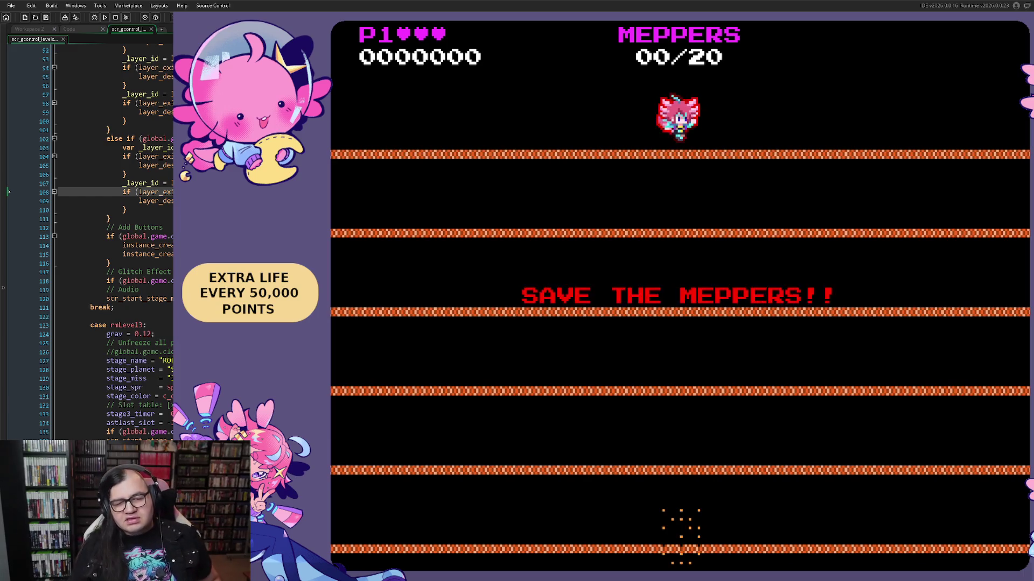
# Step: Close the running game after watching the bonus round to return to the levelchanges script
pyautogui.press('Escape')
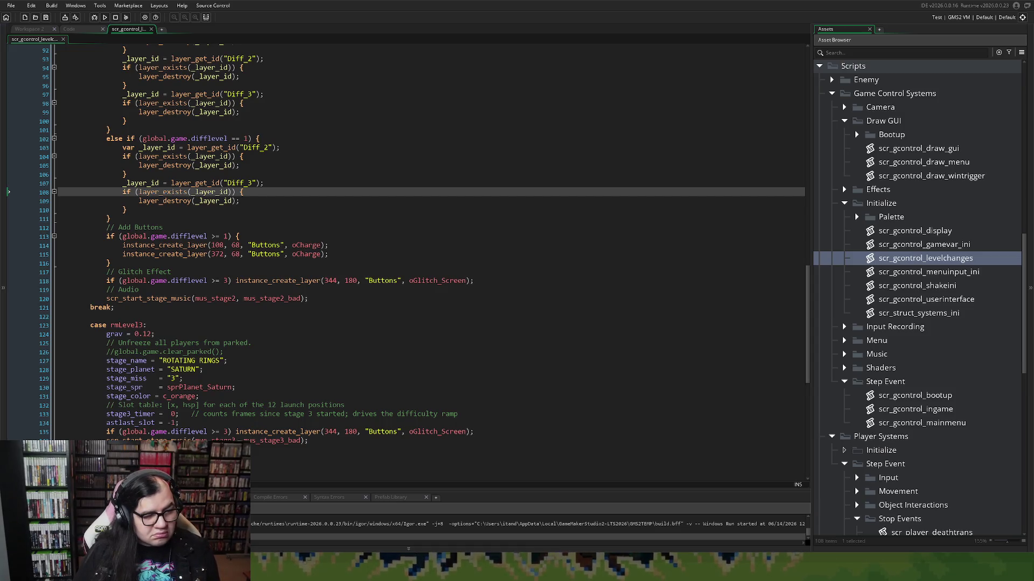
# Step: Open scr_gcontrol_ingame from the Asset Browser to view its Stage 3 Asteroids block
pyautogui.click(259, 139)
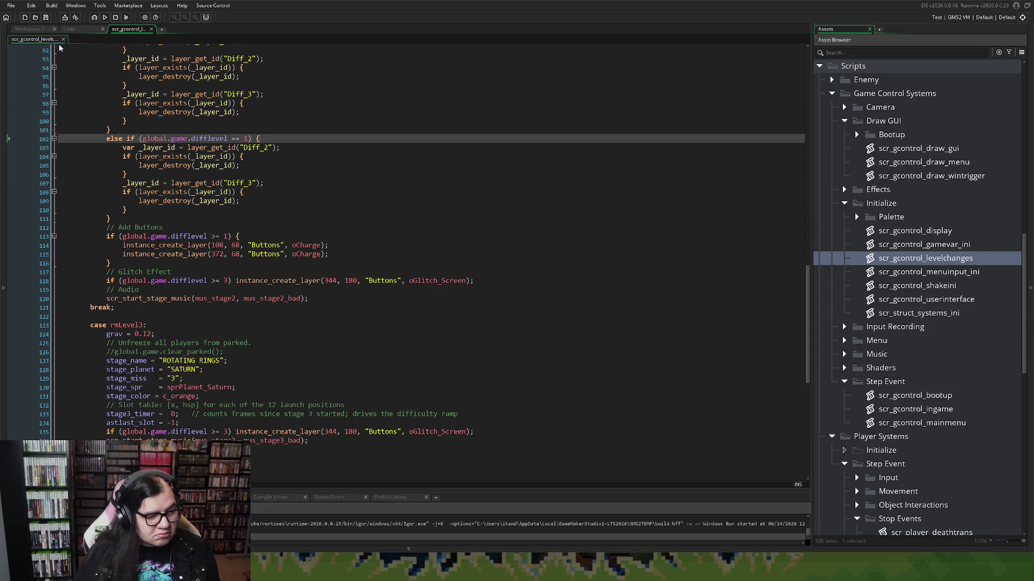
pyautogui.click(86, 27)
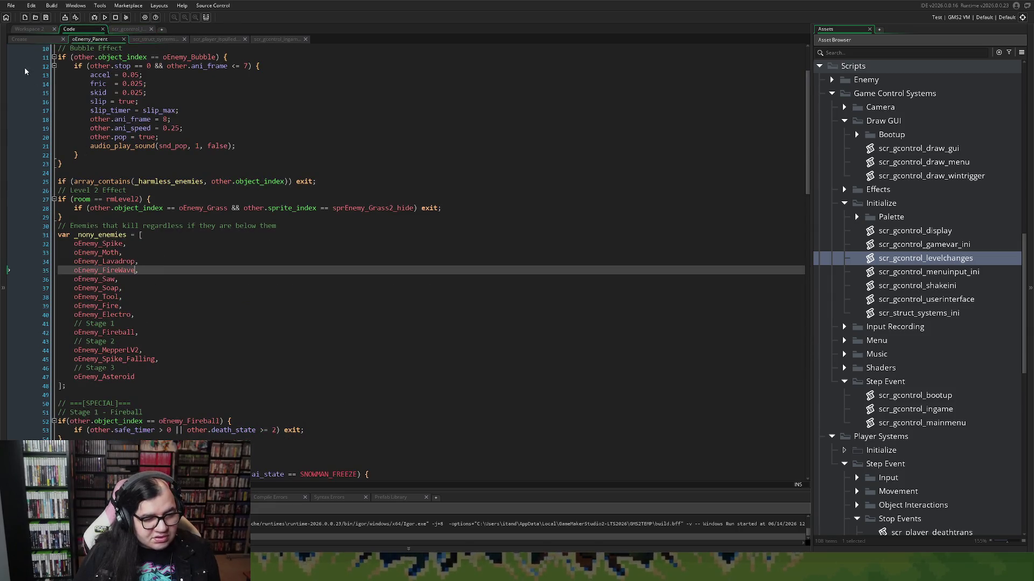
pyautogui.click(41, 29)
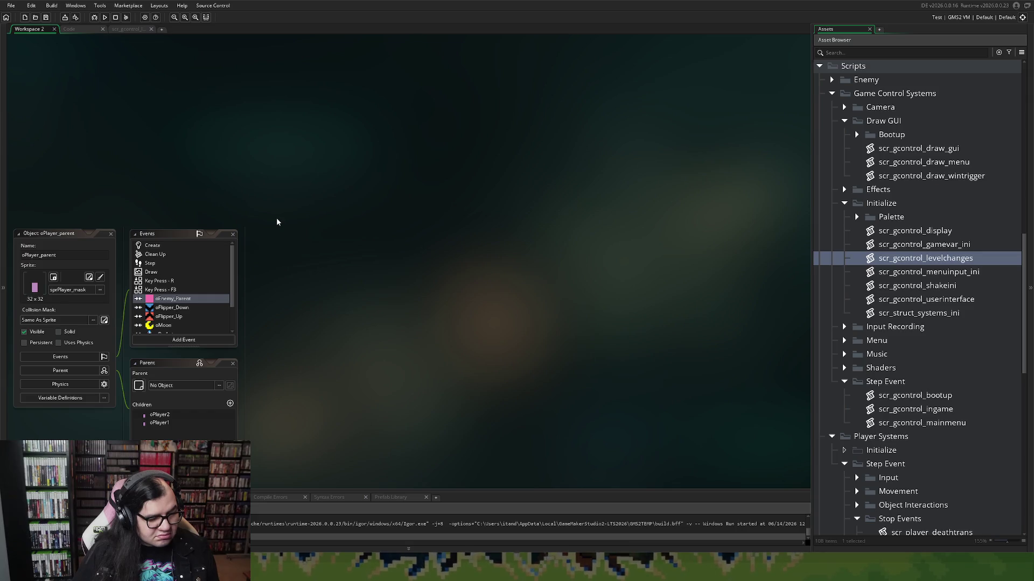
pyautogui.scroll(-2, 275, 218)
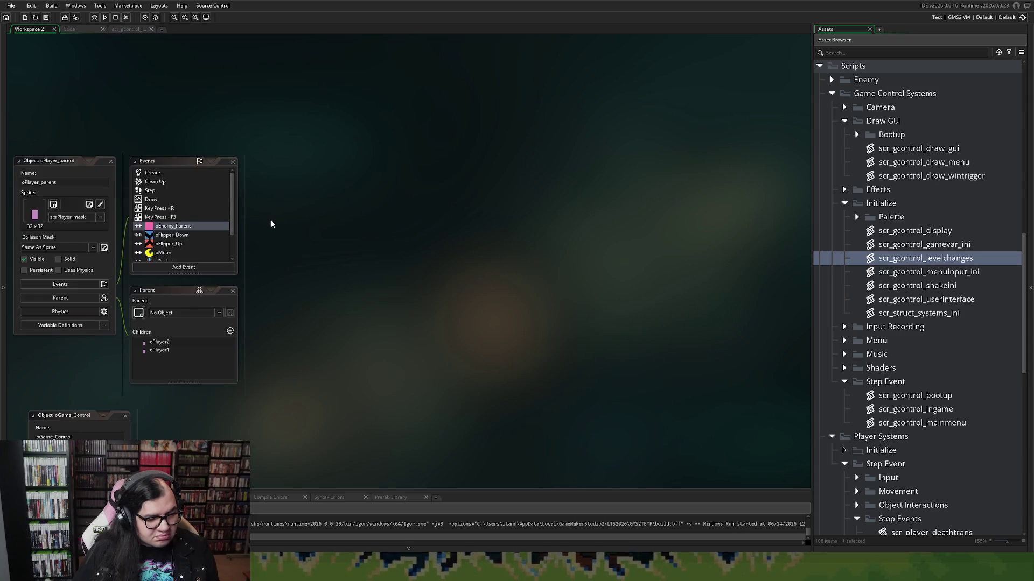
pyautogui.scroll(-2, 193, 184)
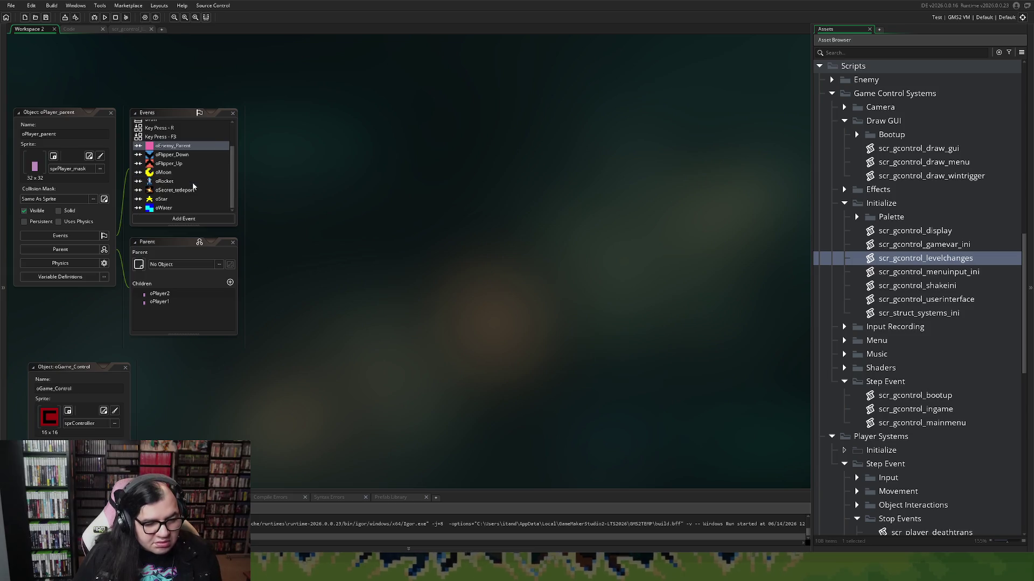
pyautogui.scroll(-1, 117, 353)
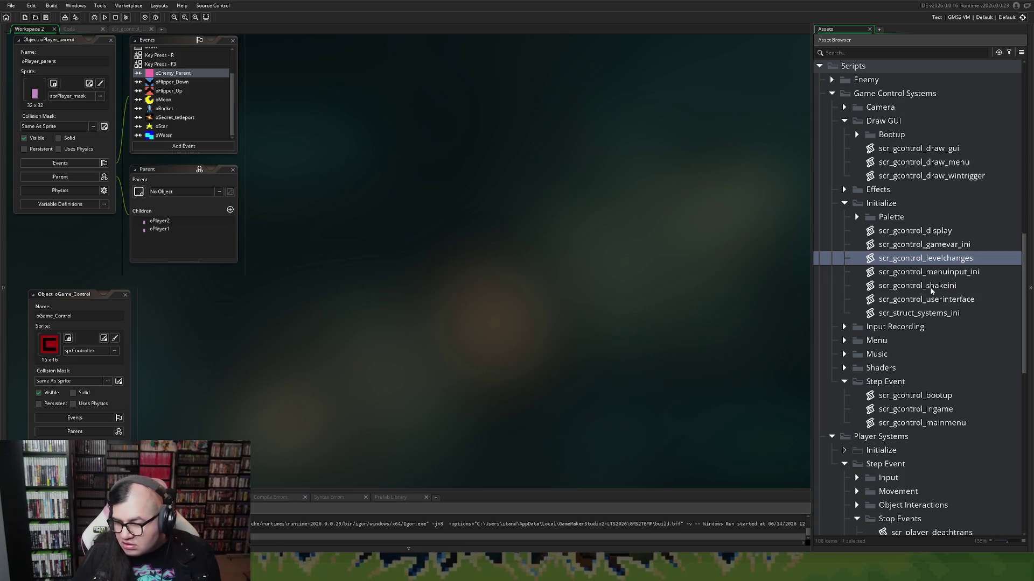
pyautogui.click(942, 276)
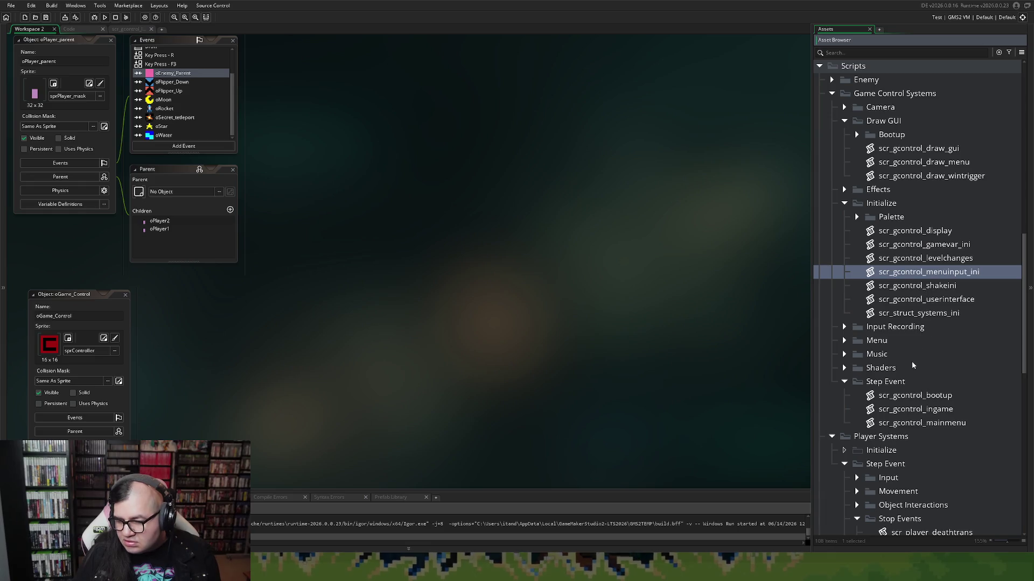
pyautogui.doubleClick(916, 409)
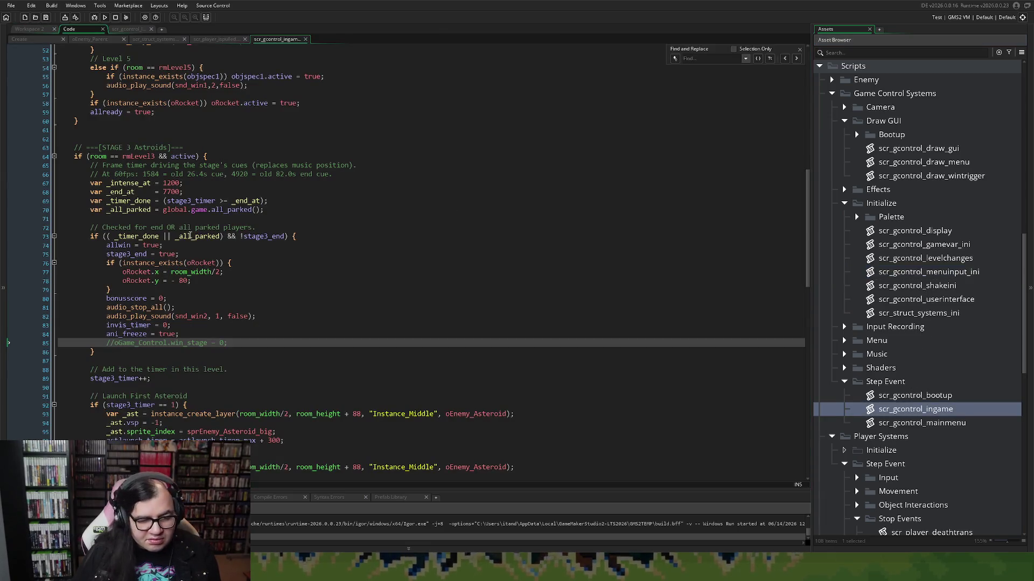
# Step: Review the stage-3 end check and asteroid-launch code, then bring up the code tab's close options
pyautogui.scroll(-2, 199, 239)
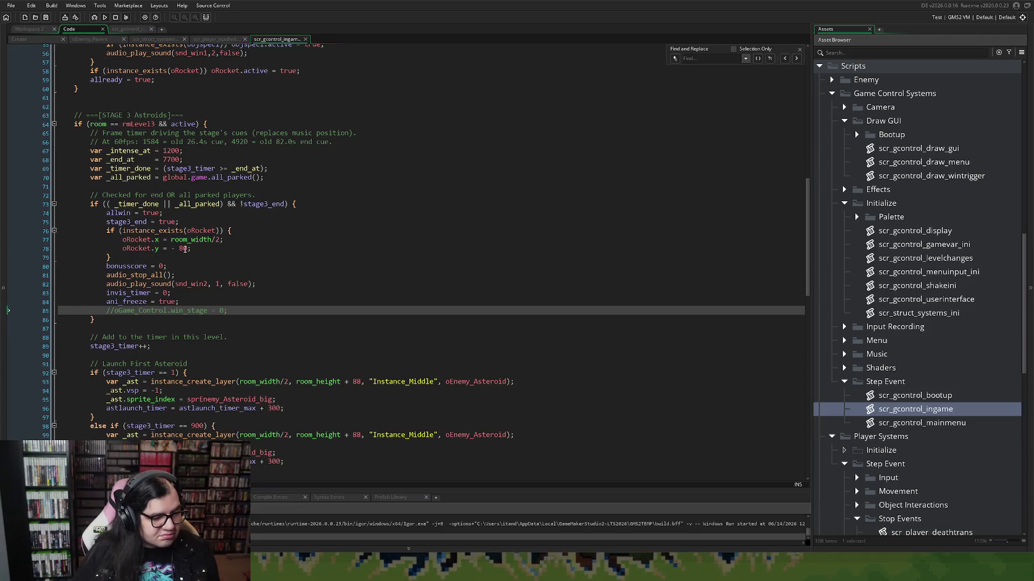
pyautogui.scroll(-5, 185, 248)
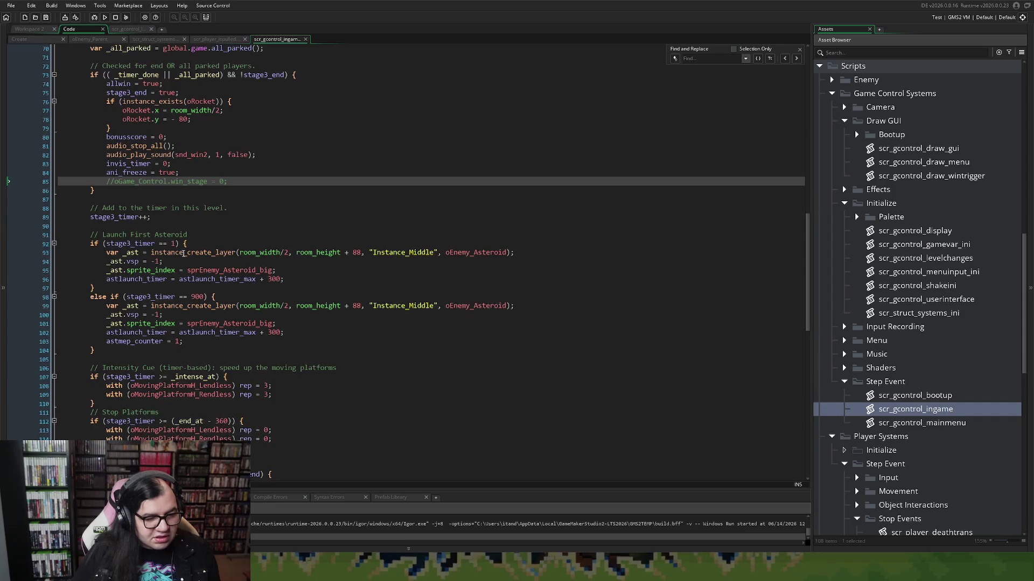
pyautogui.scroll(4, 185, 255)
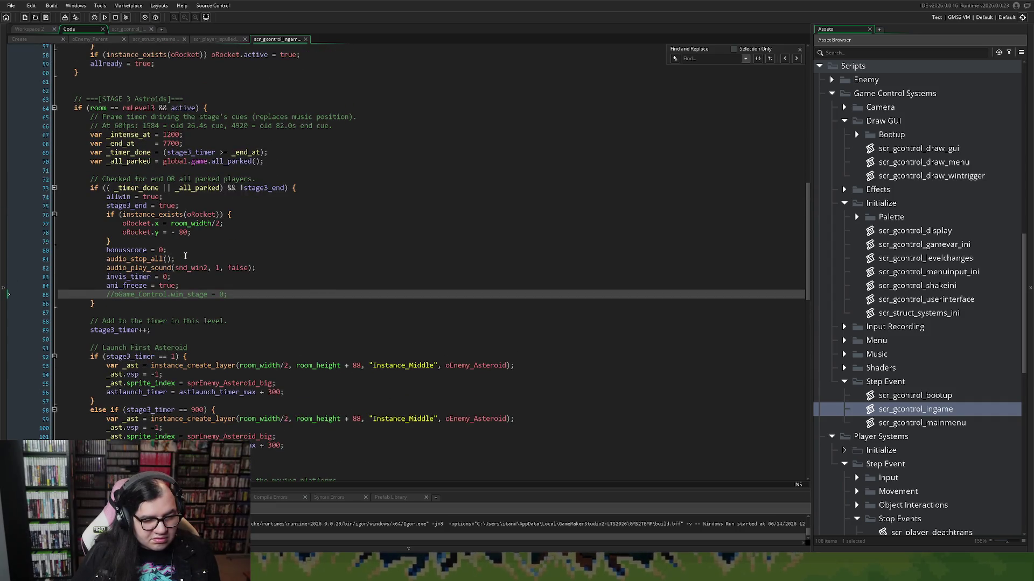
pyautogui.scroll(-20, 185, 256)
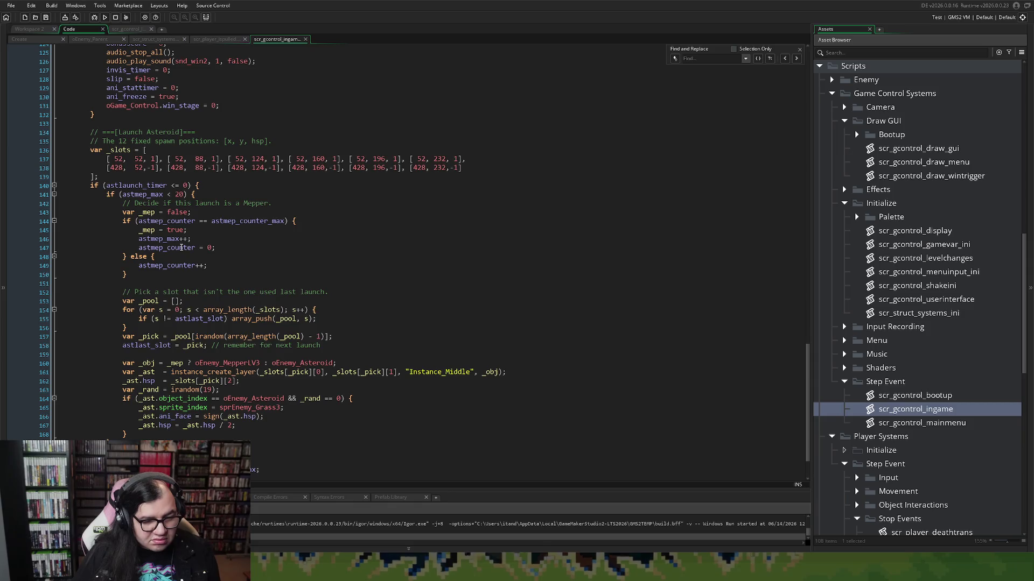
pyautogui.scroll(13, 183, 253)
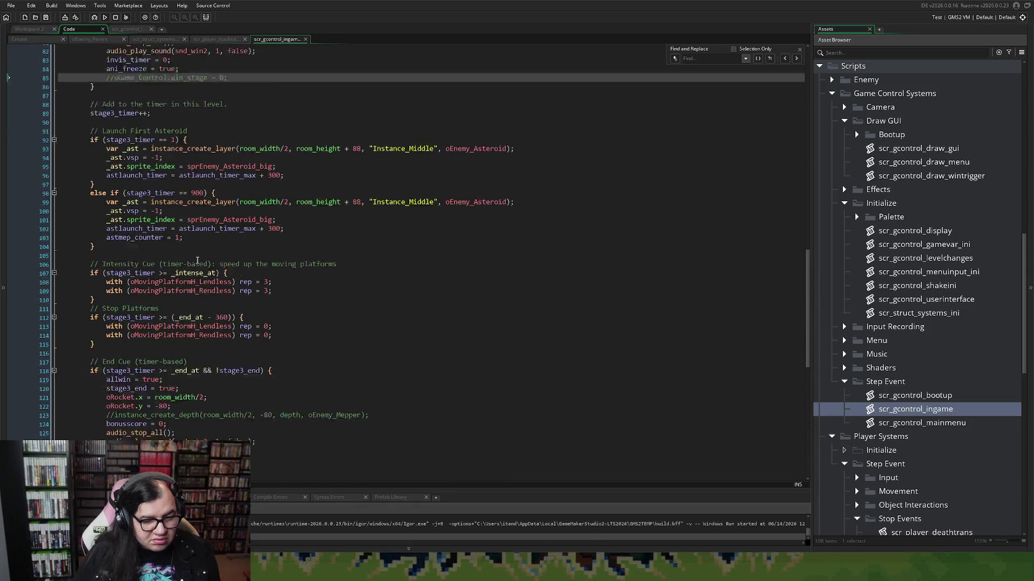
pyautogui.scroll(7, 190, 250)
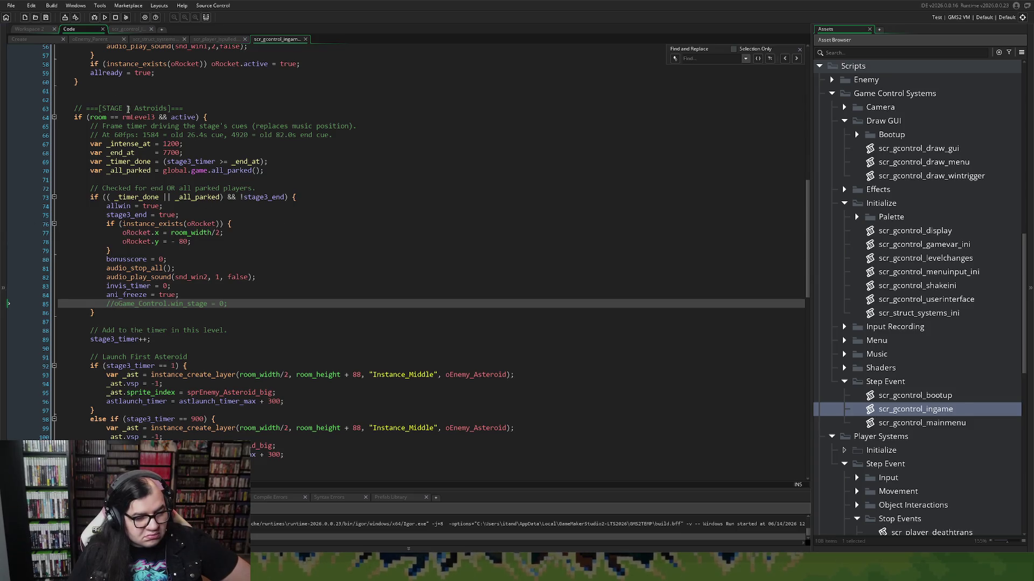
pyautogui.scroll(2, 128, 109)
pyautogui.rightClick(106, 41)
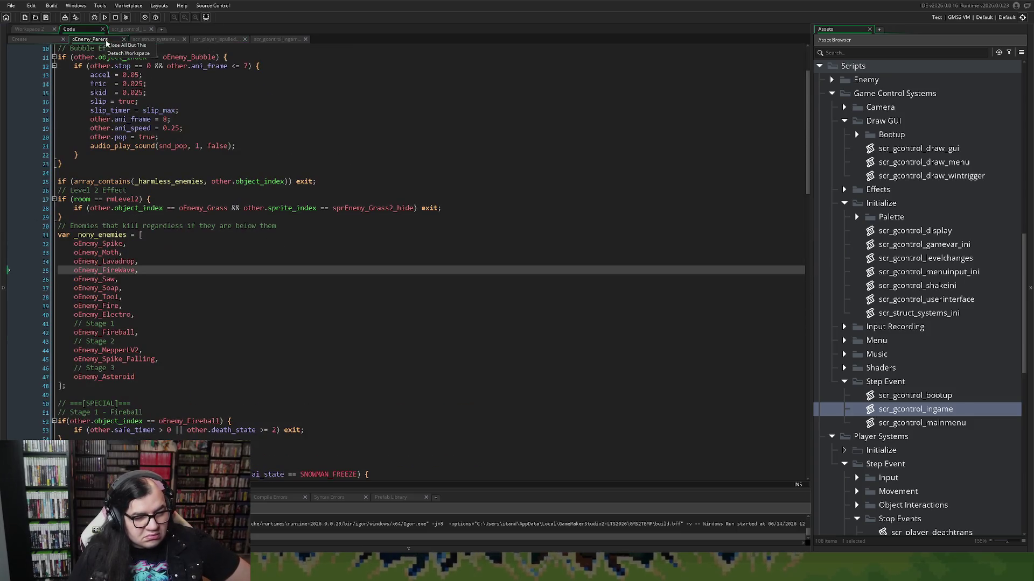
# Step: Close the old code tabs, read scr_gcontrol_gamevar_ini maximized, then return to Workspace 2
pyautogui.click(103, 29)
pyautogui.click(103, 30)
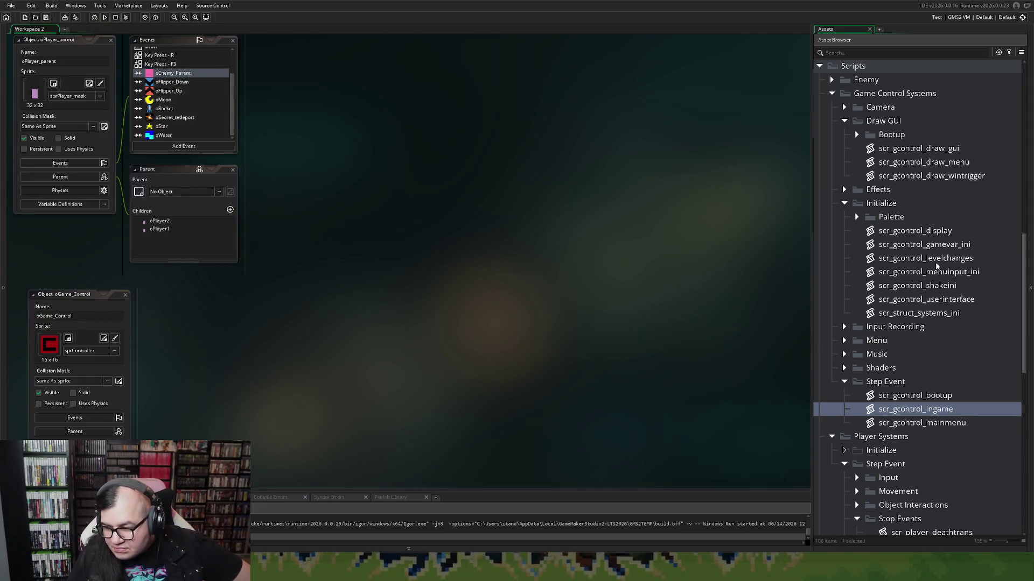
pyautogui.doubleClick(915, 245)
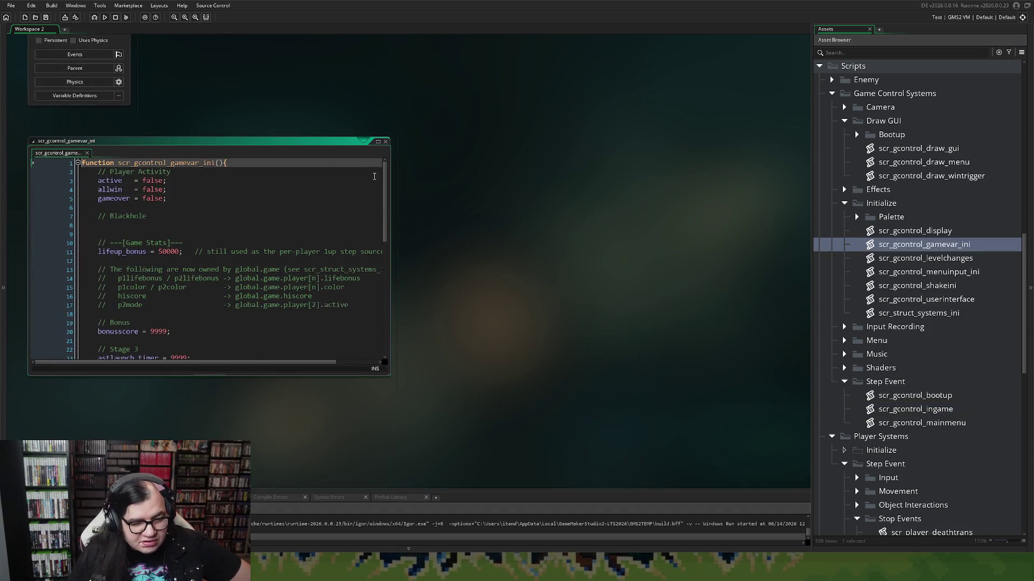
pyautogui.click(378, 141)
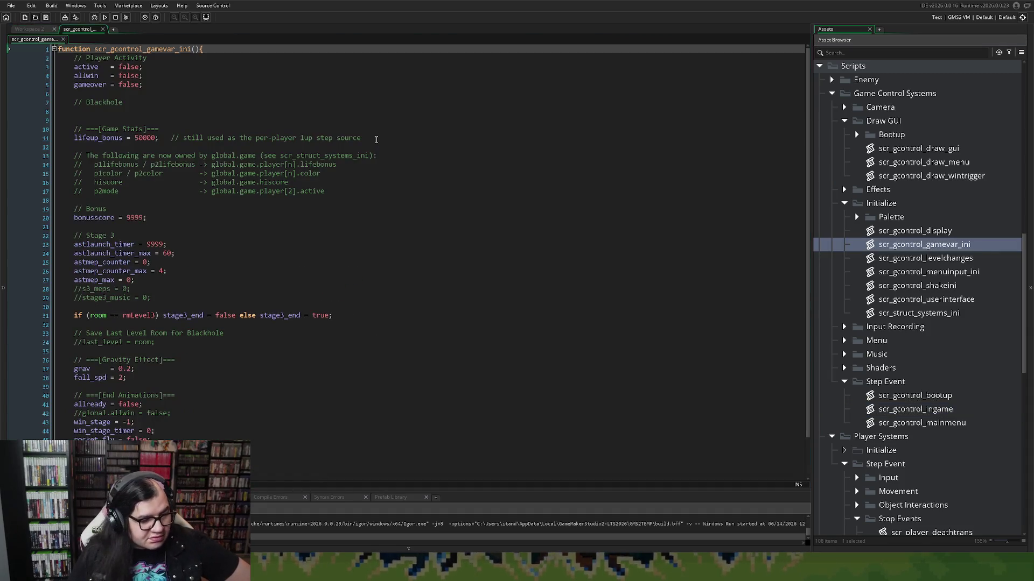
pyautogui.scroll(-2, 244, 155)
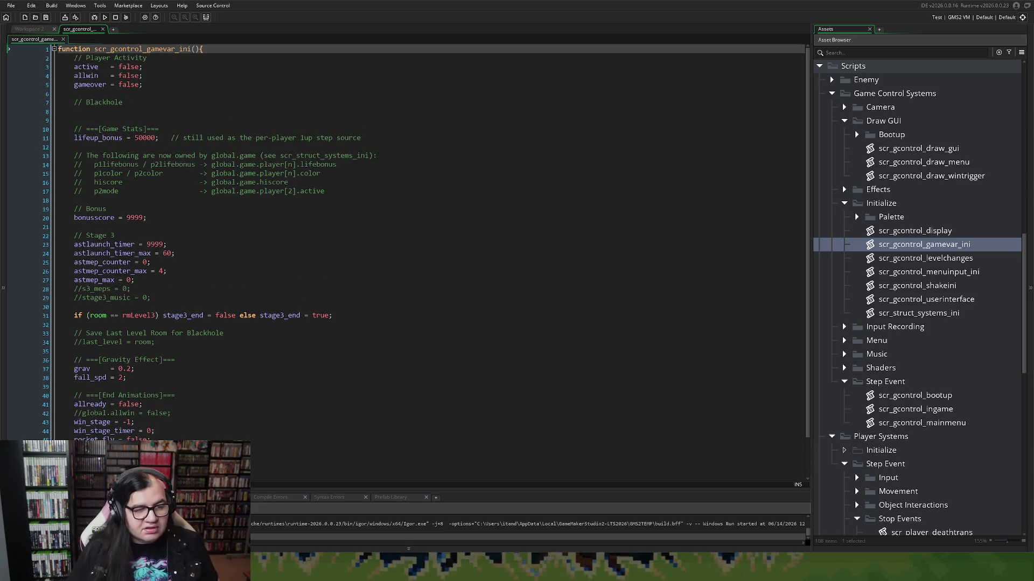
pyautogui.hotkey('ctrl', 'Tab')
pyautogui.scroll(5, 183, 147)
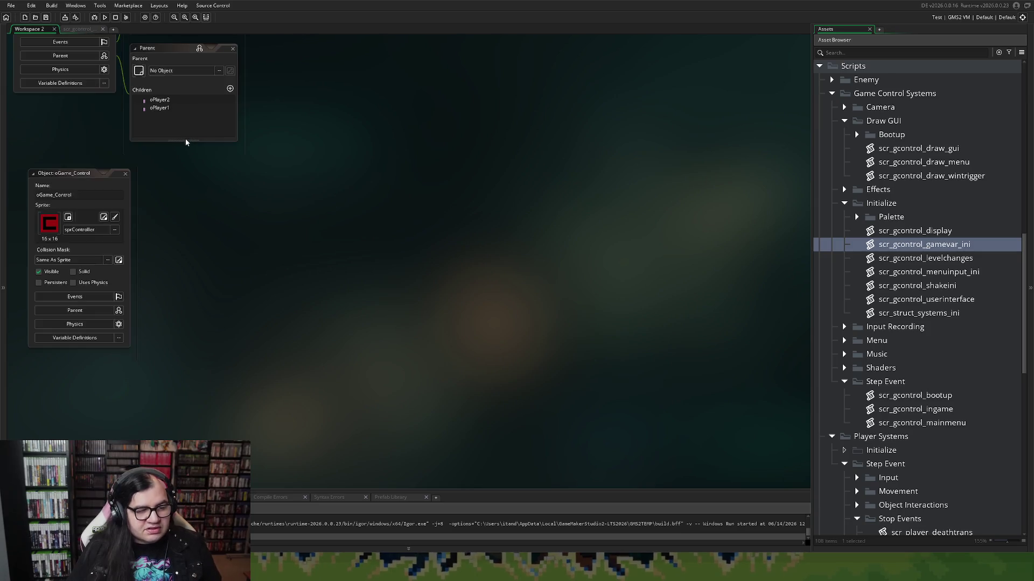
# Step: In oPlayer_parent's Create event, find and copy the is_parked variable on line 66
pyautogui.scroll(4, 183, 147)
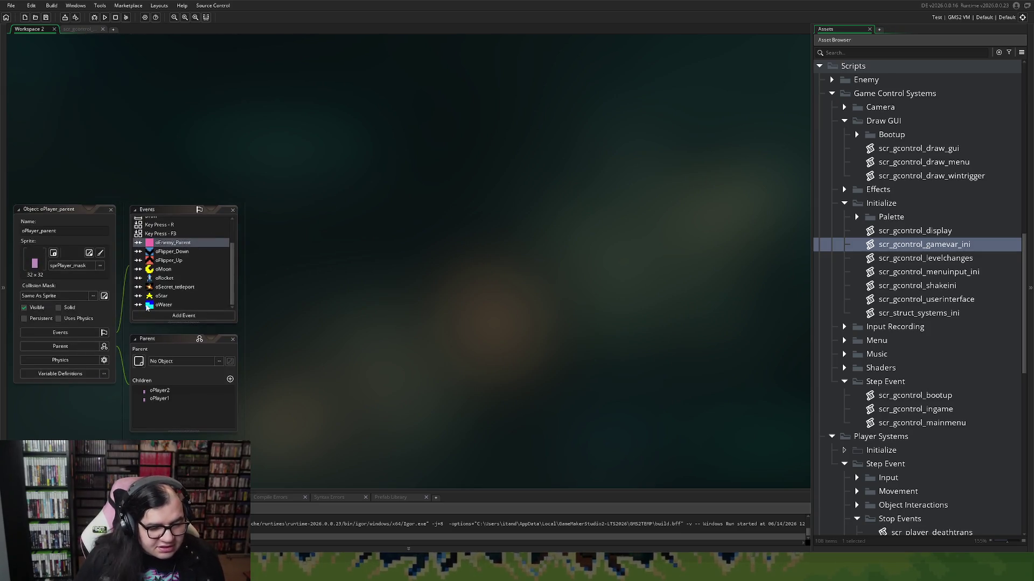
pyautogui.scroll(1, 163, 263)
pyautogui.scroll(-1, 164, 258)
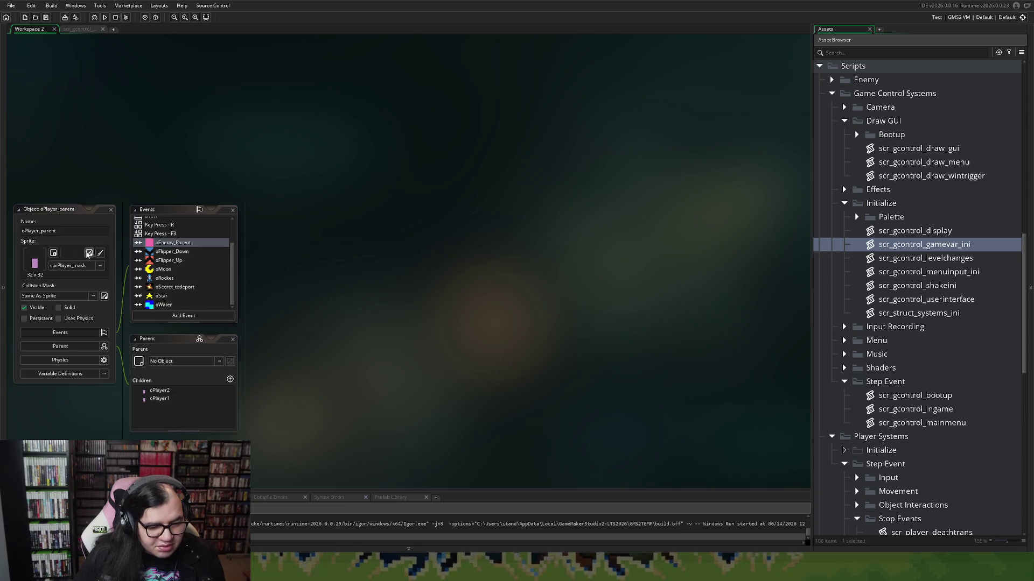
pyautogui.scroll(2, 169, 266)
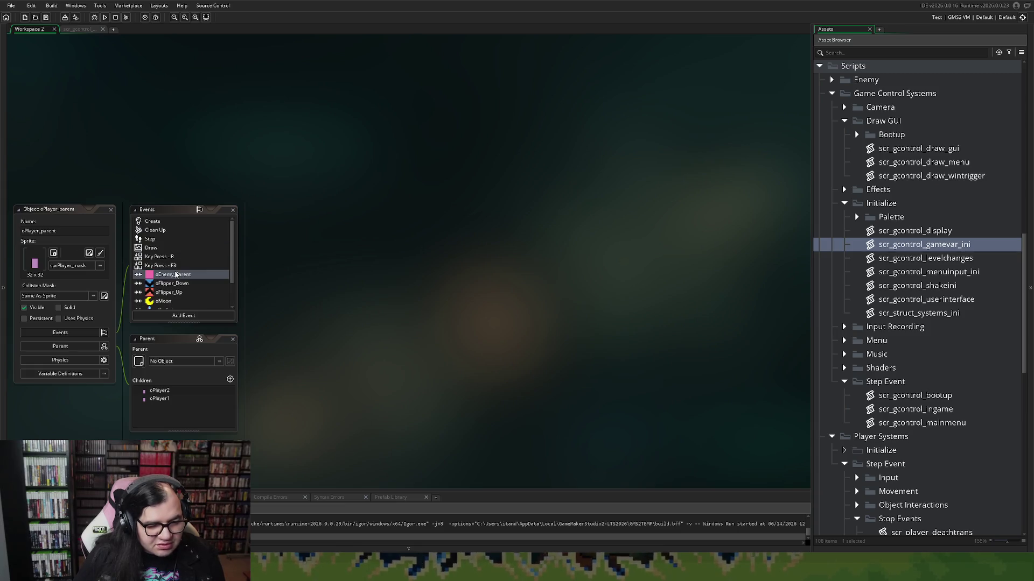
pyautogui.doubleClick(152, 225)
pyautogui.scroll(-7, 370, 316)
pyautogui.scroll(-4, 370, 316)
pyautogui.scroll(4, 366, 319)
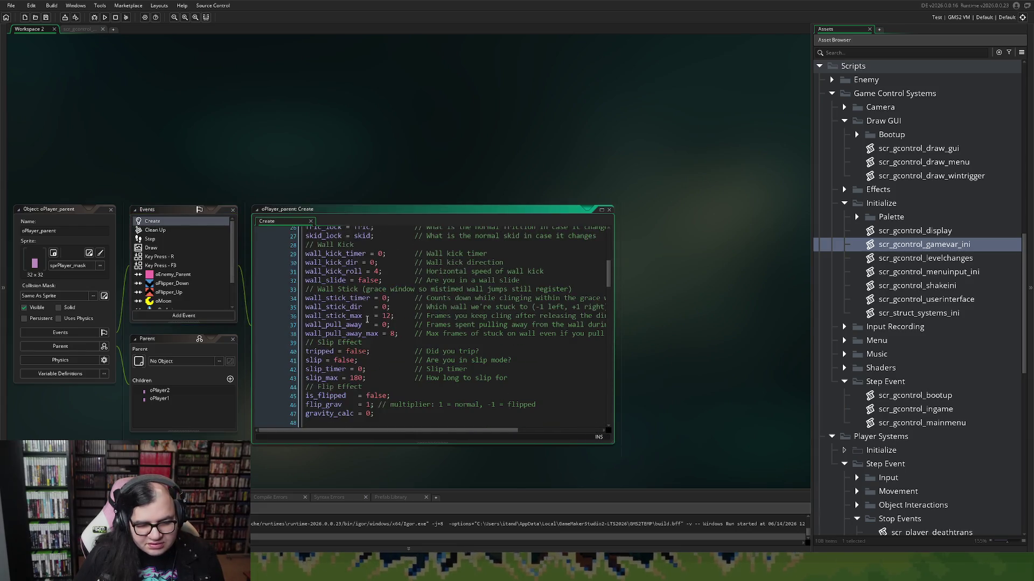
pyautogui.scroll(-8, 361, 330)
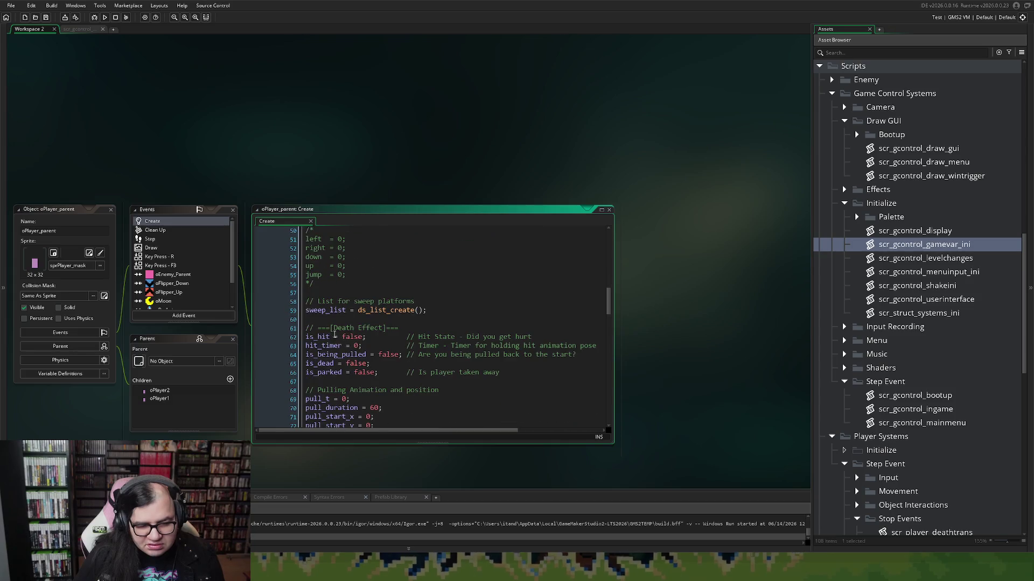
pyautogui.click(322, 372)
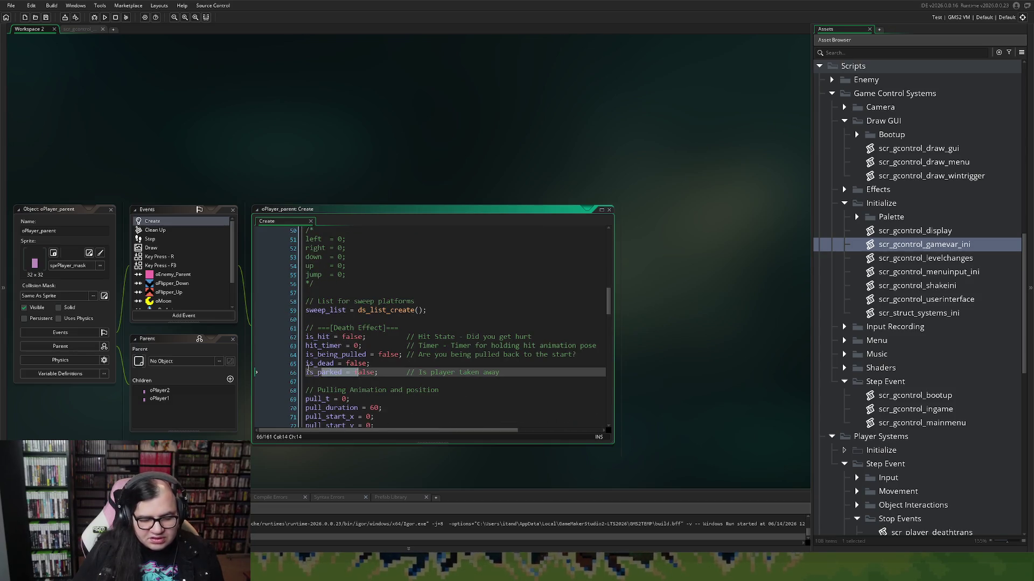
pyautogui.doubleClick(323, 372)
pyautogui.hotkey('ctrl', 'c')
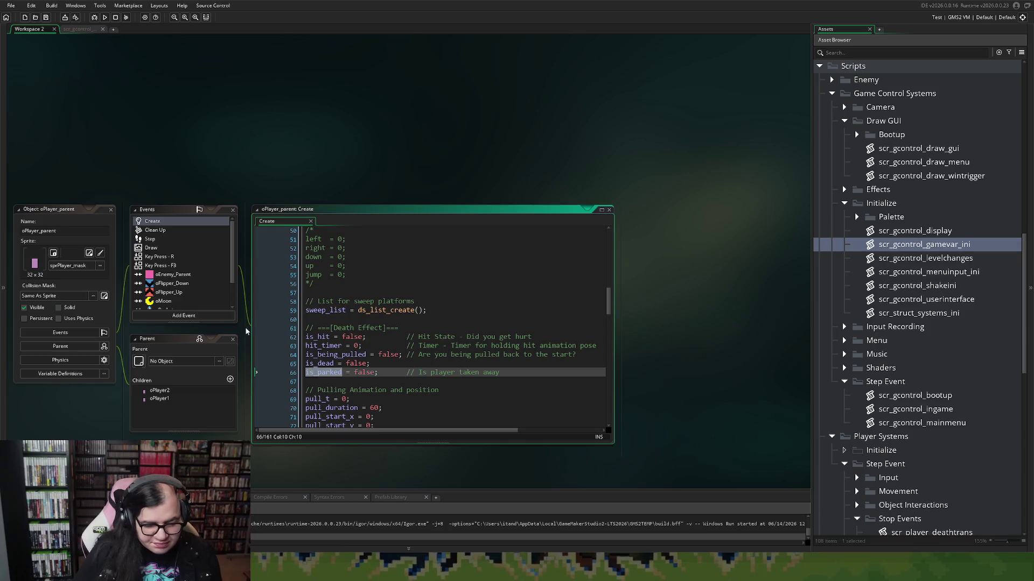
# Step: Open oPlayer_parent's Draw event full-size and scroll down to the DEBUG region
pyautogui.click(155, 248)
pyautogui.doubleClick(154, 248)
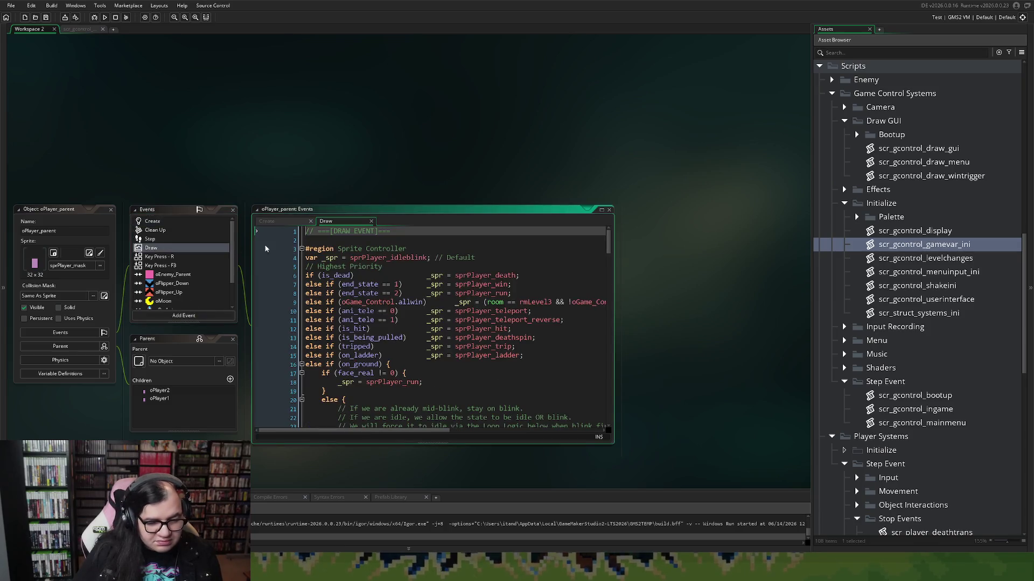
pyautogui.click(602, 209)
pyautogui.scroll(-20, 298, 252)
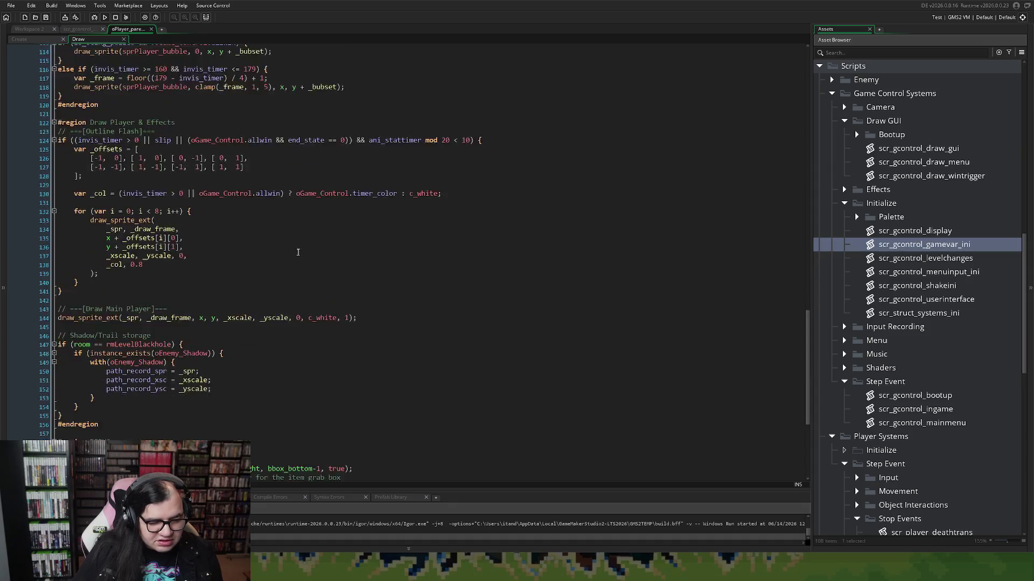
pyautogui.scroll(-7, 297, 252)
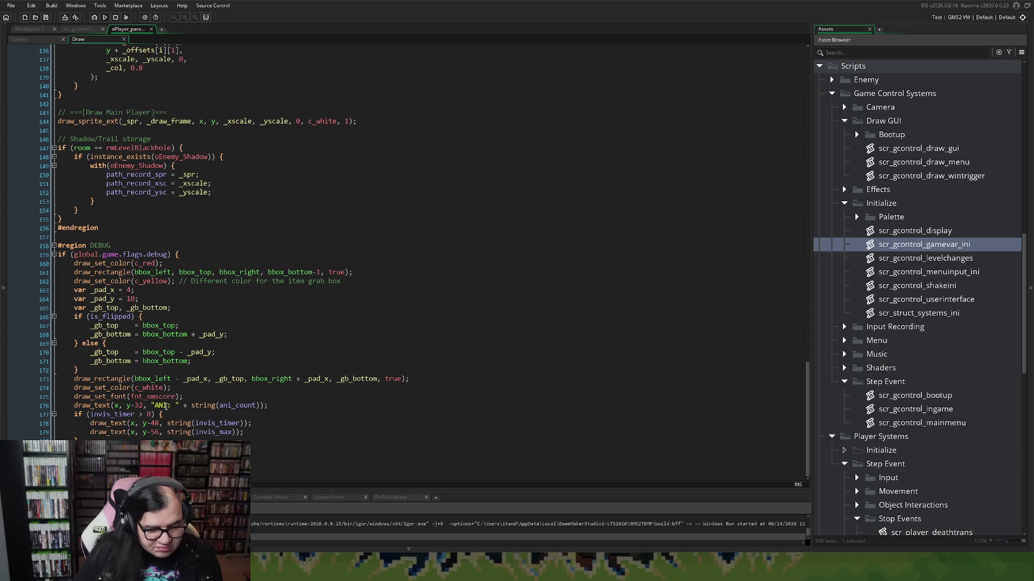
# Step: Change line 176's debug text from ANI/ani_count to PARK/is_parked and run the game
pyautogui.doubleClick(161, 406)
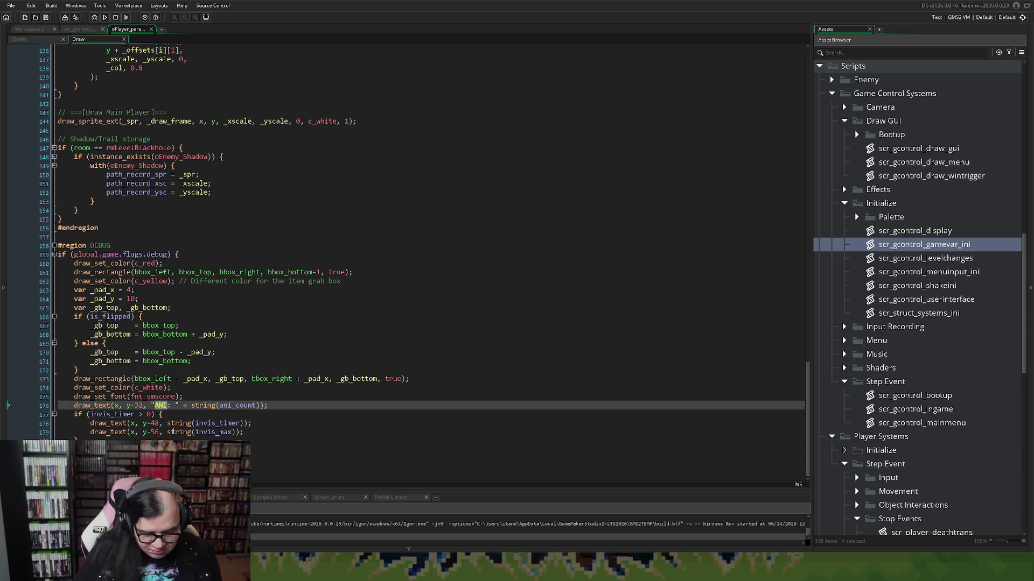
pyautogui.write('PARK')
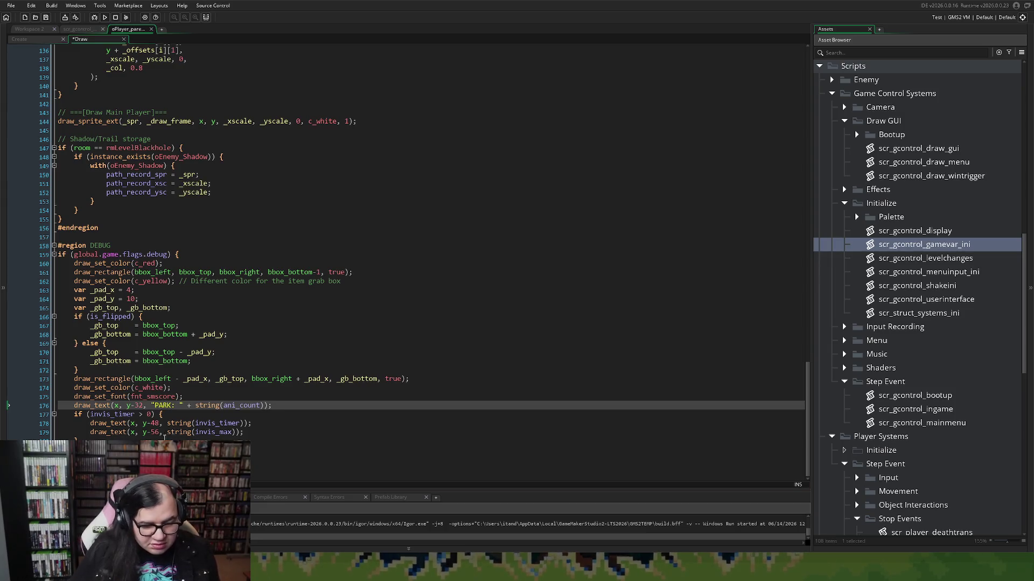
pyautogui.doubleClick(241, 406)
pyautogui.hotkey('ctrl', 'v')
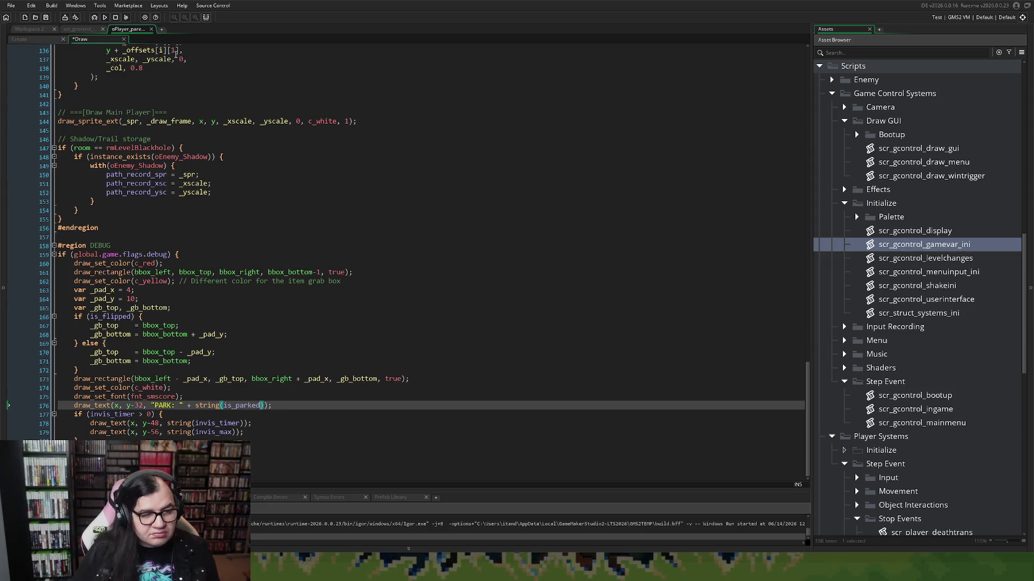
pyautogui.click(105, 18)
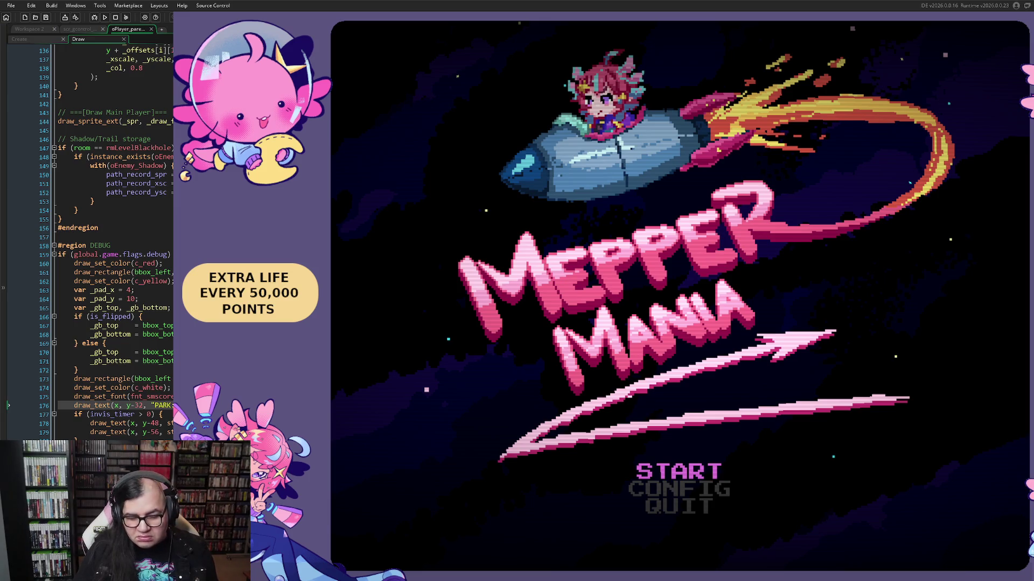
# Step: From the title screen's START options, set the stage to 3 and begin
pyautogui.press('Return')
pyautogui.press('Down')
pyautogui.press('Right')
pyautogui.press('Right')
pyautogui.press('Up')
pyautogui.press('Return')
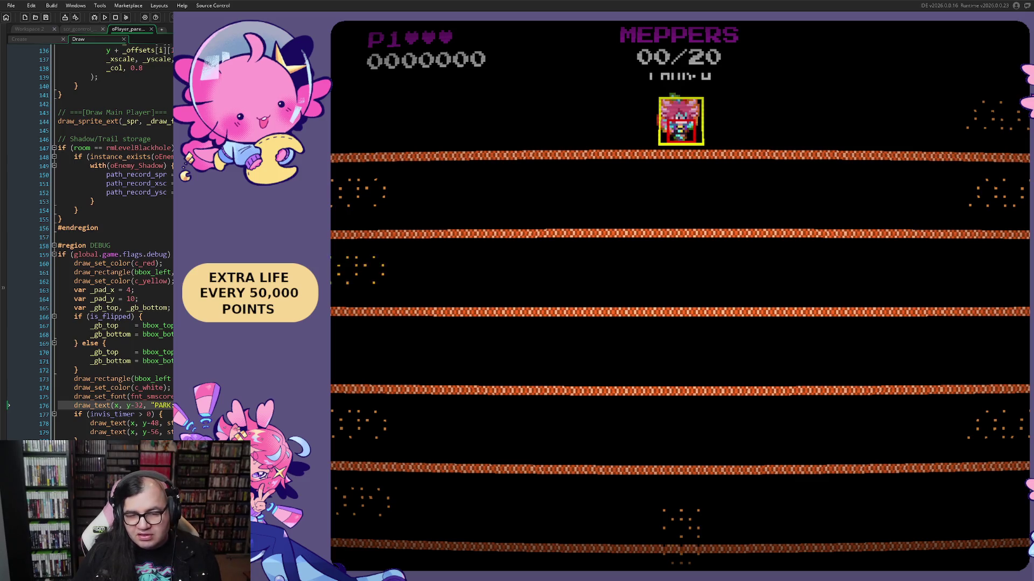
# Step: Pause and reset the game, then begin the Neptune stage, Perilous Pitstop
pyautogui.press('Escape')
pyautogui.press('r')
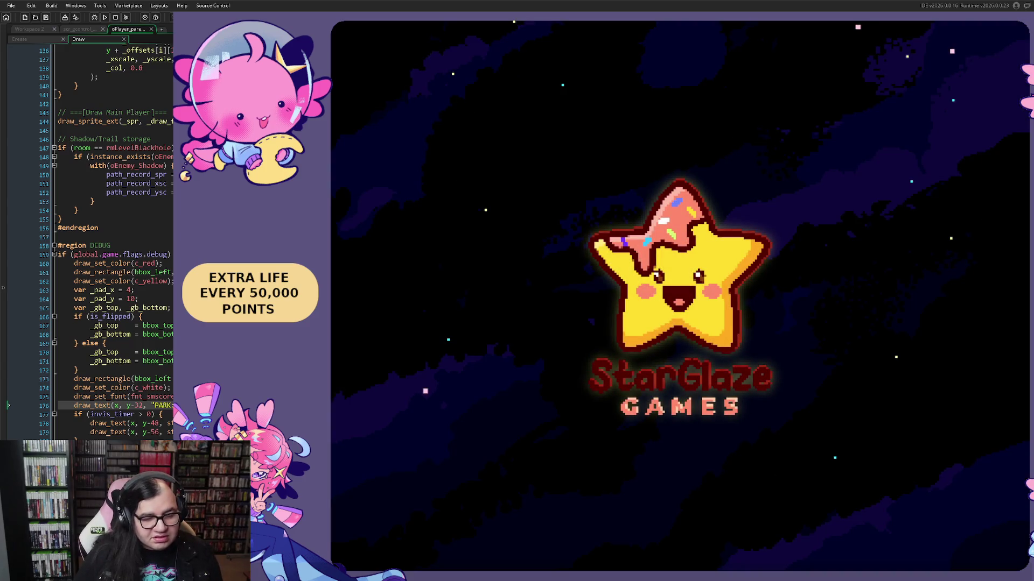
pyautogui.press('Return')
pyautogui.press('Down')
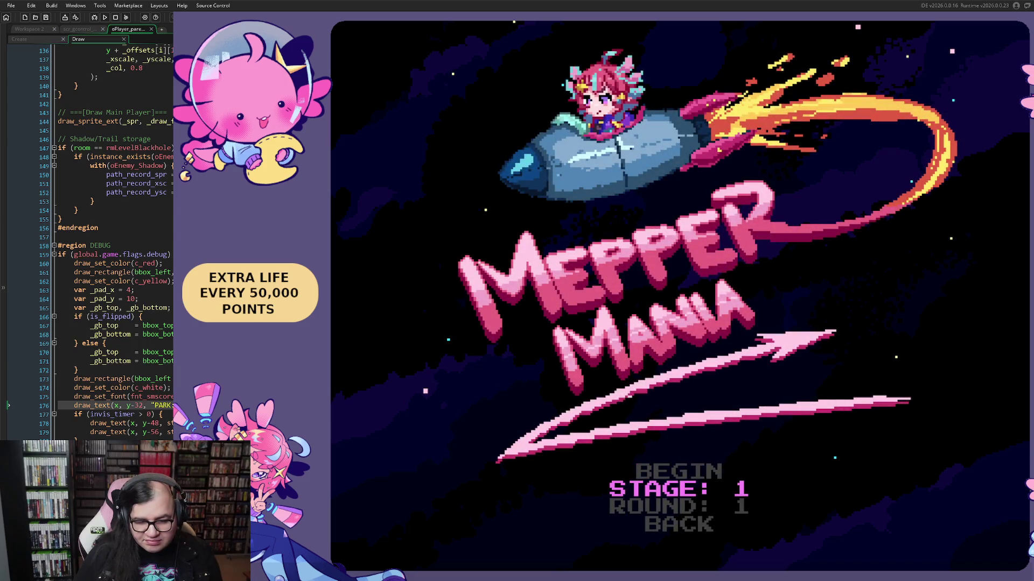
pyautogui.press('Up')
pyautogui.press('Return')
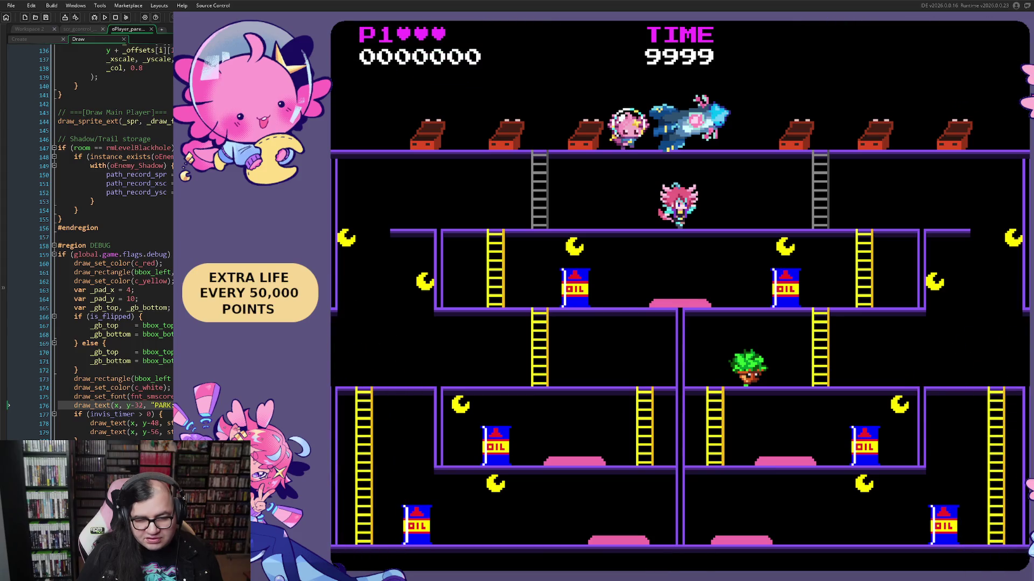
# Step: Move the player left, then right to the ladder and down it, then pause the game
pyautogui.press('Left')
pyautogui.press('Left')
pyautogui.press('Right')
pyautogui.press('Right')
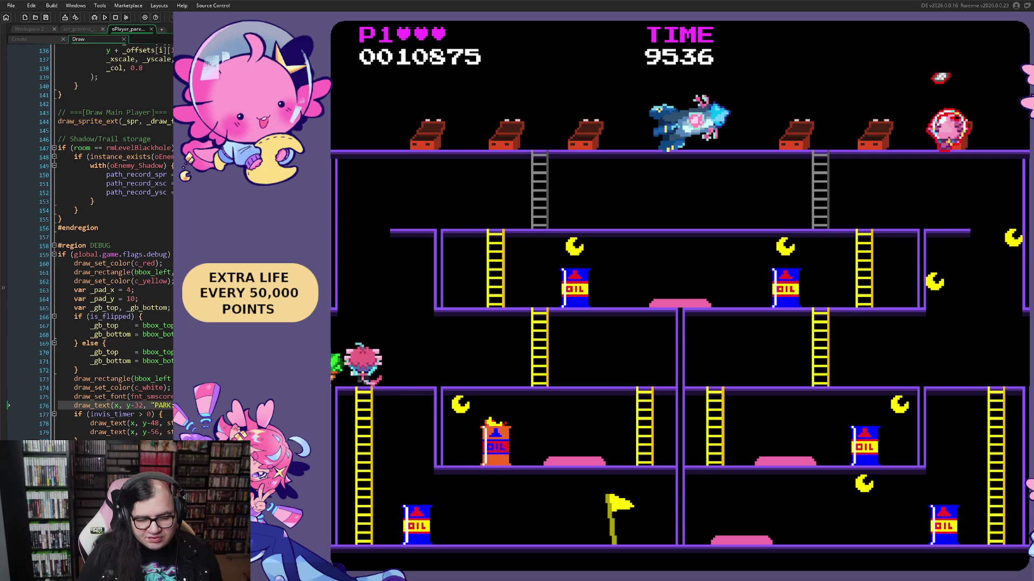
pyautogui.press('Right')
pyautogui.press('Down')
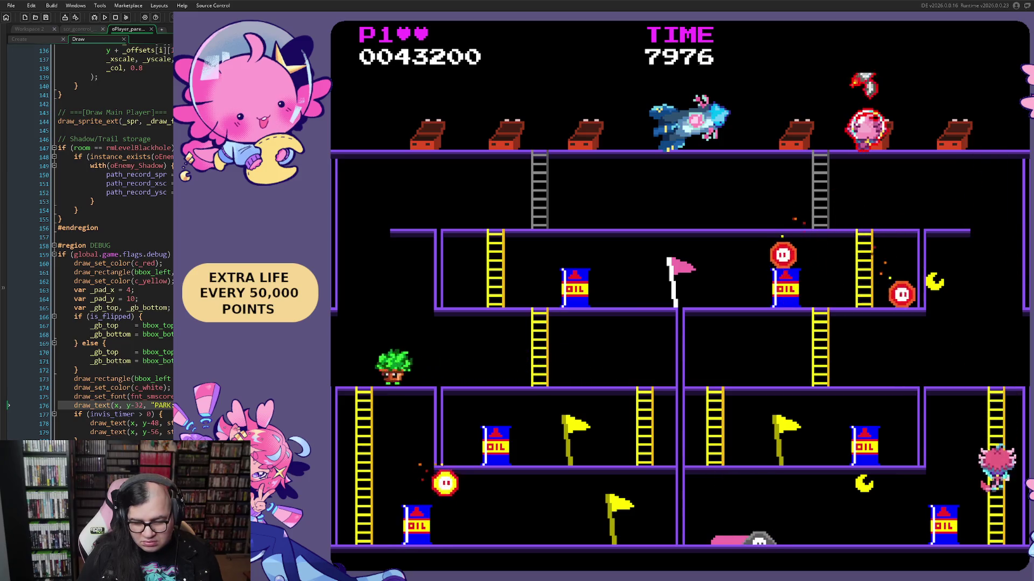
pyautogui.press('Escape')
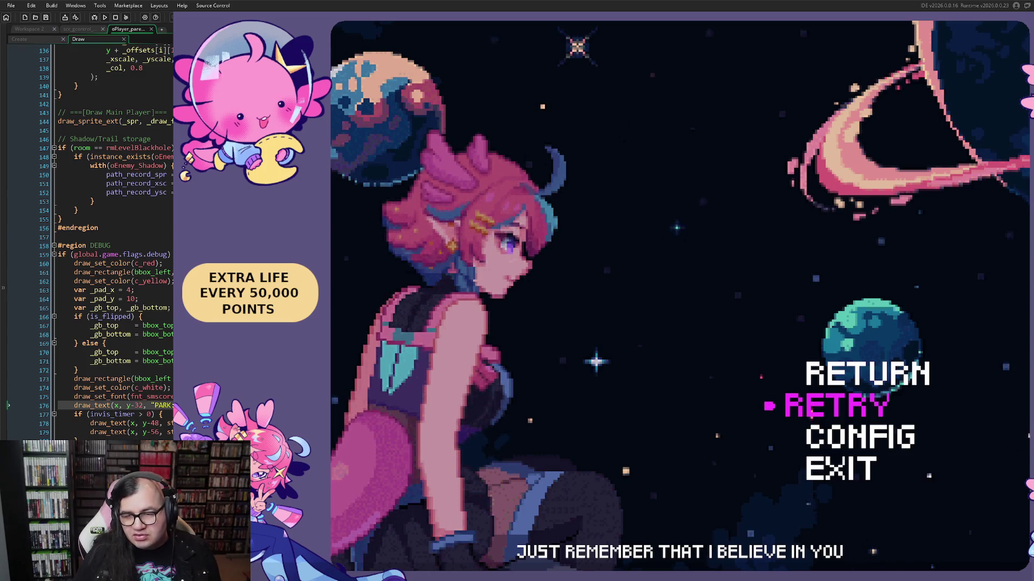
# Step: Close the game window with Alt+F4 to return to the editor
pyautogui.hotkey('alt', 'F4')
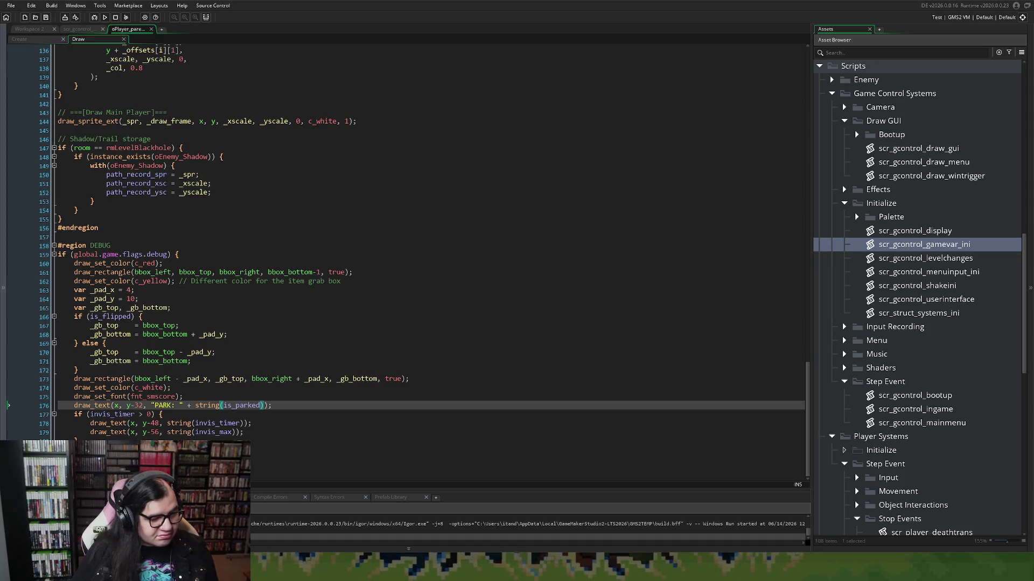
# Step: Close the oPlayer_parent Draw code tab and scroll Workspace 2 to show oGame_Control
pyautogui.click(208, 211)
pyautogui.scroll(2, 189, 246)
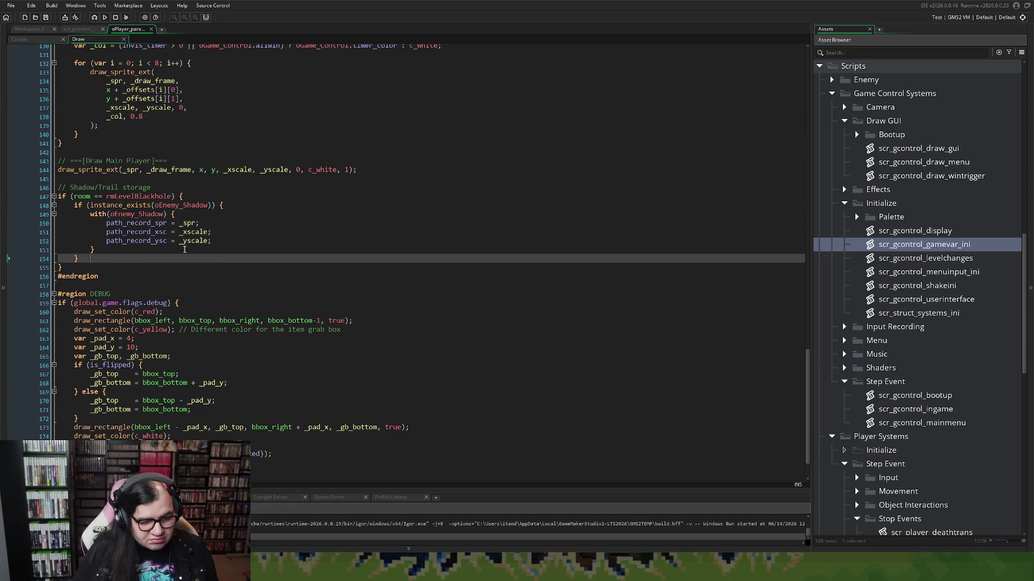
pyautogui.scroll(9, 135, 303)
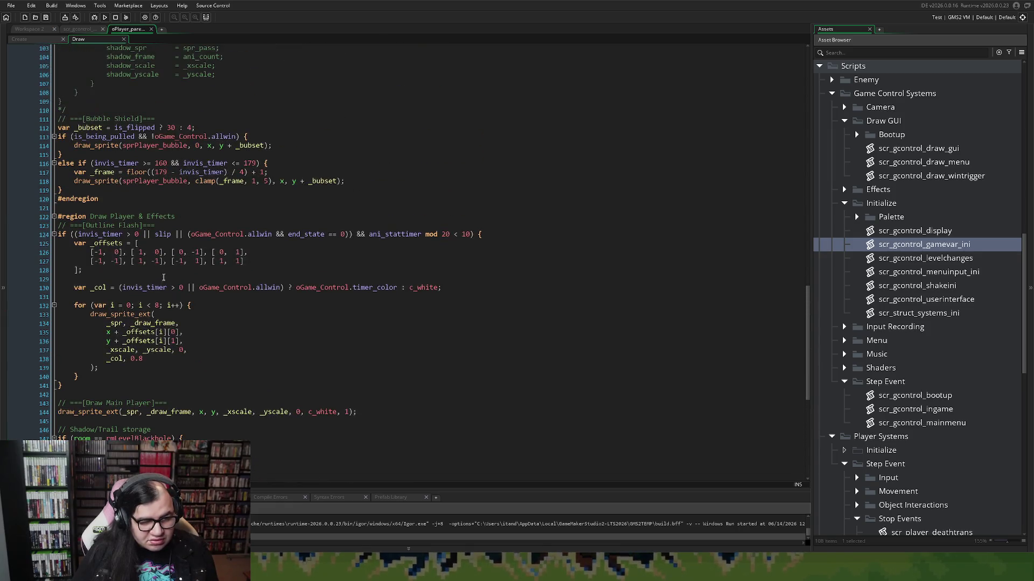
pyautogui.click(171, 209)
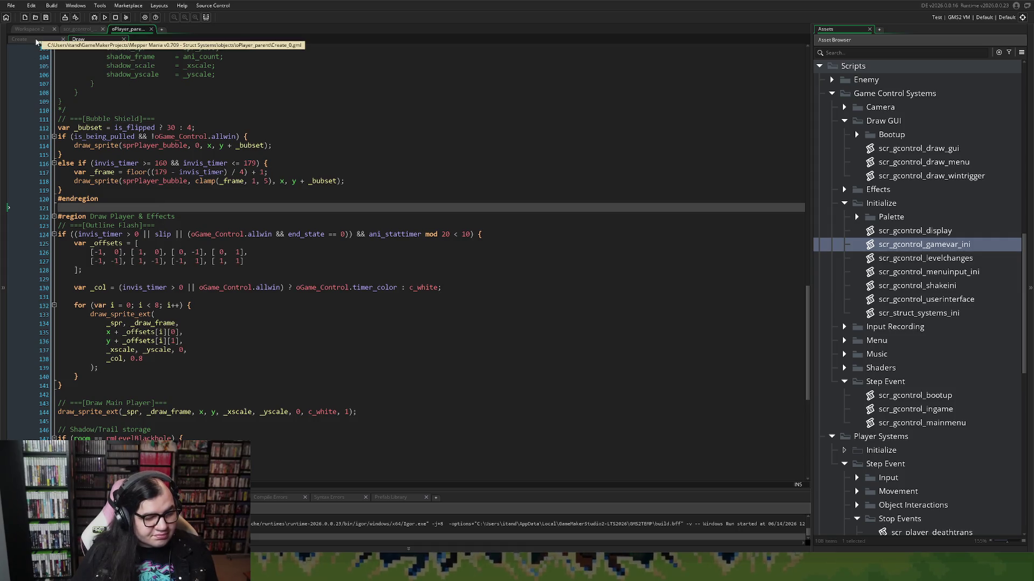
pyautogui.click(184, 243)
pyautogui.scroll(1, 184, 224)
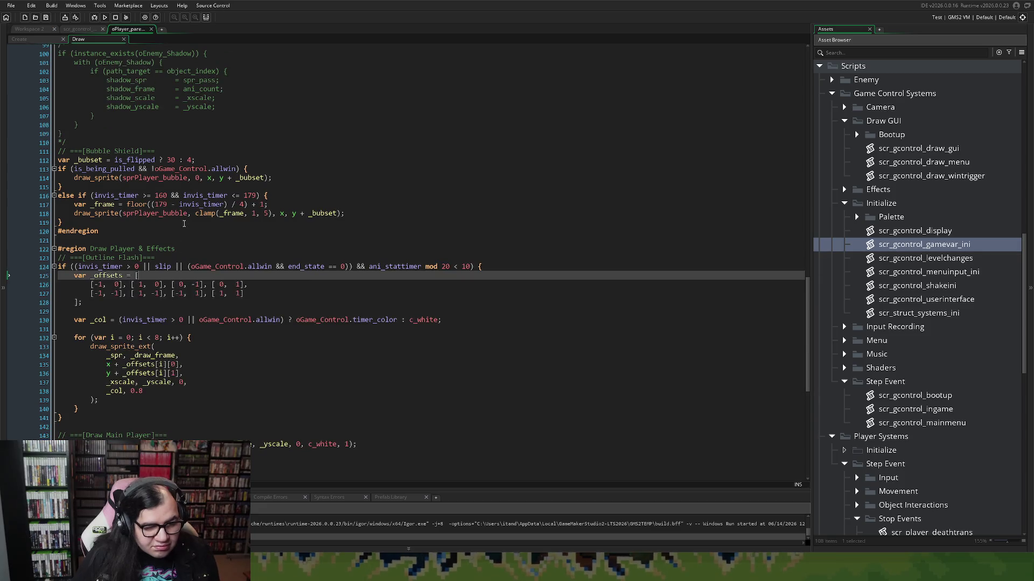
pyautogui.scroll(10, 184, 224)
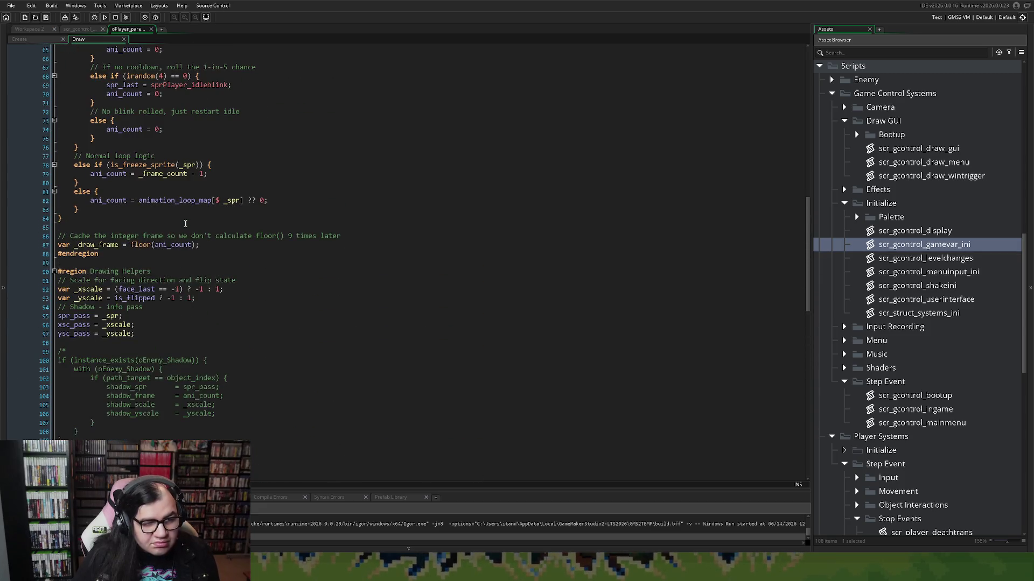
pyautogui.click(151, 30)
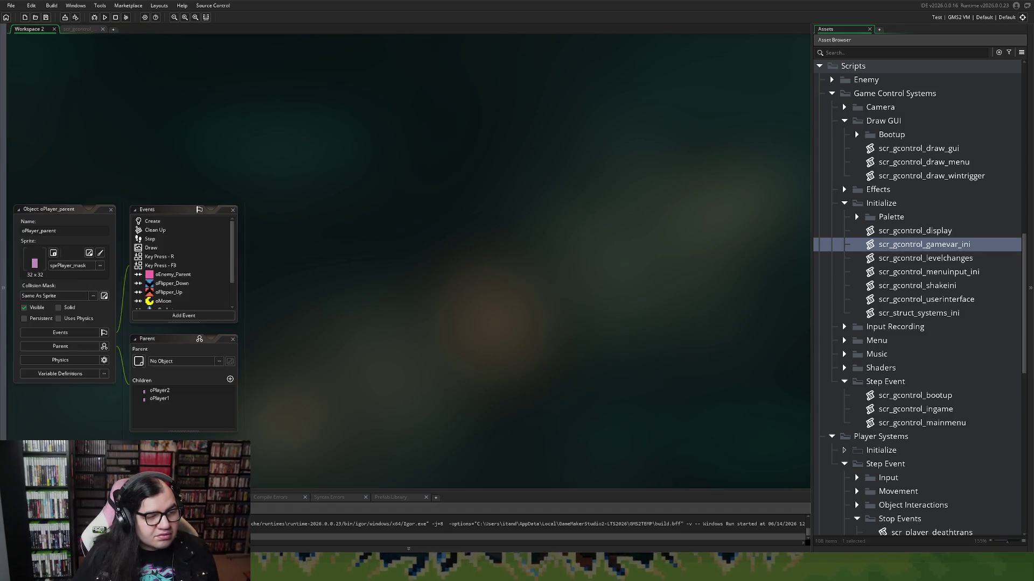
pyautogui.scroll(-3, 197, 214)
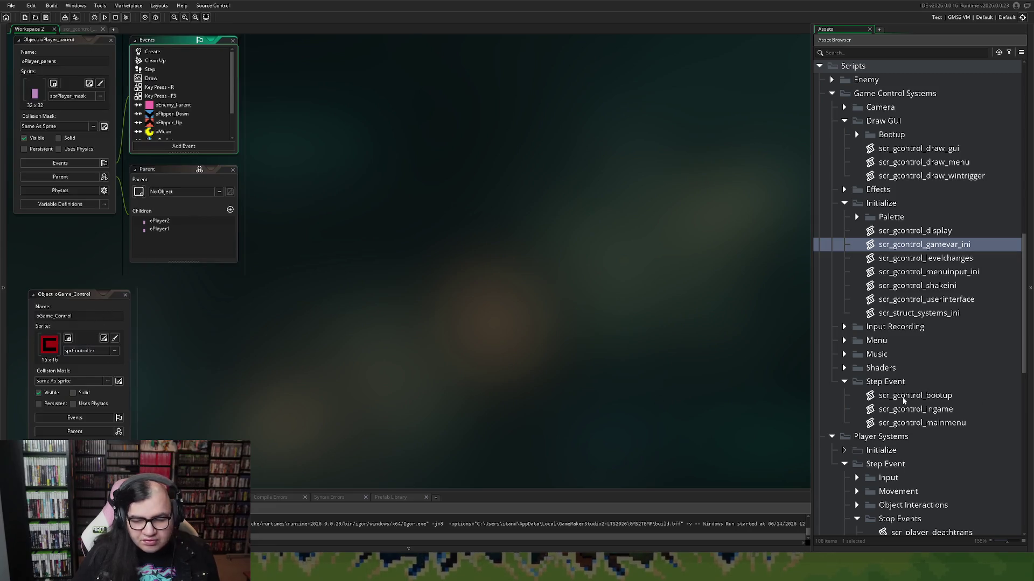
# Step: Open scr_gcontrol_ingame full-size and scroll to its STAGE 3 Asteroids block
pyautogui.doubleClick(931, 410)
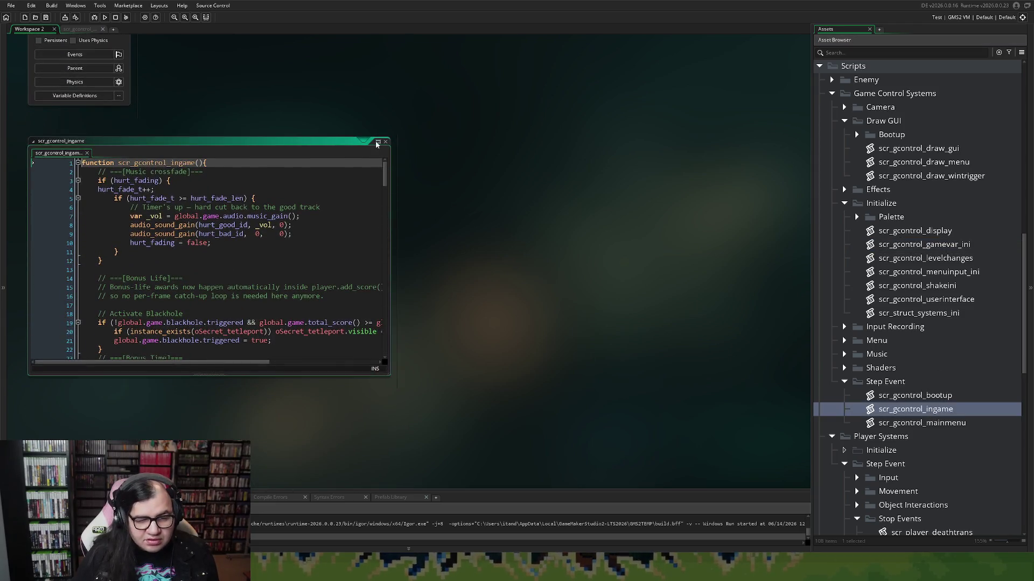
pyautogui.click(378, 142)
pyautogui.scroll(-15, 336, 261)
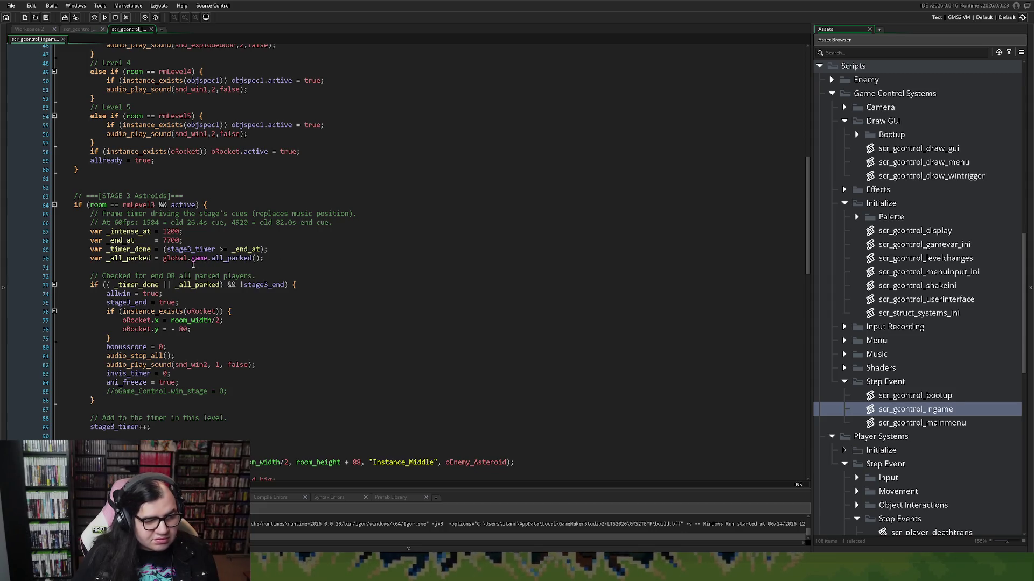
# Step: Put the caret at the end of the _all_parked line in the Stage 3 block
pyautogui.click(291, 250)
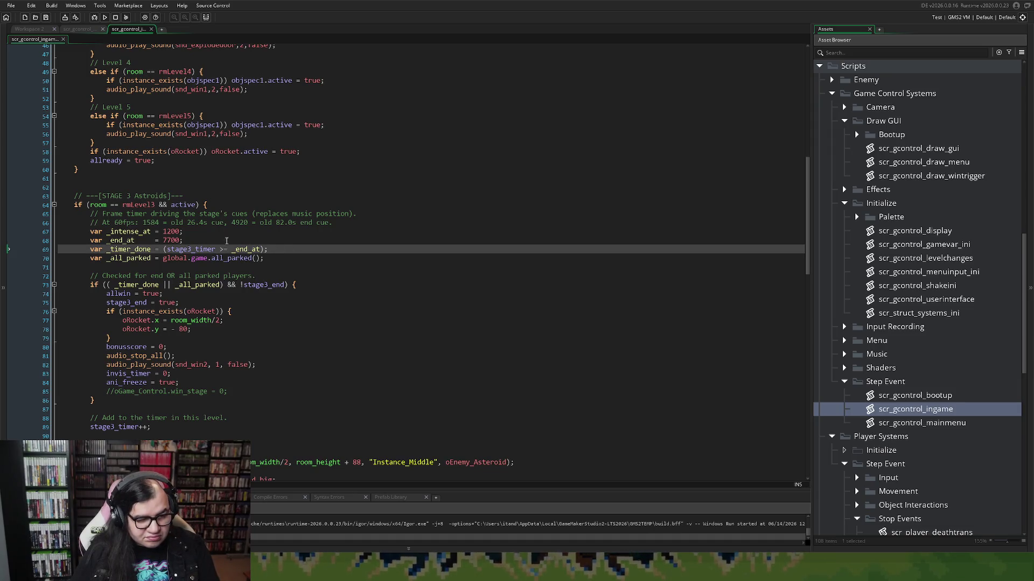
pyautogui.click(202, 237)
pyautogui.press('Return')
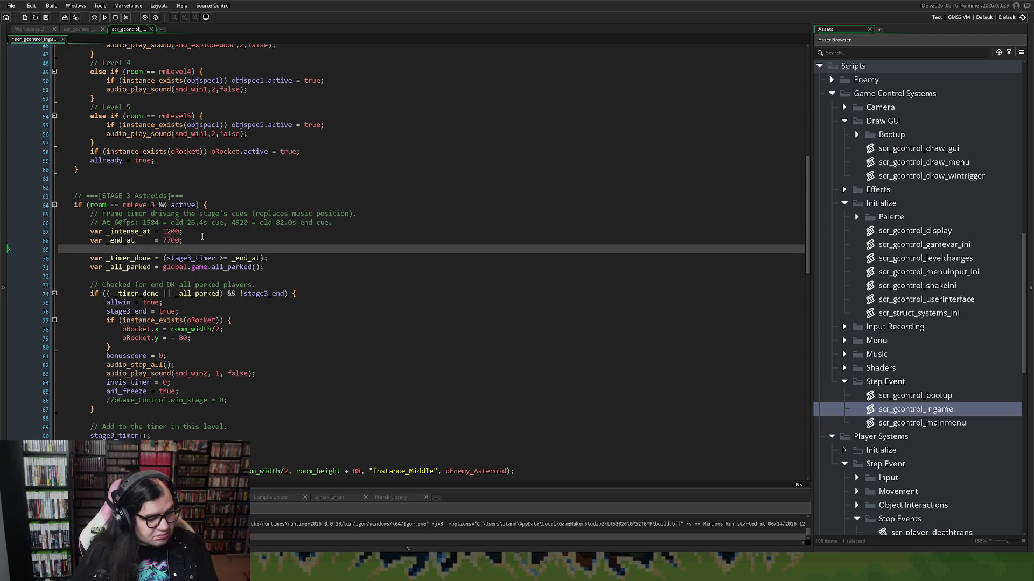
pyautogui.press('BackSpace')
pyautogui.click(270, 259)
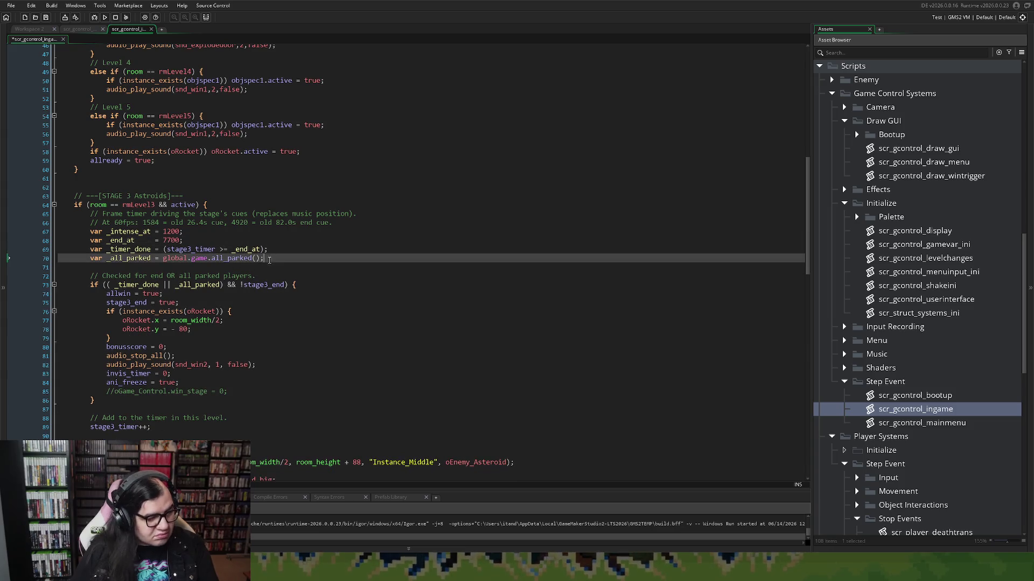
# Step: Paste an if (stage3_timer <= 2) show_debug_message line after _all_parked, run the game, and fix its indentation
pyautogui.press('Return')
pyautogui.hotkey('ctrl', 'v')
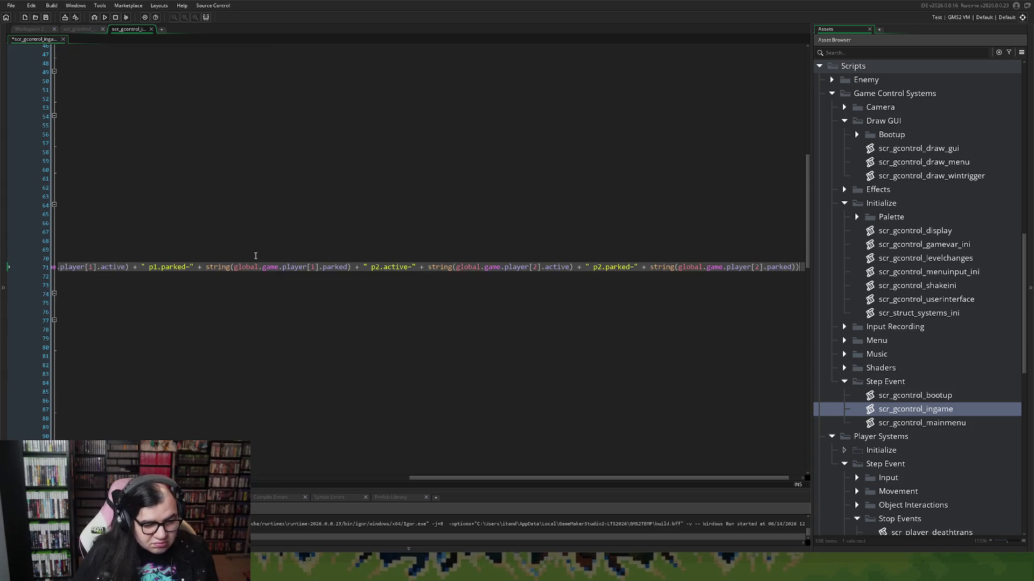
pyautogui.write(';')
pyautogui.moveTo(793, 478); pyautogui.dragTo(625, 477)
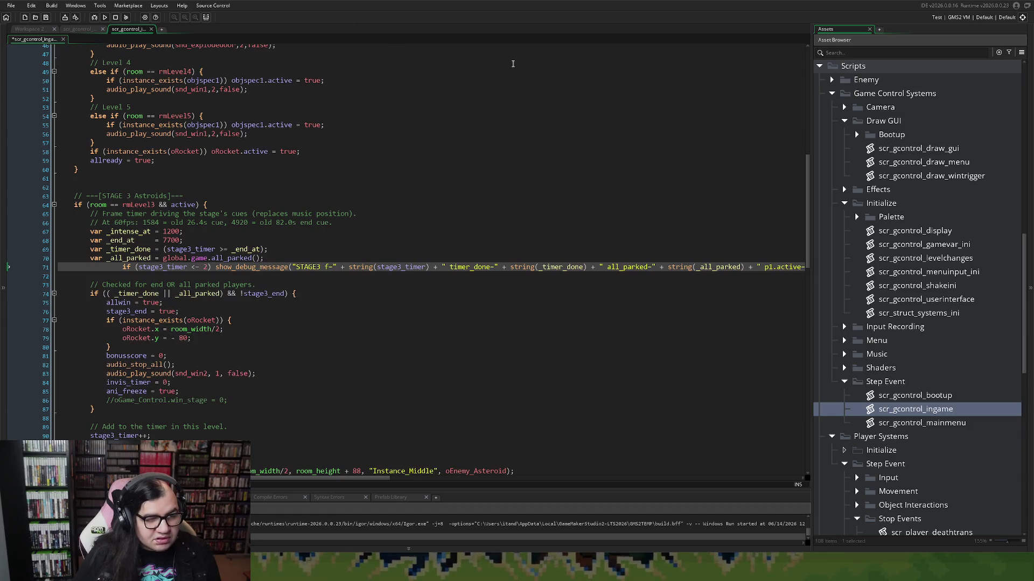
pyautogui.click(104, 18)
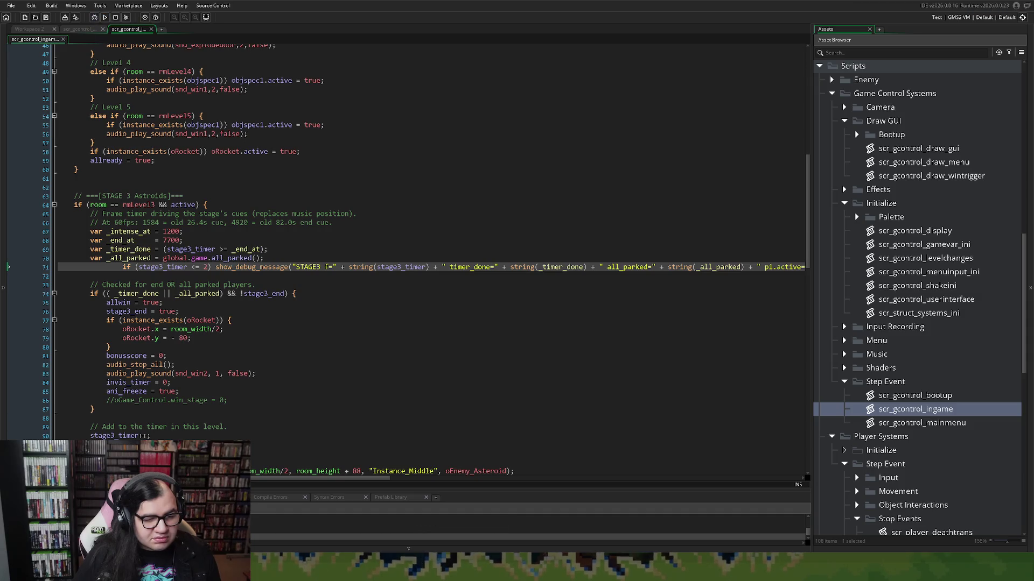
pyautogui.hotkey('shift', 'Tab')
pyautogui.hotkey('shift', 'Tab')
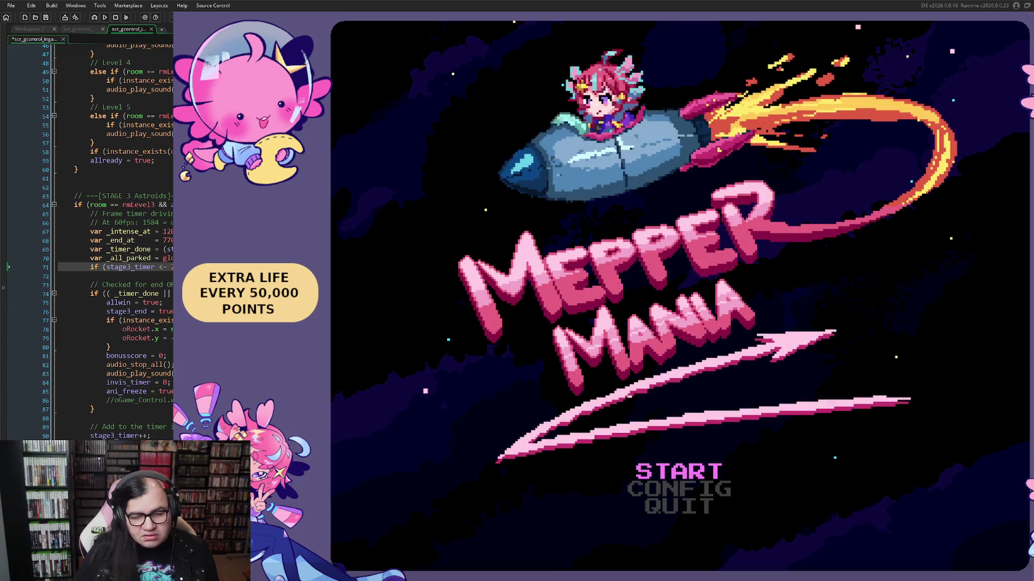
# Step: In the running game, choose CONFIG, set the starting stage to 3, and select BEGIN
pyautogui.press('Down')
pyautogui.press('Up')
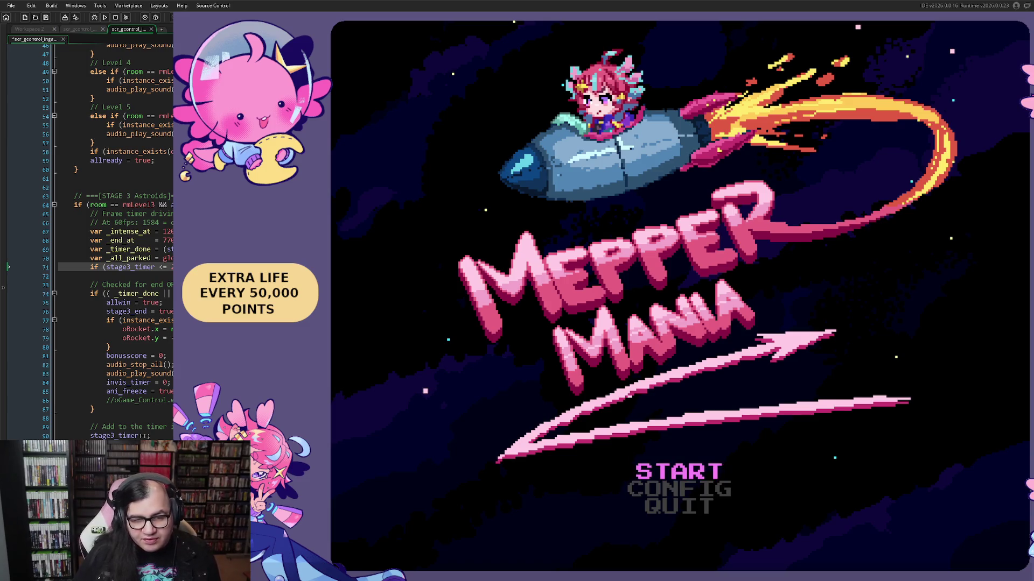
pyautogui.press('Down')
pyautogui.press('Return')
pyautogui.press('Down')
pyautogui.press('Right')
pyautogui.press('Right')
pyautogui.press('Up')
pyautogui.press('Return')
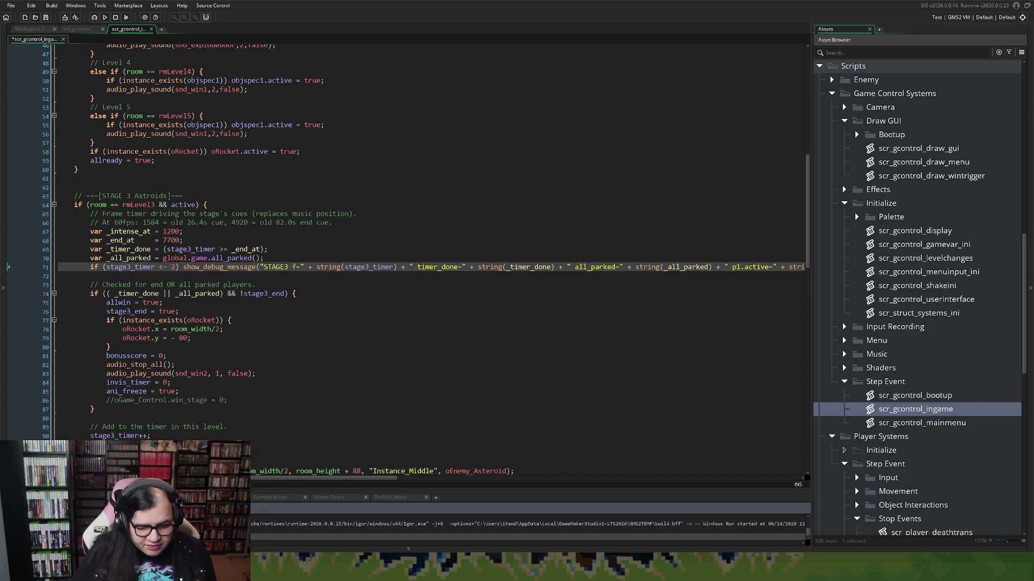
# Step: Enlarge the Output panel and scroll the log to the STAGE3 debug lines
pyautogui.moveTo(73, 323); pyautogui.dragTo(236, 330)
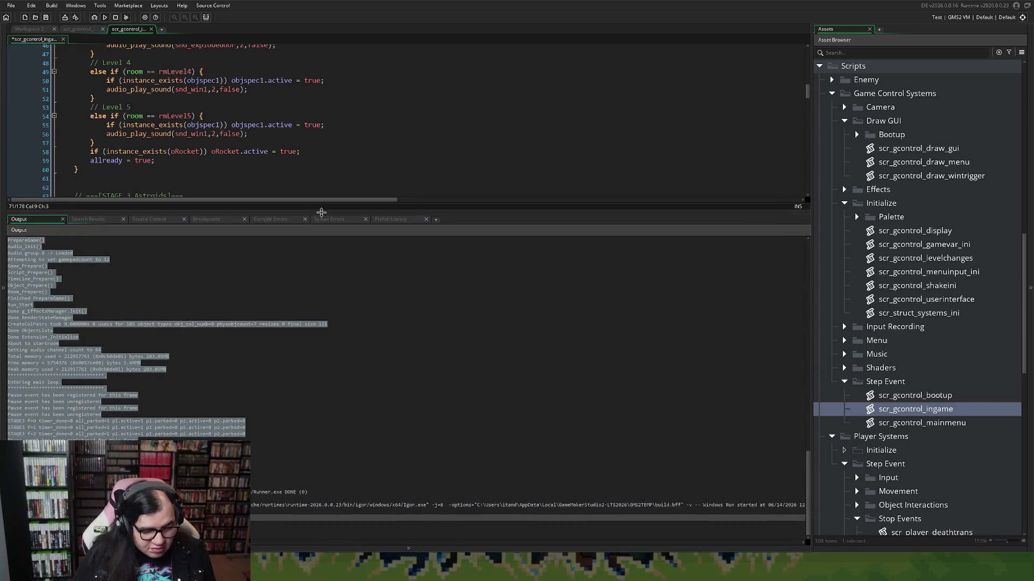
pyautogui.click(240, 324)
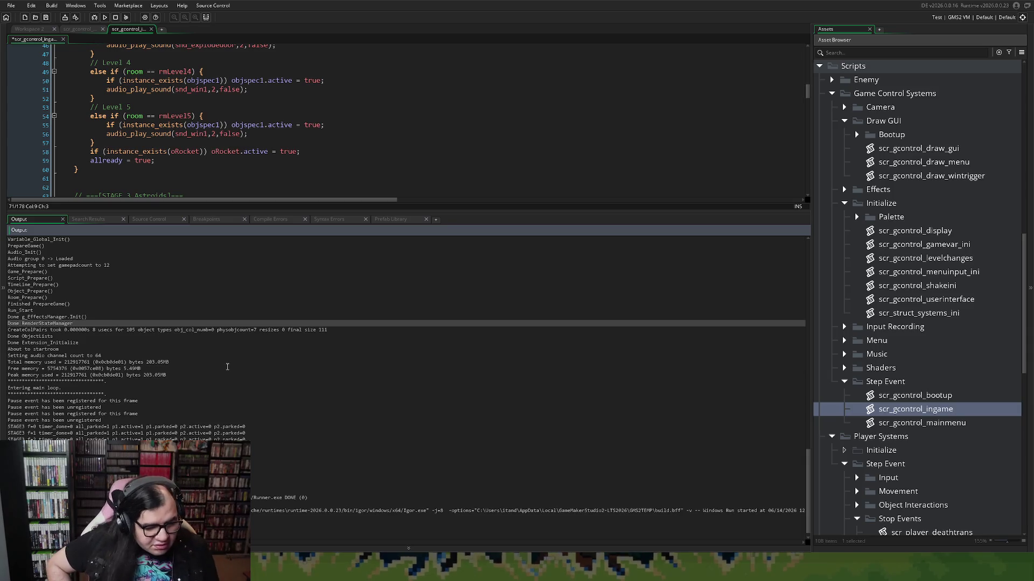
pyautogui.scroll(2, 161, 293)
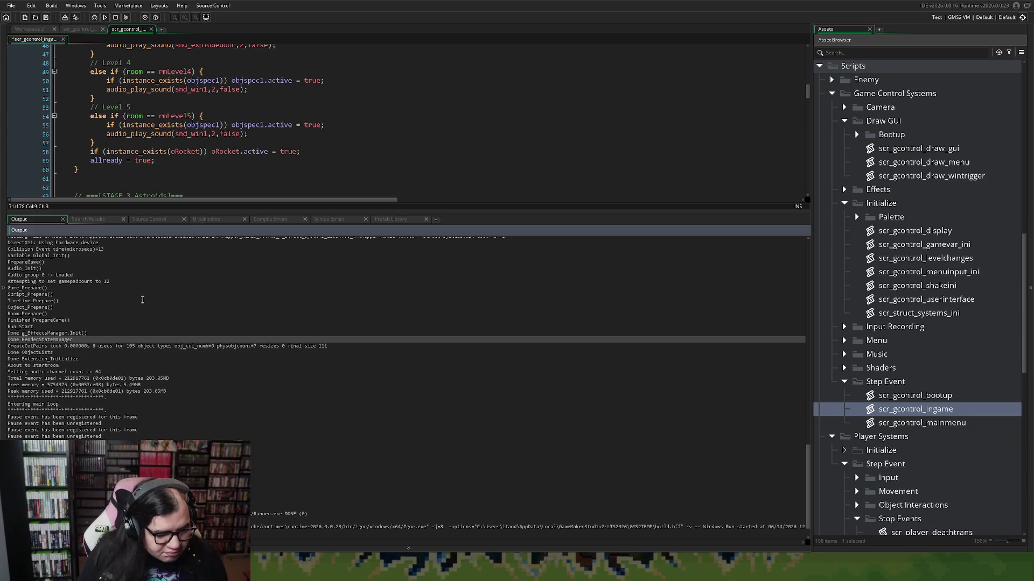
pyautogui.scroll(2, 142, 304)
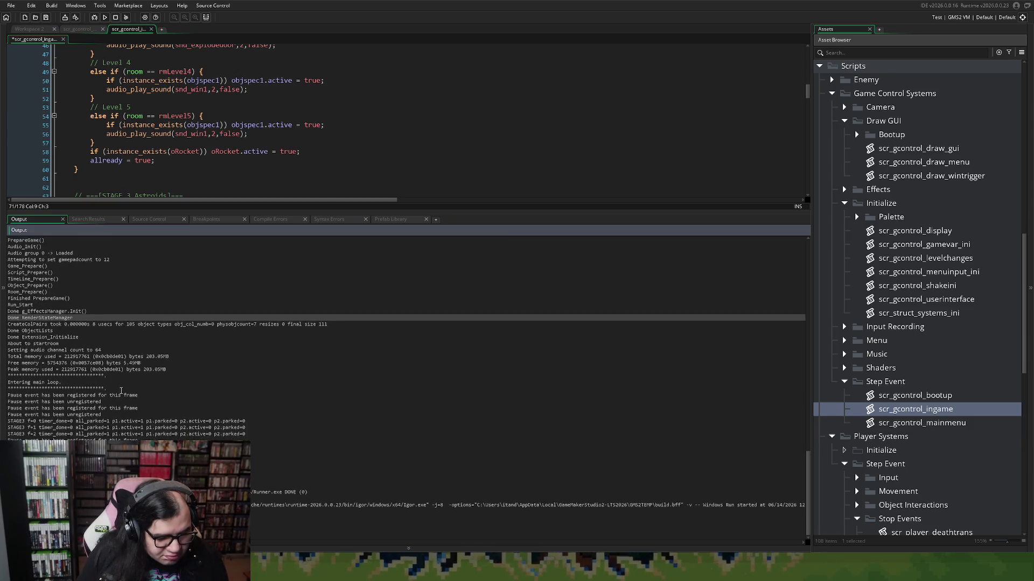
pyautogui.scroll(5, 127, 394)
pyautogui.scroll(2, 127, 393)
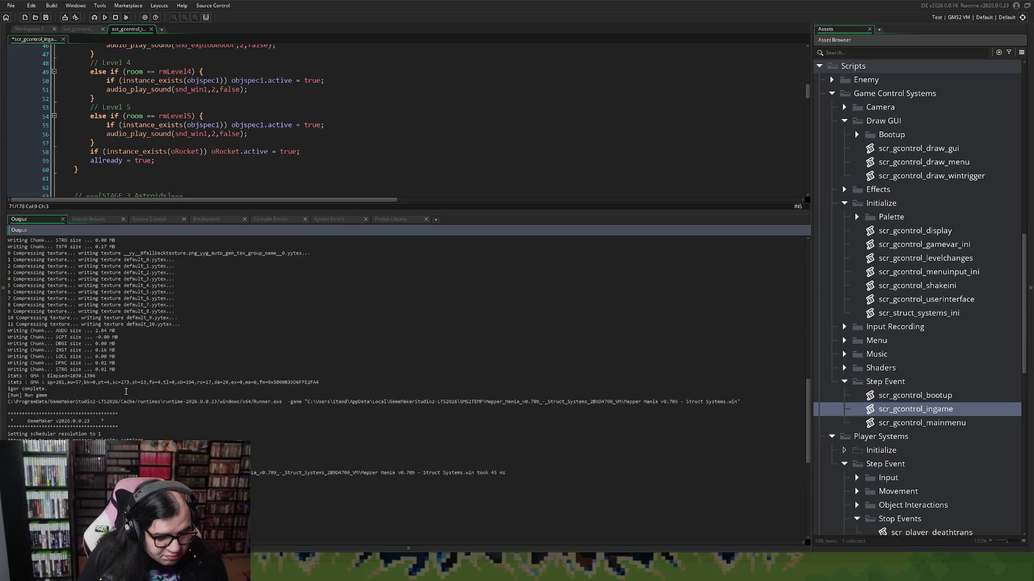
pyautogui.scroll(-3, 125, 392)
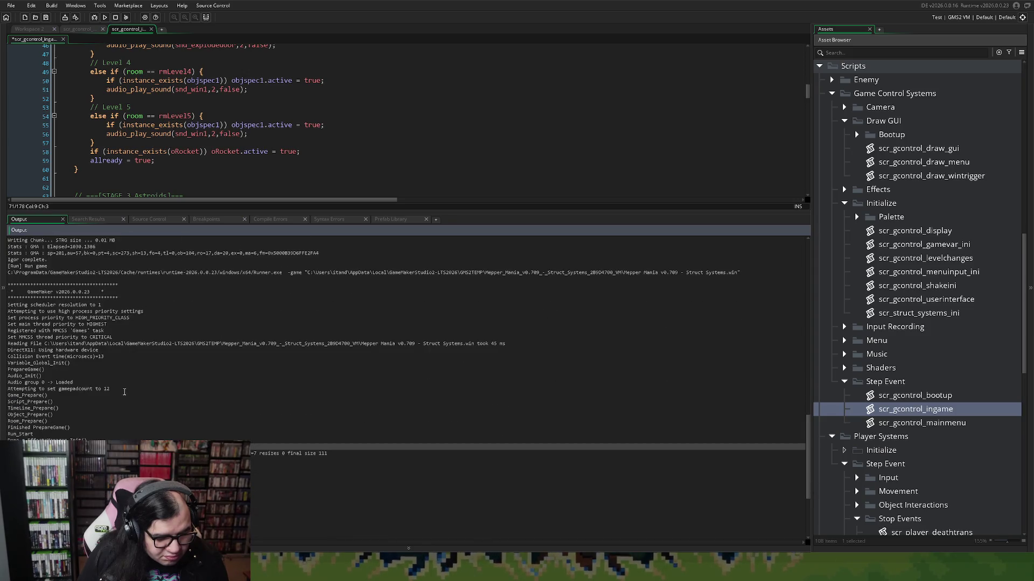
pyautogui.scroll(-7, 125, 392)
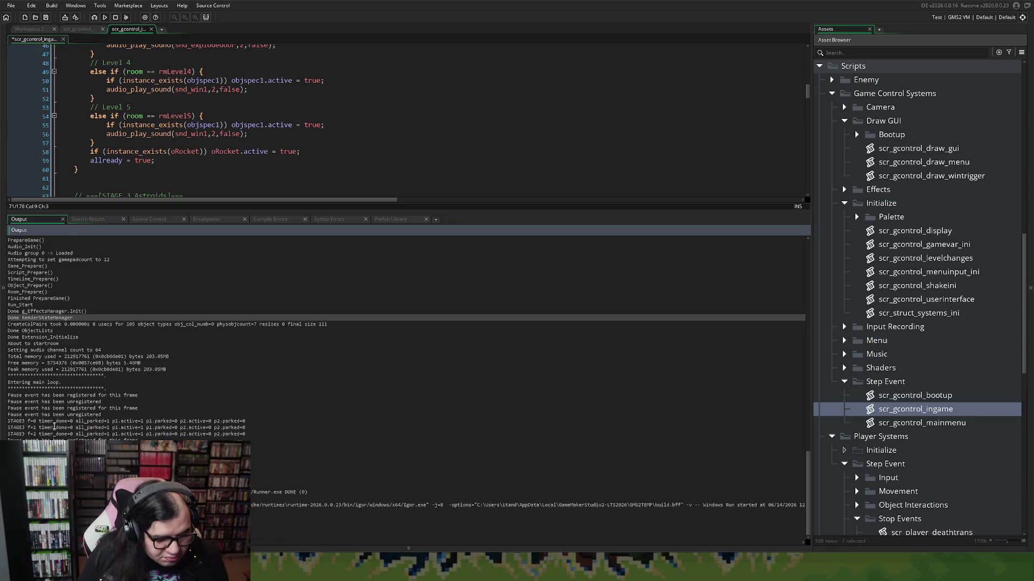
pyautogui.scroll(1, 54, 428)
# Step: Highlight the STAGE3 parked values showing all_parked=1, then shrink the Output panel back
pyautogui.click(102, 433)
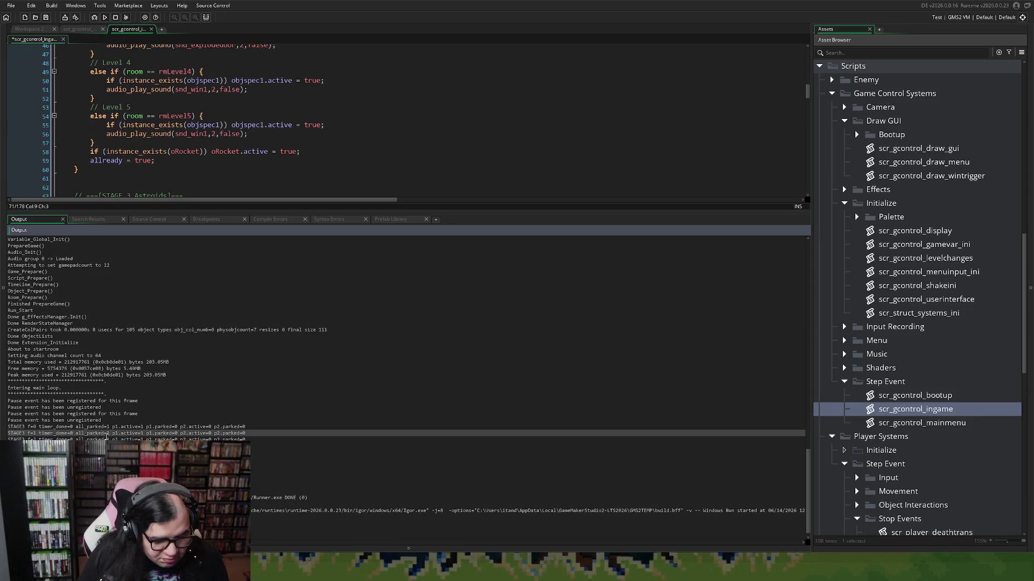
pyautogui.moveTo(86, 434)
pyautogui.mouseDown()
pyautogui.moveTo(136, 435)
pyautogui.moveTo(118, 440)
pyautogui.mouseUp()
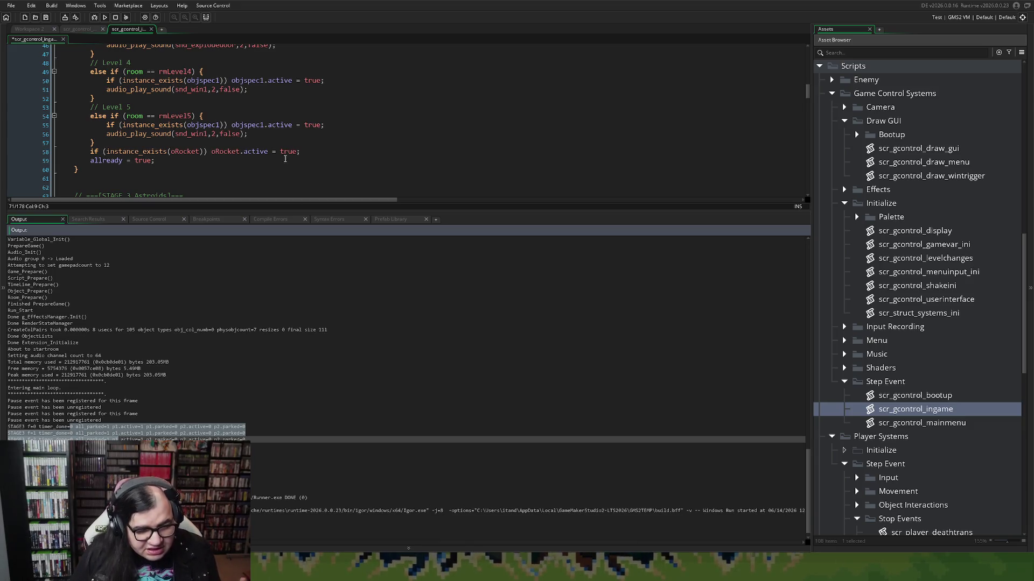
pyautogui.moveTo(377, 212)
pyautogui.mouseDown()
pyautogui.moveTo(354, 375)
pyautogui.moveTo(338, 413)
pyautogui.mouseUp()
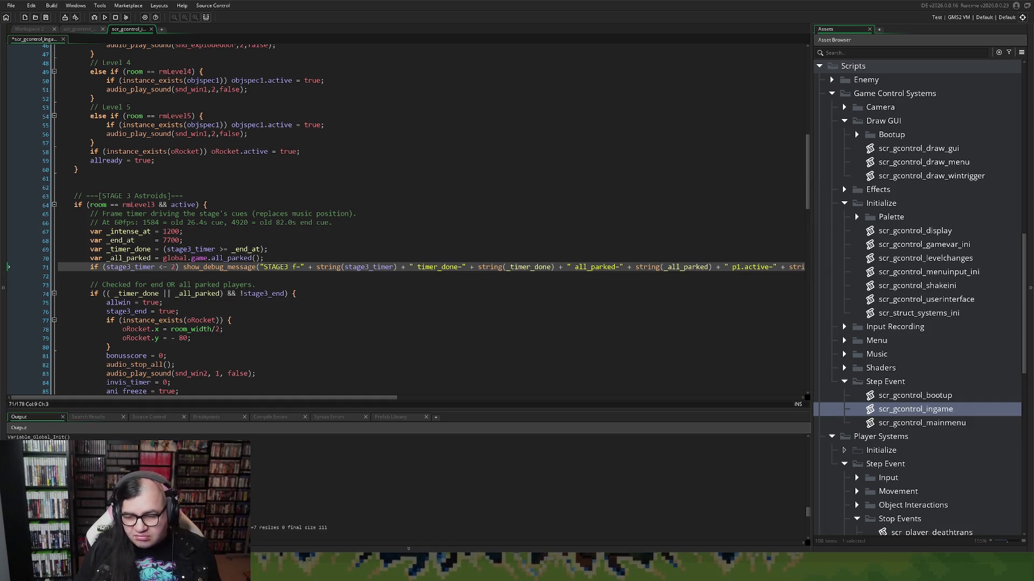
# Step: Delete the stage-3 show_debug_message line from scr_gcontrol_ingame
pyautogui.moveTo(91, 277); pyautogui.dragTo(625, 251)
pyautogui.moveTo(91, 276); pyautogui.dragTo(504, 288)
pyautogui.click(807, 267)
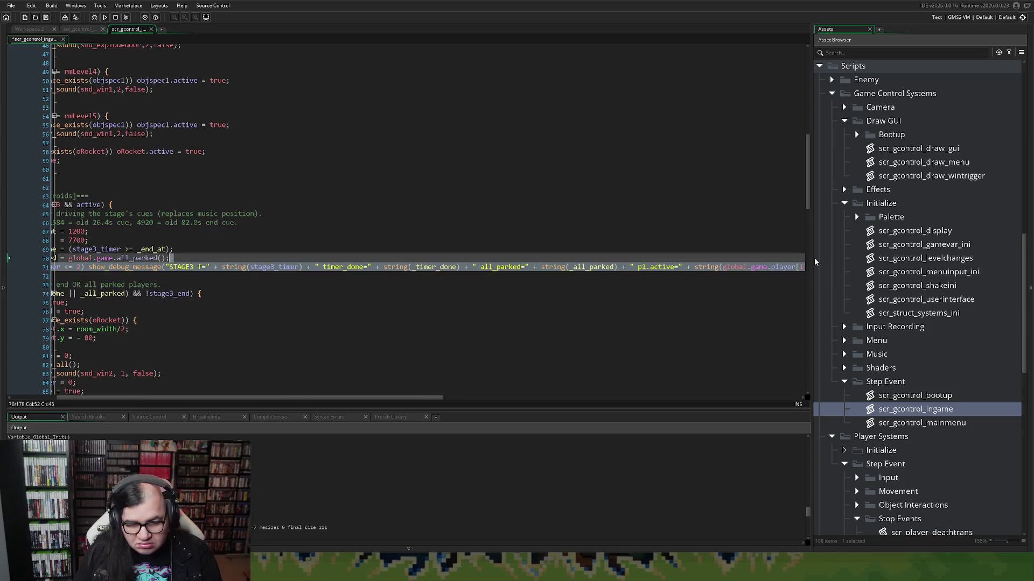
pyautogui.moveTo(809, 267); pyautogui.dragTo(75, 267)
pyautogui.press('BackSpace')
pyautogui.press('BackSpace')
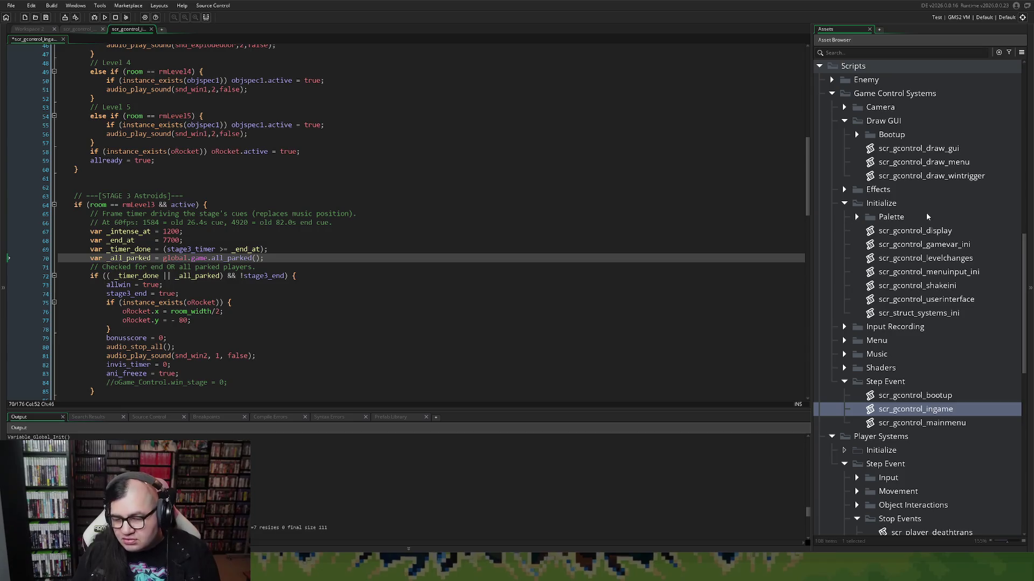
# Step: Open scr_struct_systems_ini and scroll down to the all_parked helper
pyautogui.scroll(-2, 929, 240)
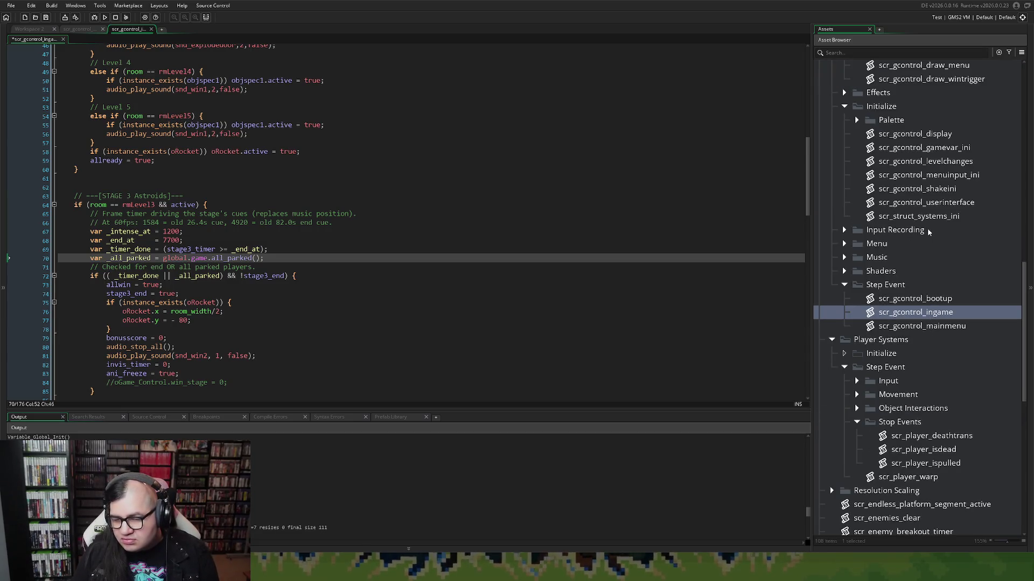
pyautogui.doubleClick(918, 216)
pyautogui.scroll(-15, 287, 246)
pyautogui.scroll(-15, 288, 245)
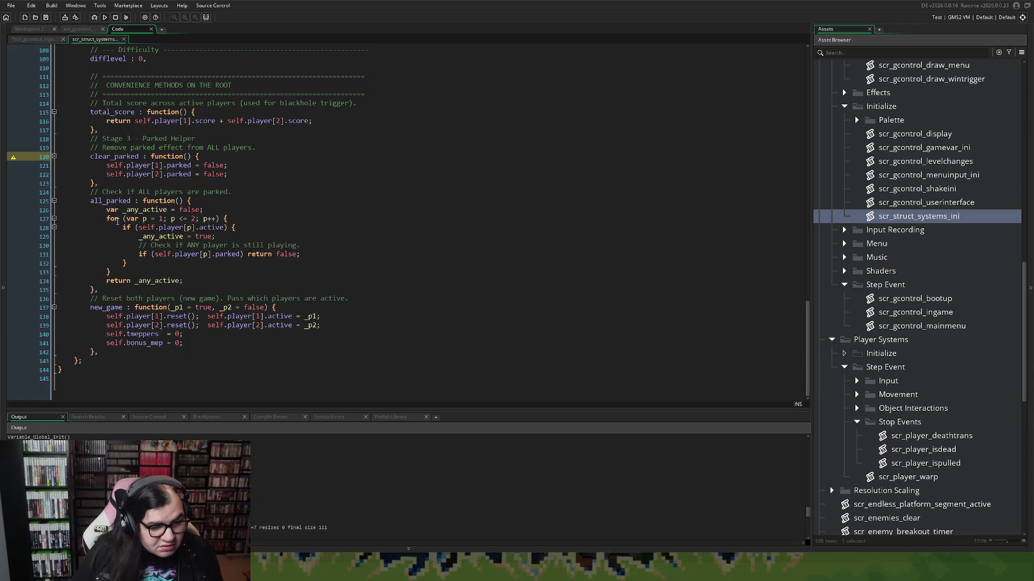
# Step: Declare var _p1 = global.game.player[1]; at the top of all_parked
pyautogui.click(106, 210)
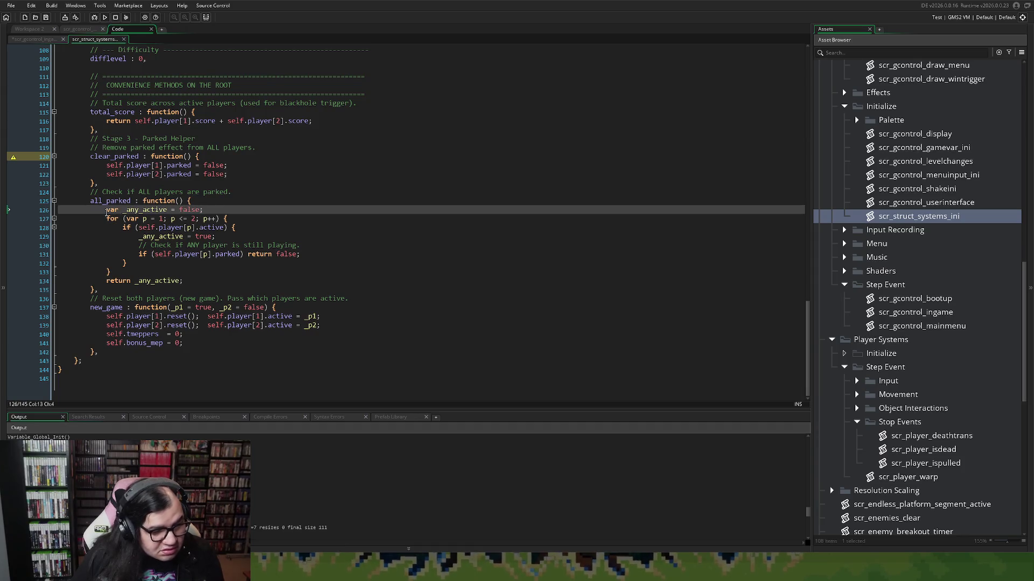
pyautogui.press('Return')
pyautogui.press('Return')
pyautogui.press('Up')
pyautogui.press('Up')
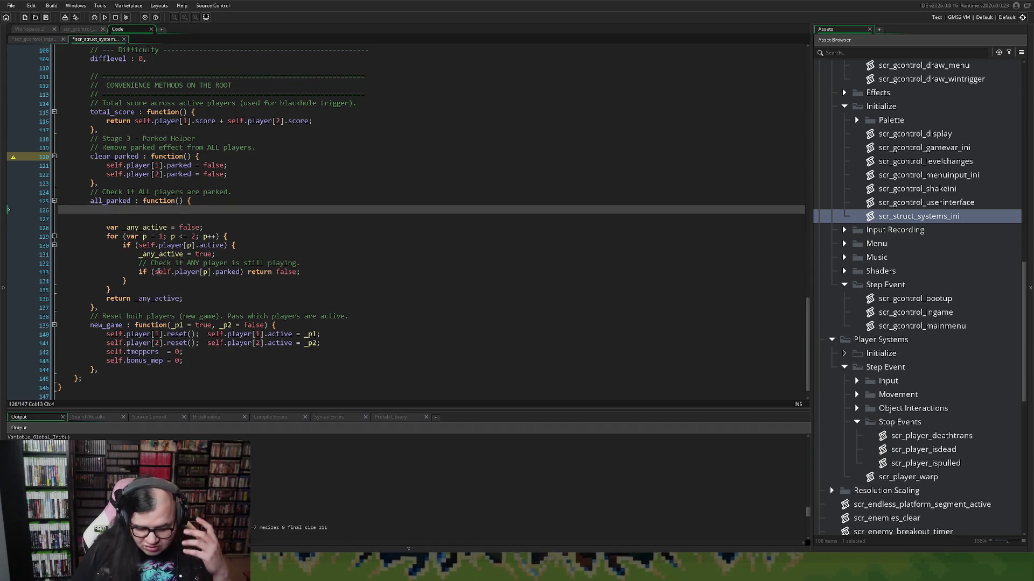
pyautogui.write('var _')
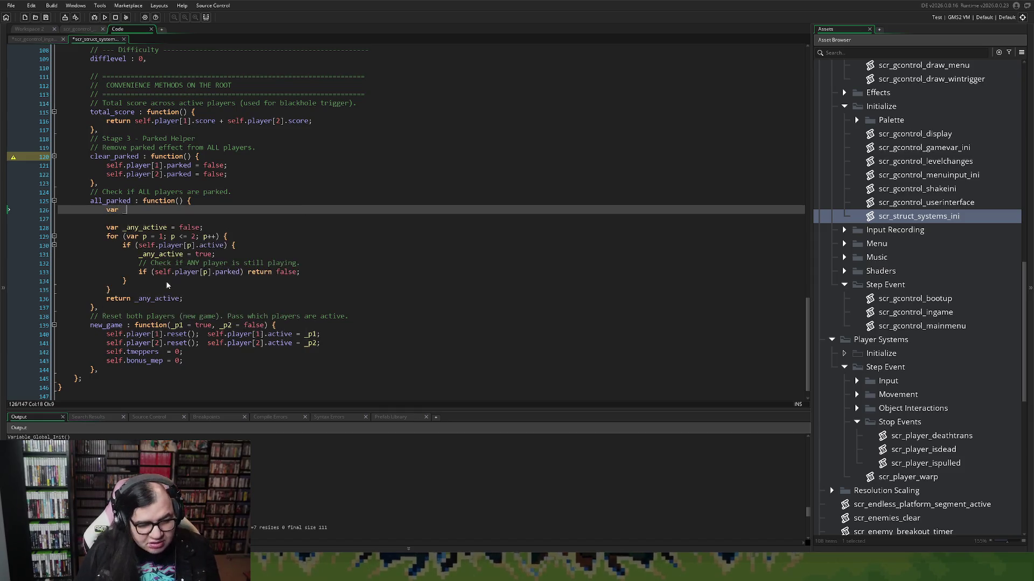
pyautogui.write('p1 = ')
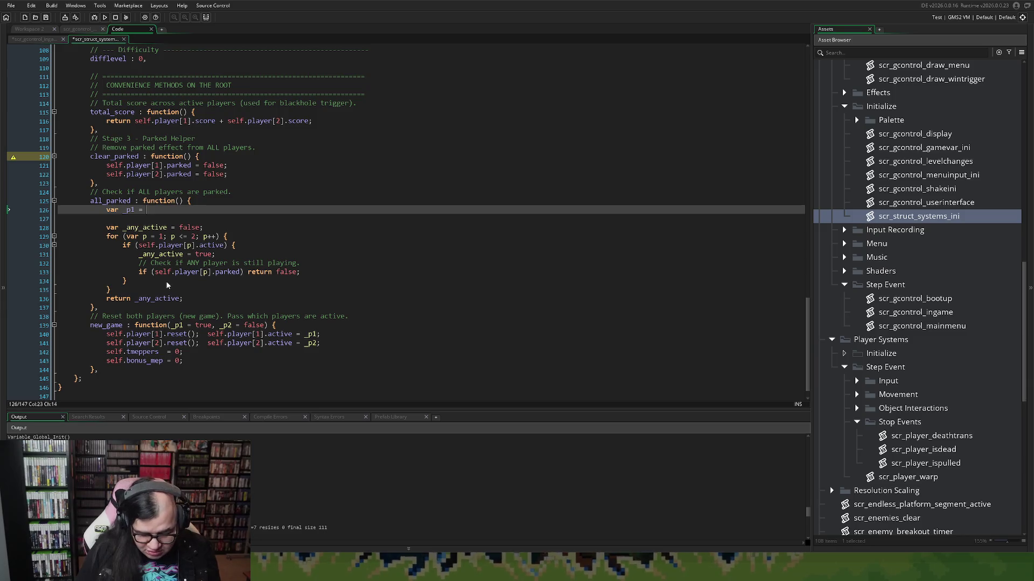
pyautogui.write('global')
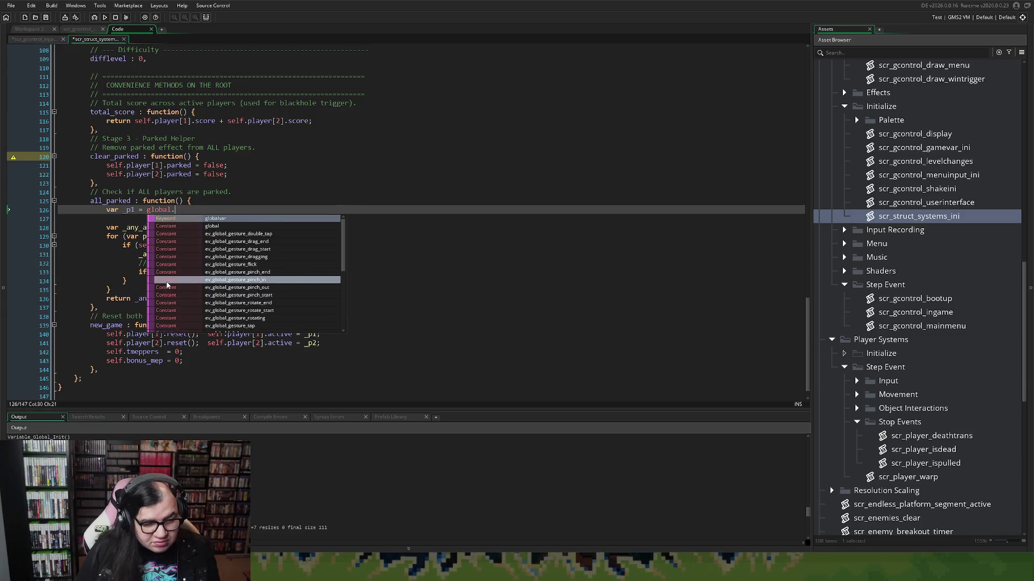
pyautogui.write('.')
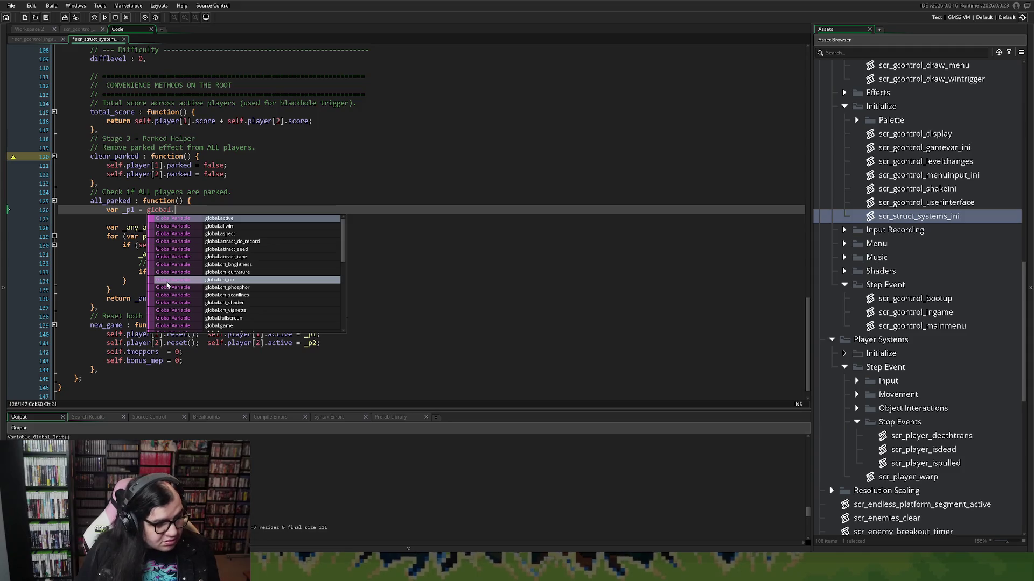
pyautogui.write('game.pla')
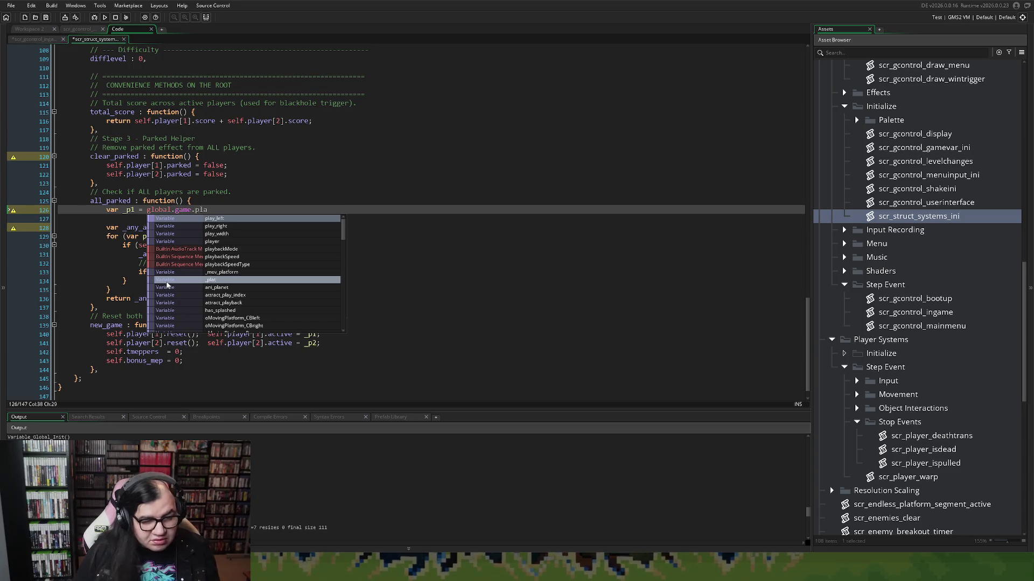
pyautogui.write('ye')
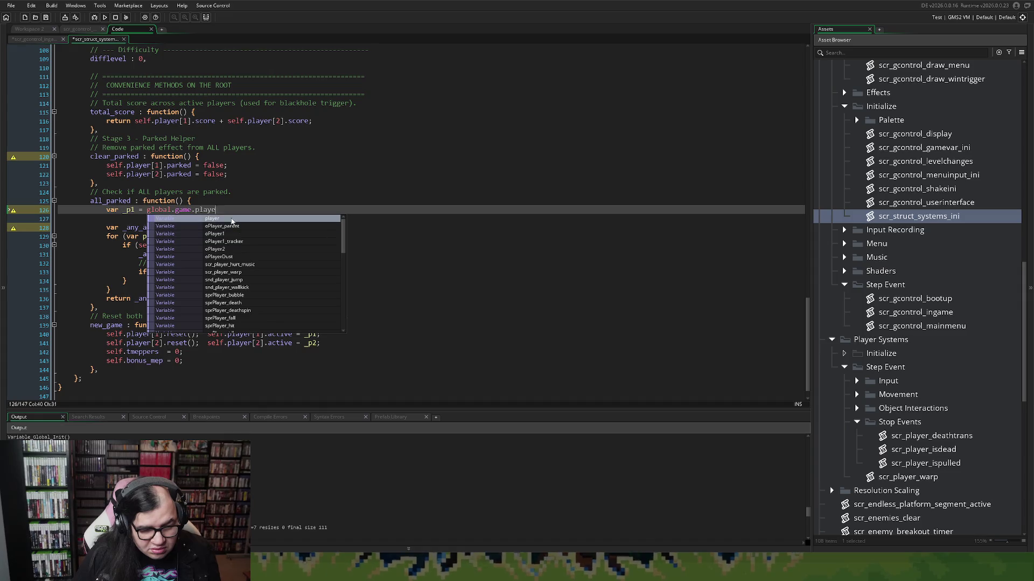
pyautogui.click(232, 219)
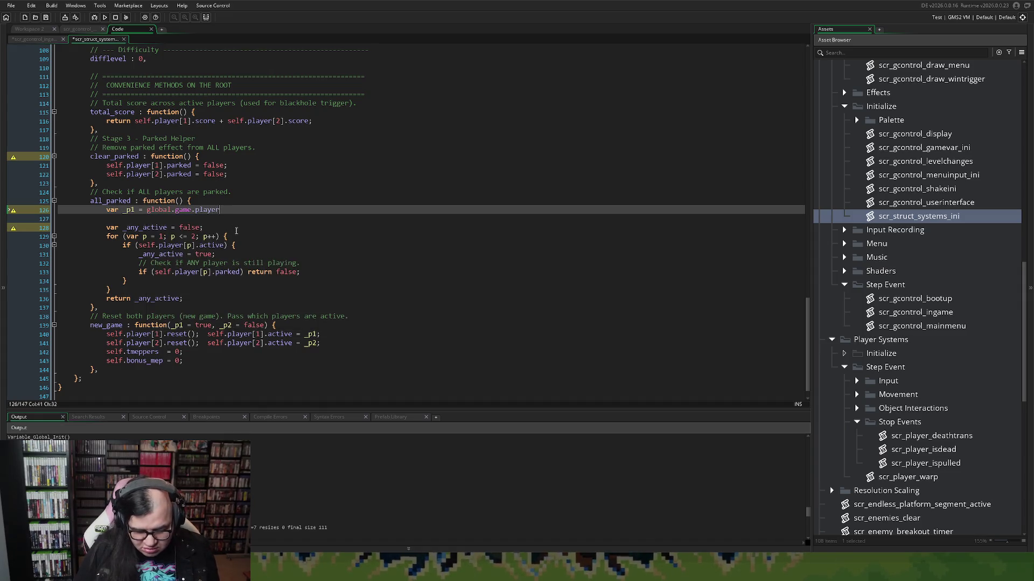
pyautogui.write('[1]')
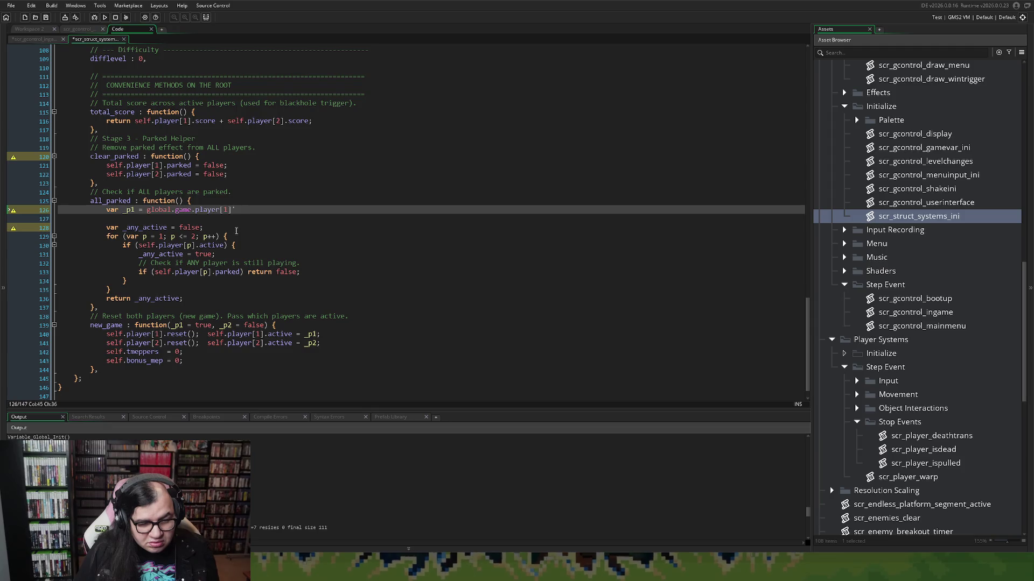
pyautogui.write(';')
pyautogui.press('Return')
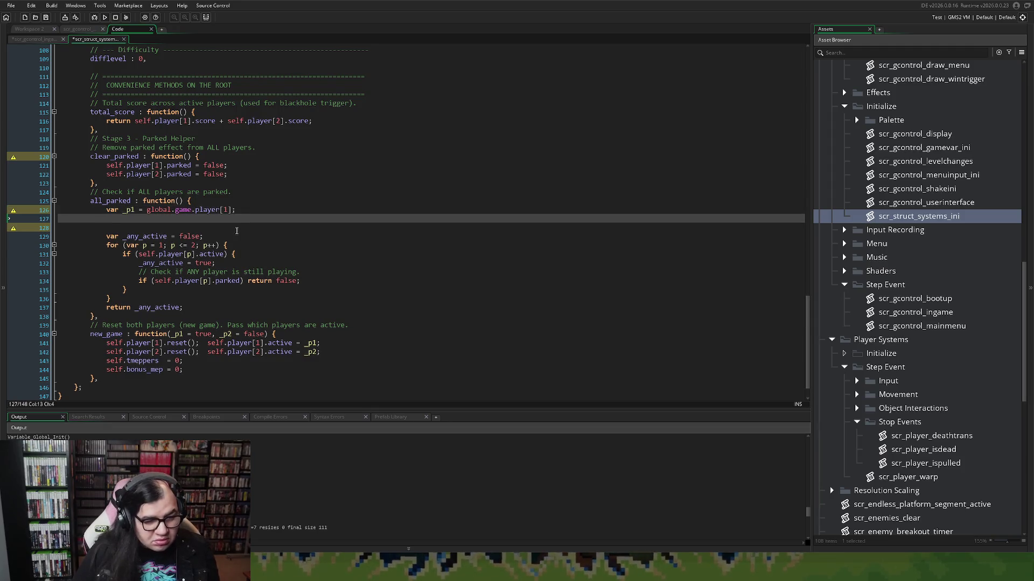
# Step: Duplicate the declaration as var _p2 = global.game.player[2];
pyautogui.click(256, 209)
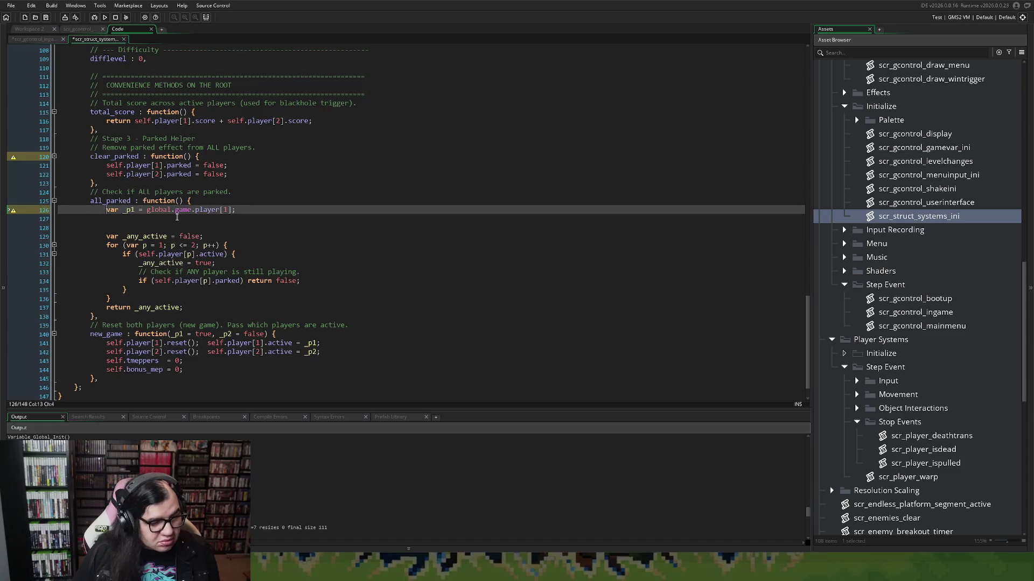
pyautogui.click(237, 222)
pyautogui.moveTo(237, 211); pyautogui.dragTo(115, 219)
pyautogui.hotkey('ctrl', 'c')
pyautogui.click(115, 219)
pyautogui.hotkey('ctrl', 'v')
pyautogui.click(136, 218)
pyautogui.press('BackSpace')
pyautogui.write('2')
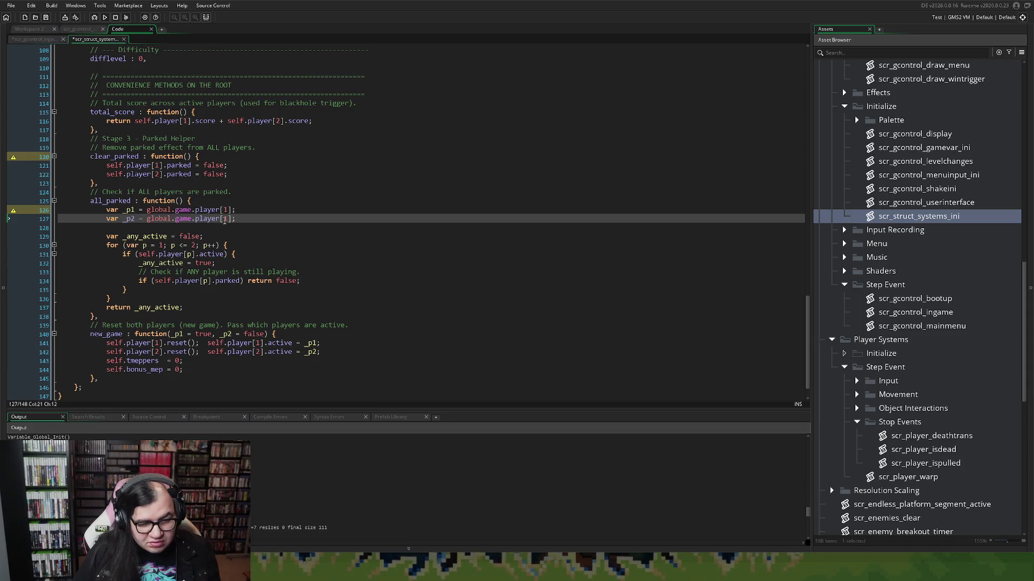
pyautogui.doubleClick(227, 219)
pyautogui.write('2')
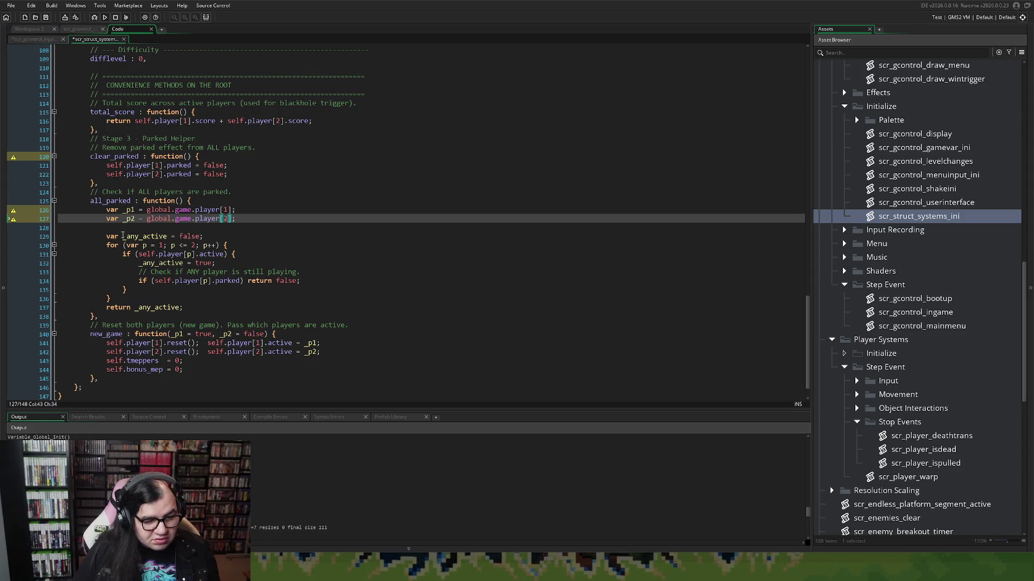
# Step: Remove the blank line above _any_active and delete the old for-loop block
pyautogui.click(107, 237)
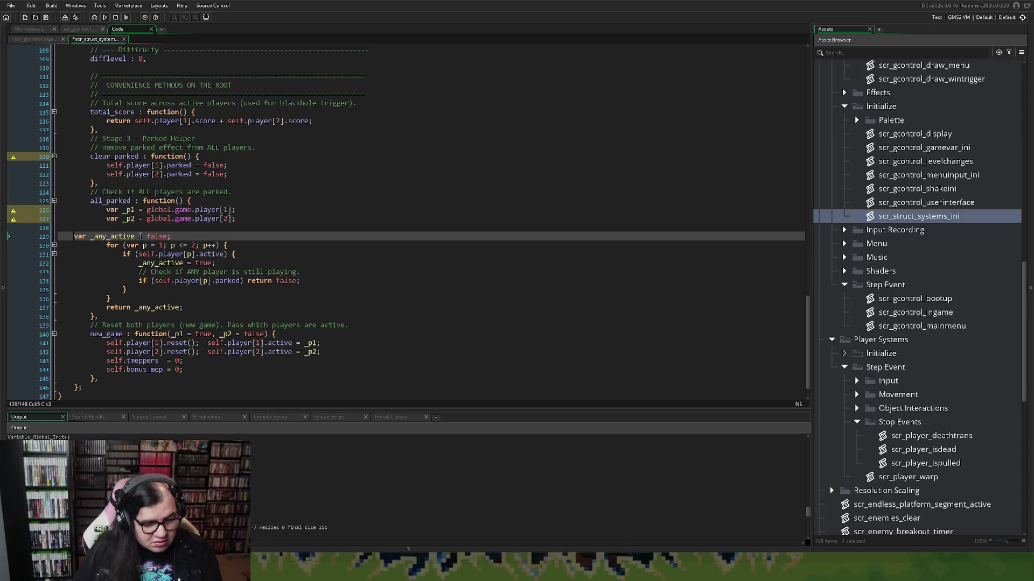
pyautogui.press('BackSpace')
pyautogui.click(106, 236)
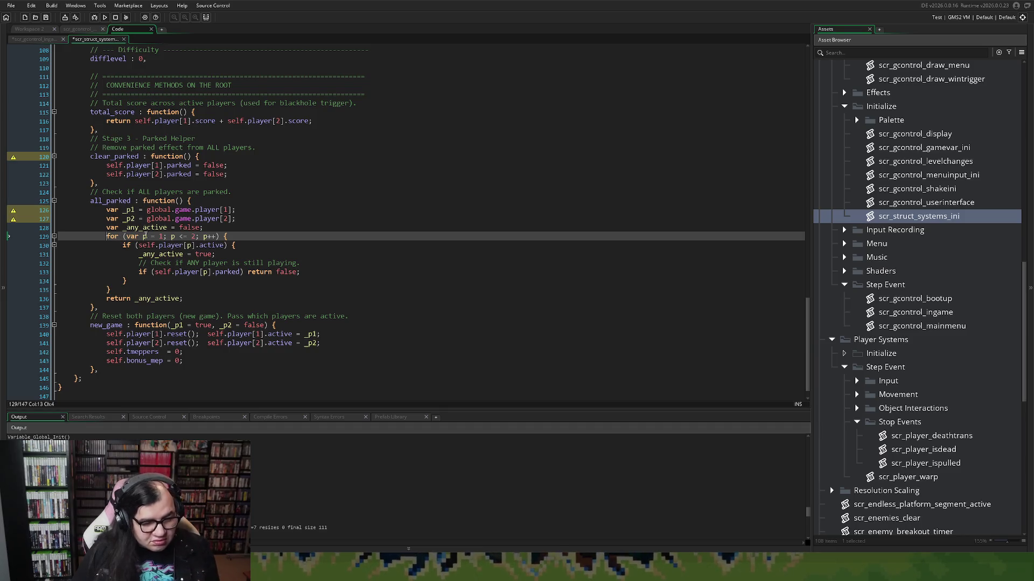
pyautogui.moveTo(120, 289); pyautogui.dragTo(108, 237)
pyautogui.press('BackSpace')
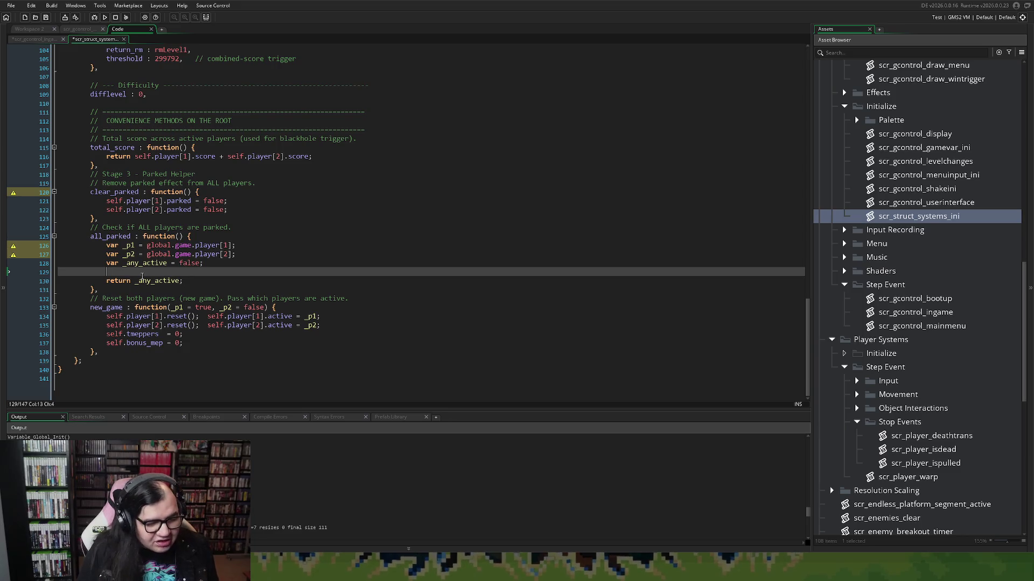
# Step: Add an empty if (_p1.active) { } block
pyautogui.write('if ')
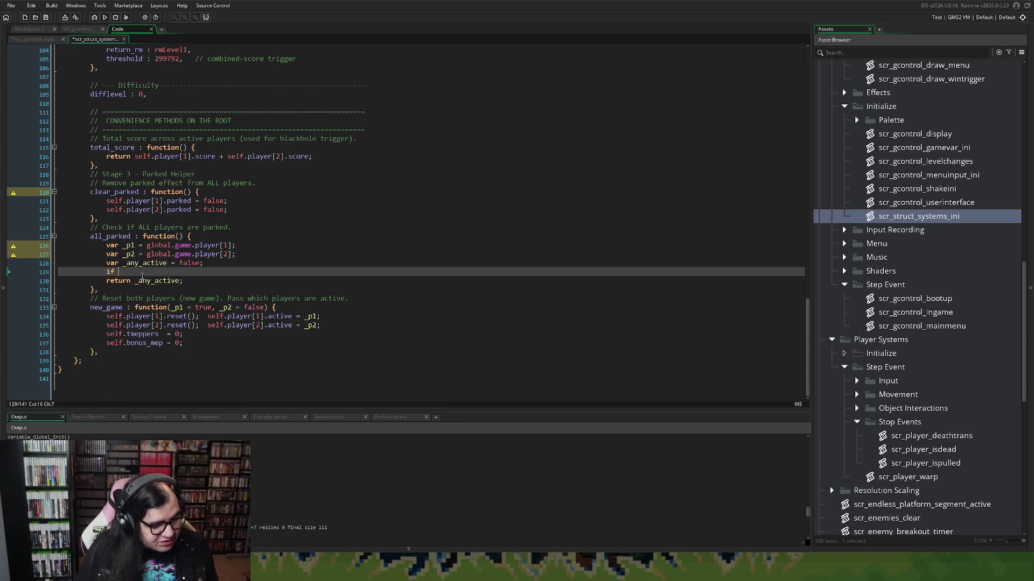
pyautogui.write('(')
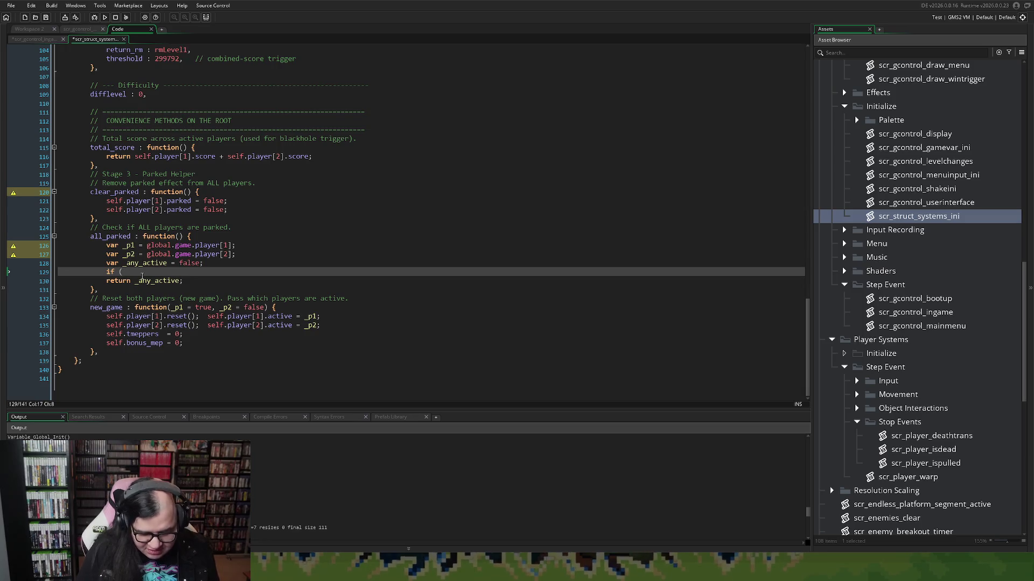
pyautogui.write('_')
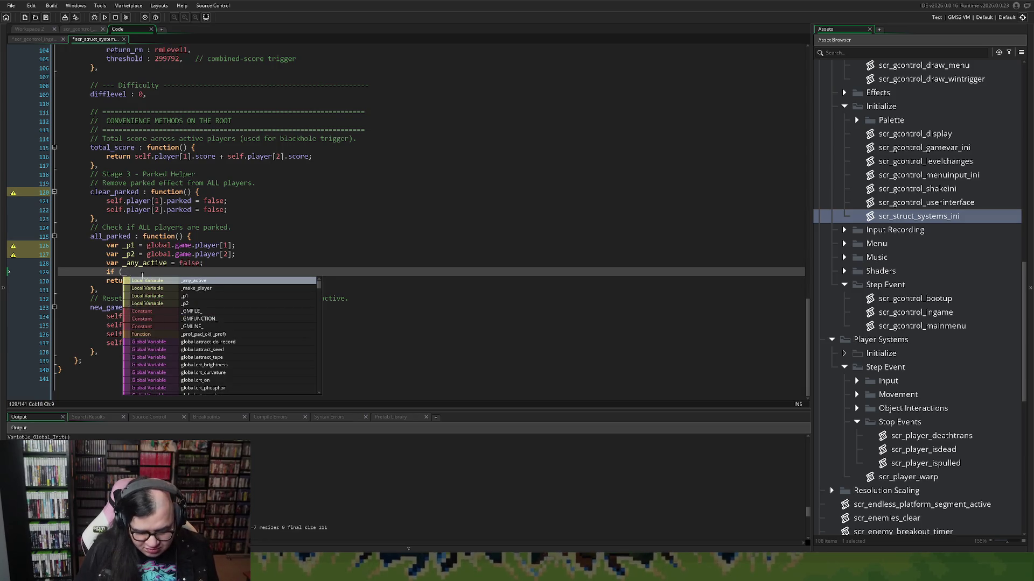
pyautogui.write('p1.ac')
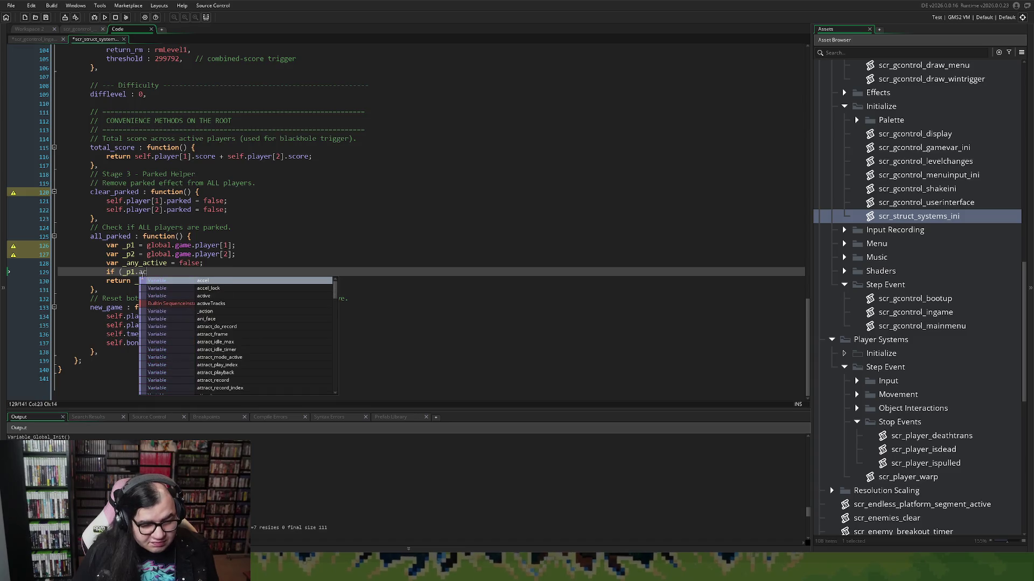
pyautogui.press('Down')
pyautogui.press('Down')
pyautogui.press('Return')
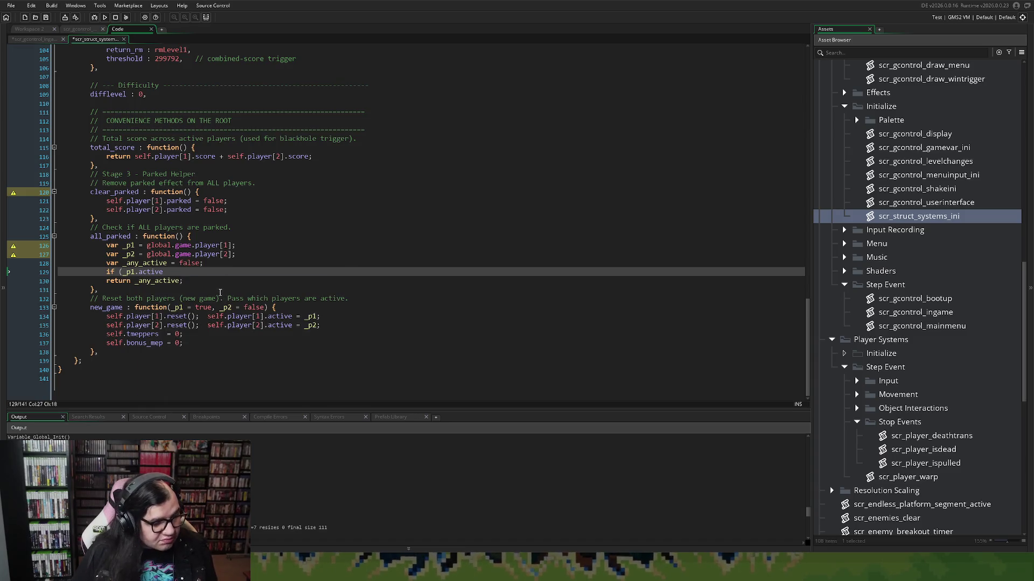
pyautogui.write(')')
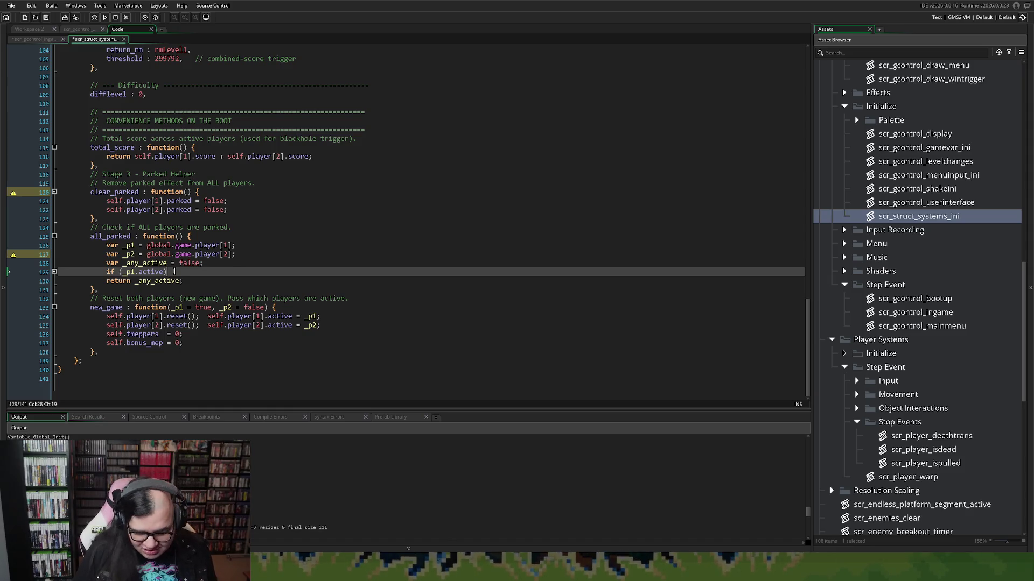
pyautogui.write('{')
pyautogui.press('Return')
pyautogui.press('Return')
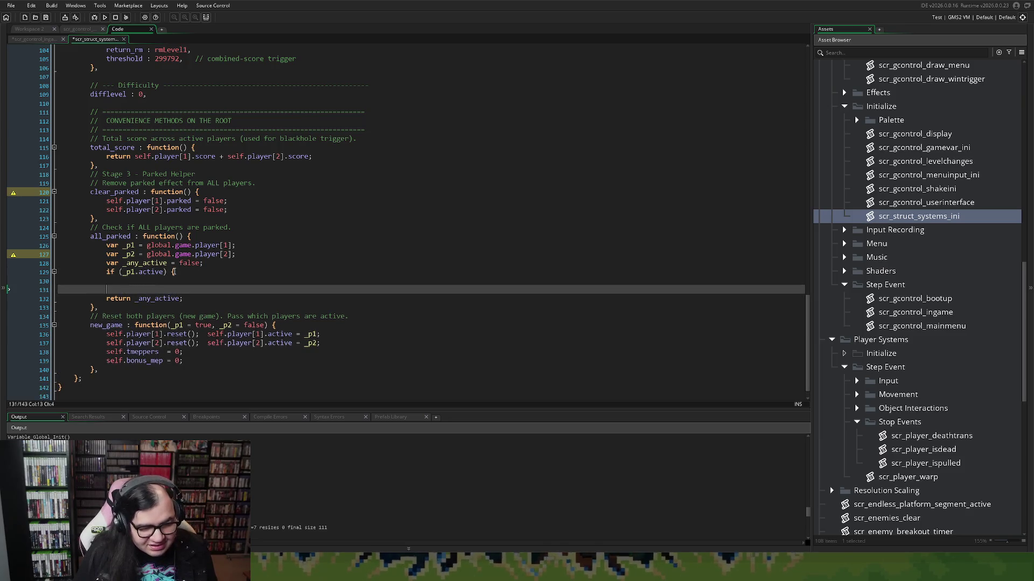
pyautogui.write('}')
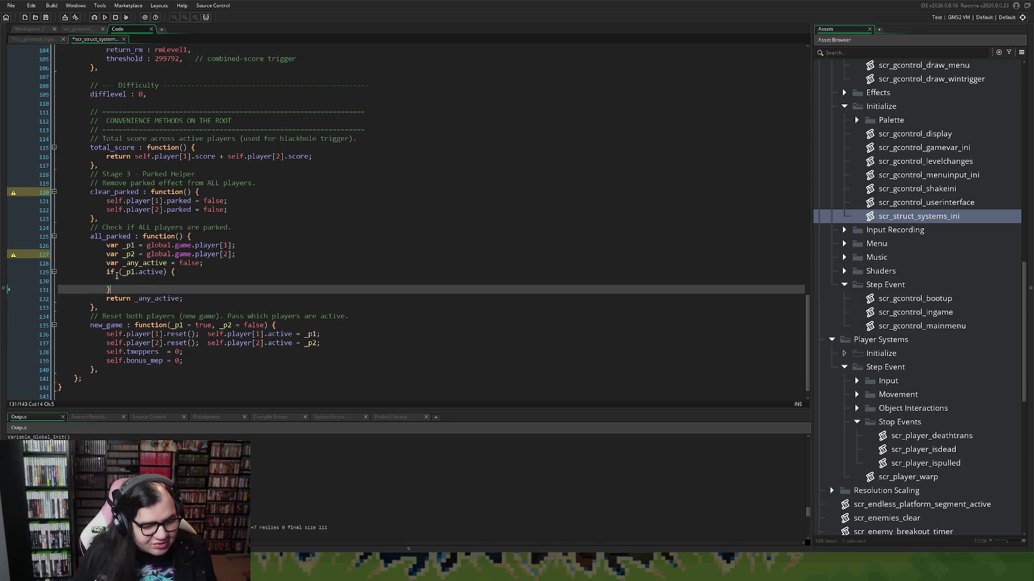
# Step: Inside it, set _any_active to true and add if (_p1.parked) return false;
pyautogui.click(115, 278)
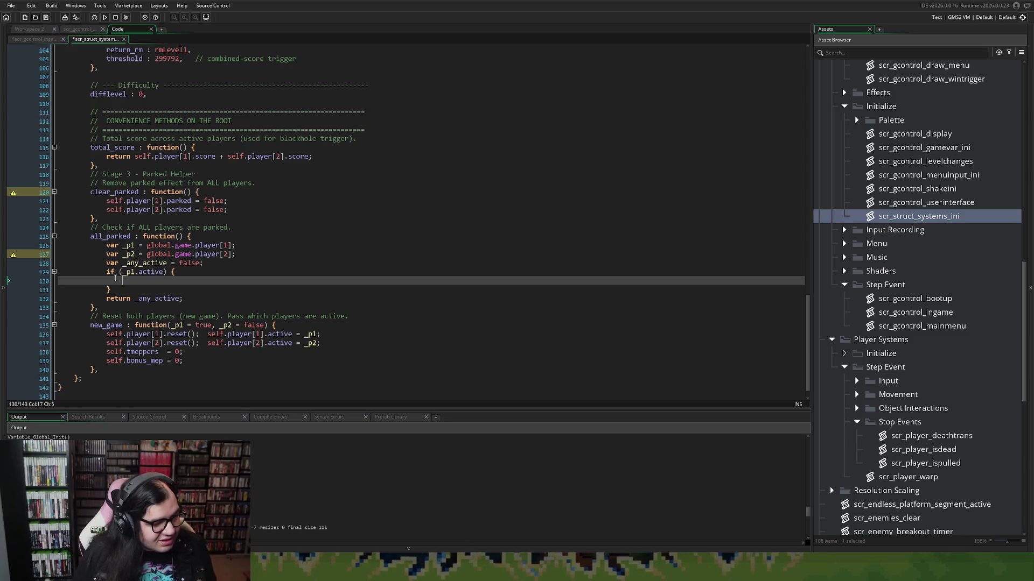
pyautogui.write('_an')
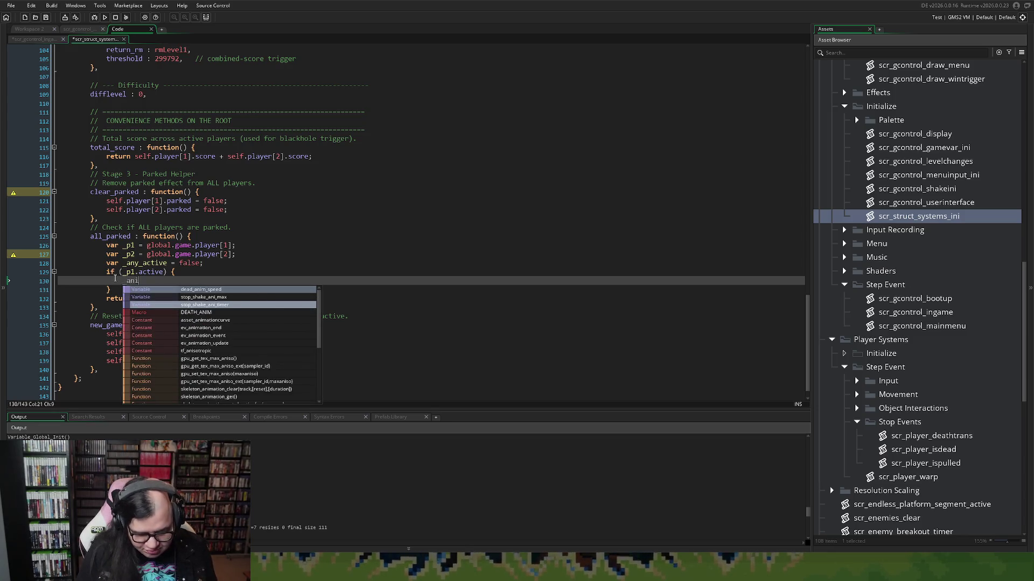
pyautogui.write('y_ac')
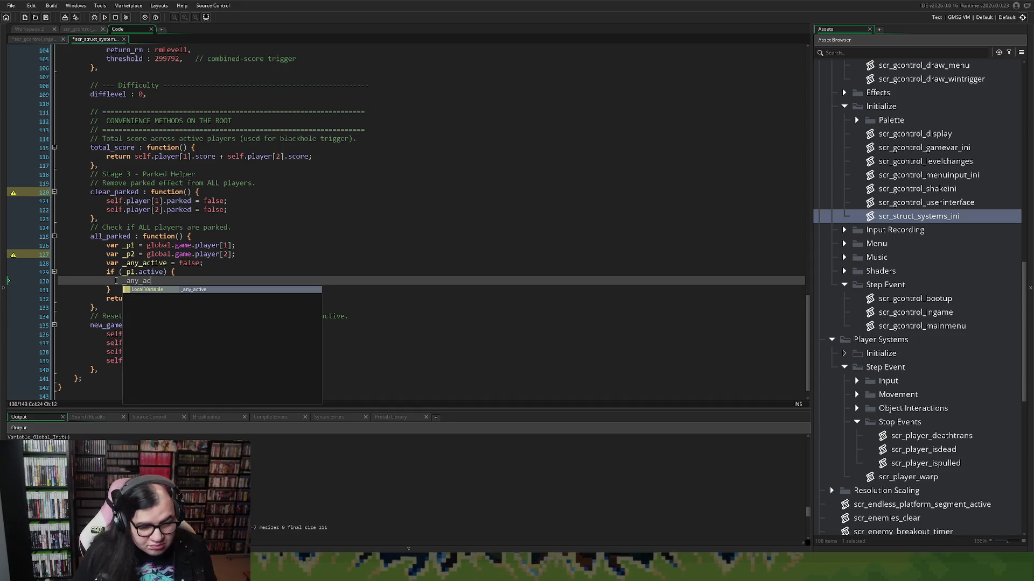
pyautogui.press('Tab')
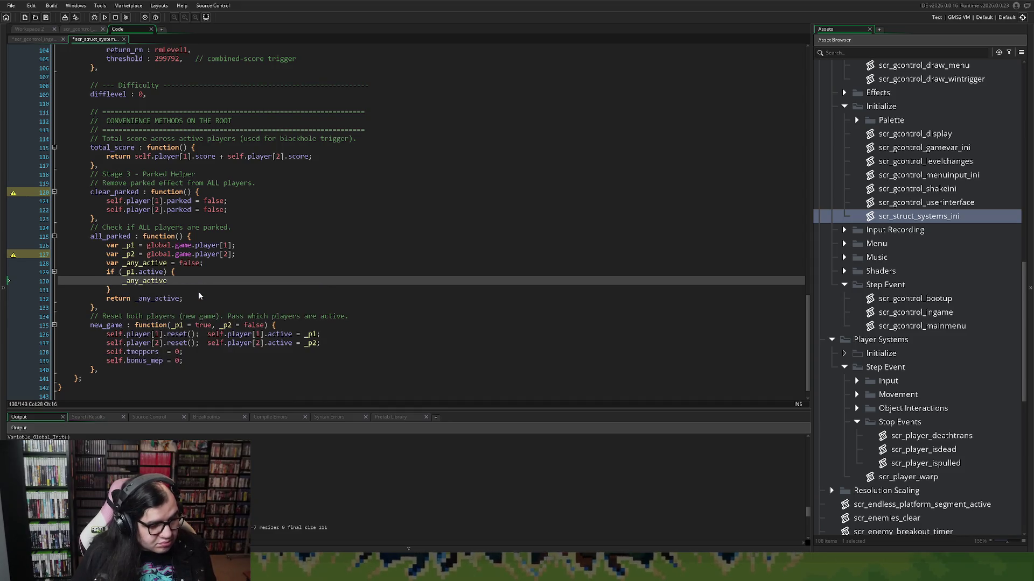
pyautogui.write(' = true;')
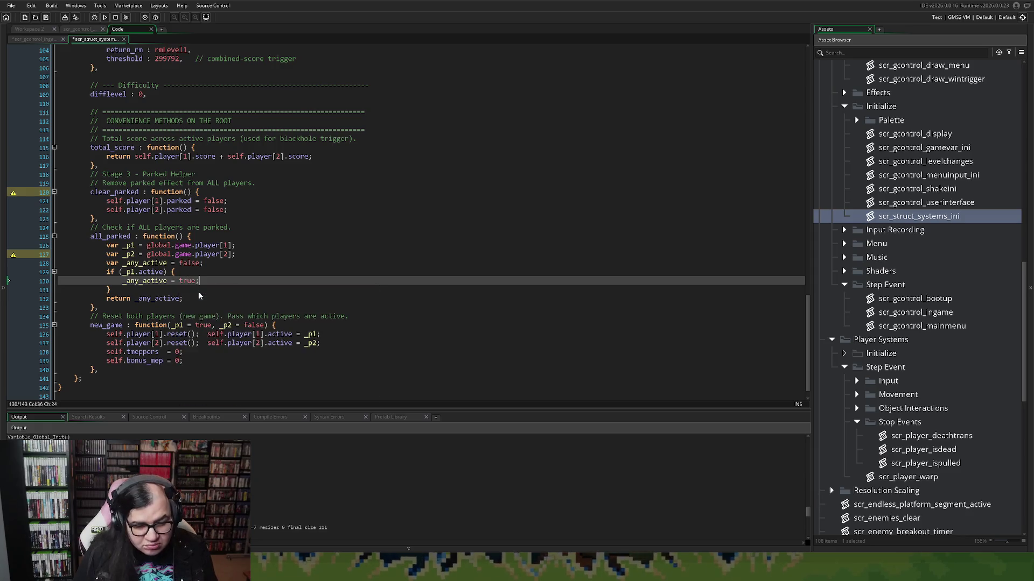
pyautogui.press('Return')
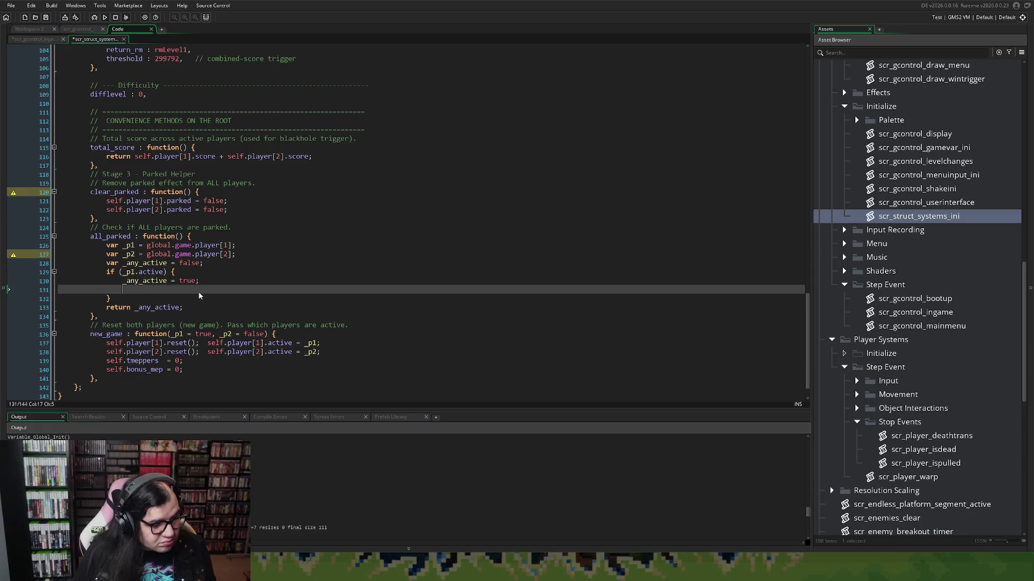
pyautogui.write('if (_p1.')
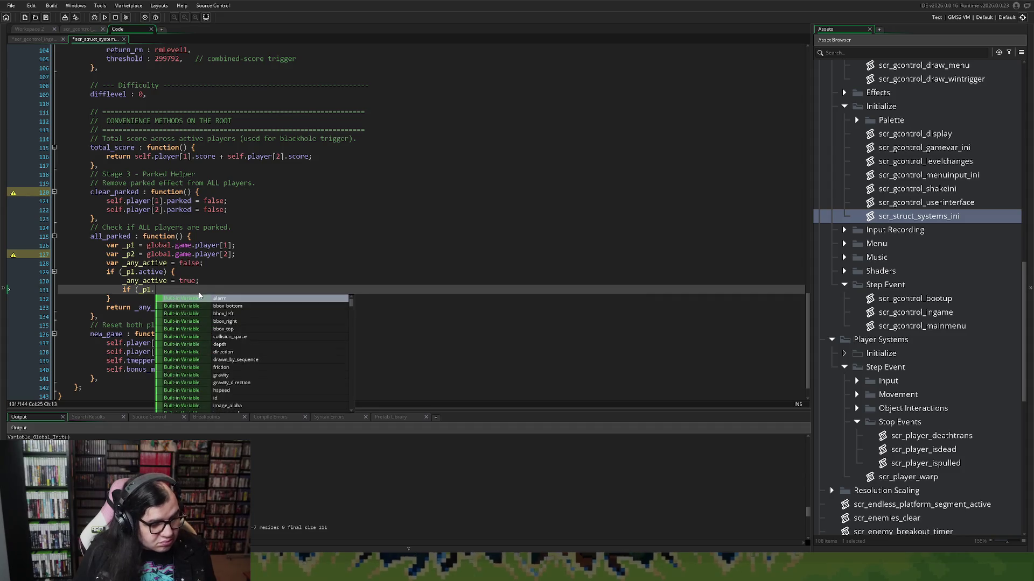
pyautogui.write('parker')
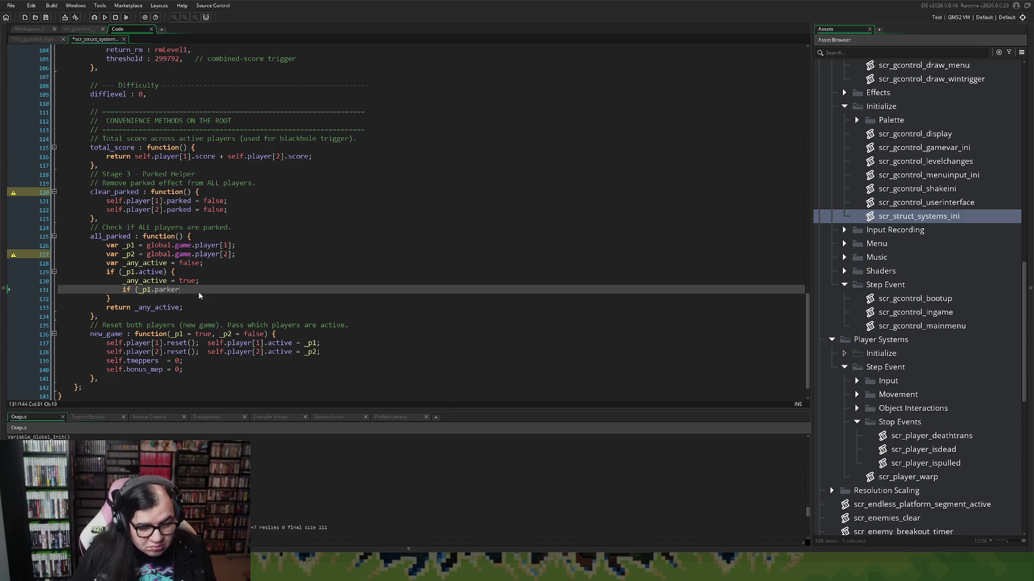
pyautogui.press('BackSpace')
pyautogui.write('d')
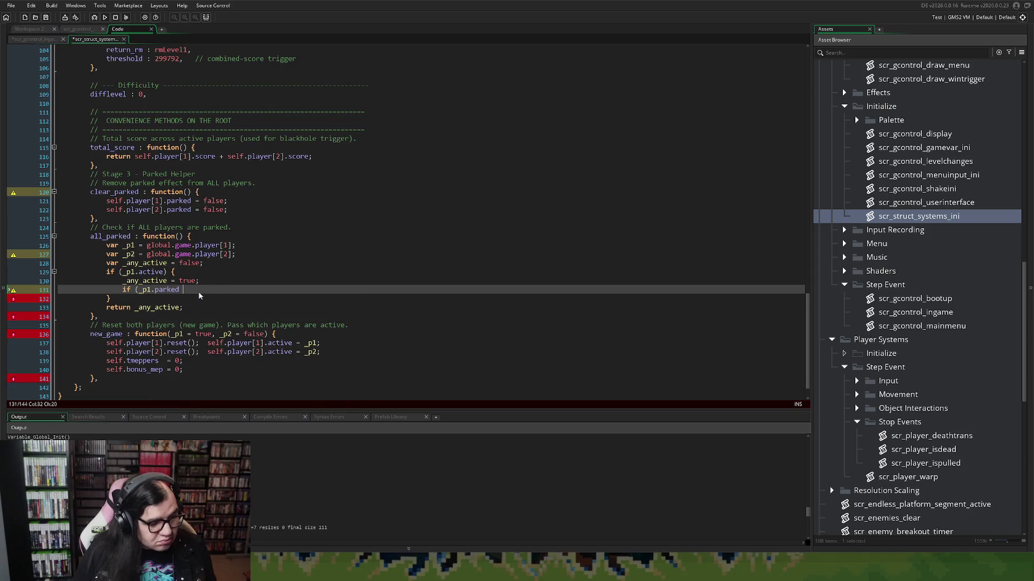
pyautogui.write(' )return')
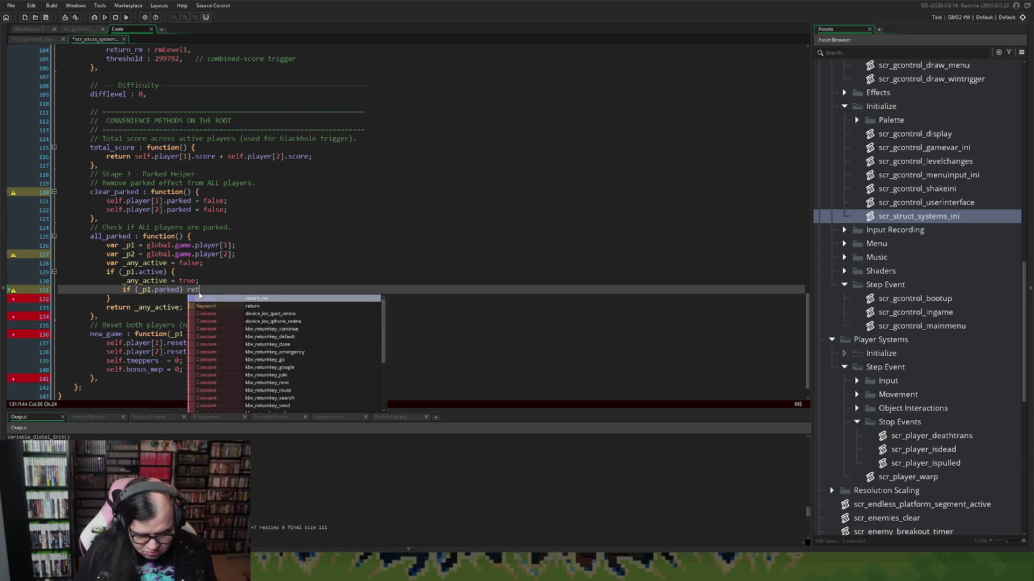
pyautogui.write(' false;')
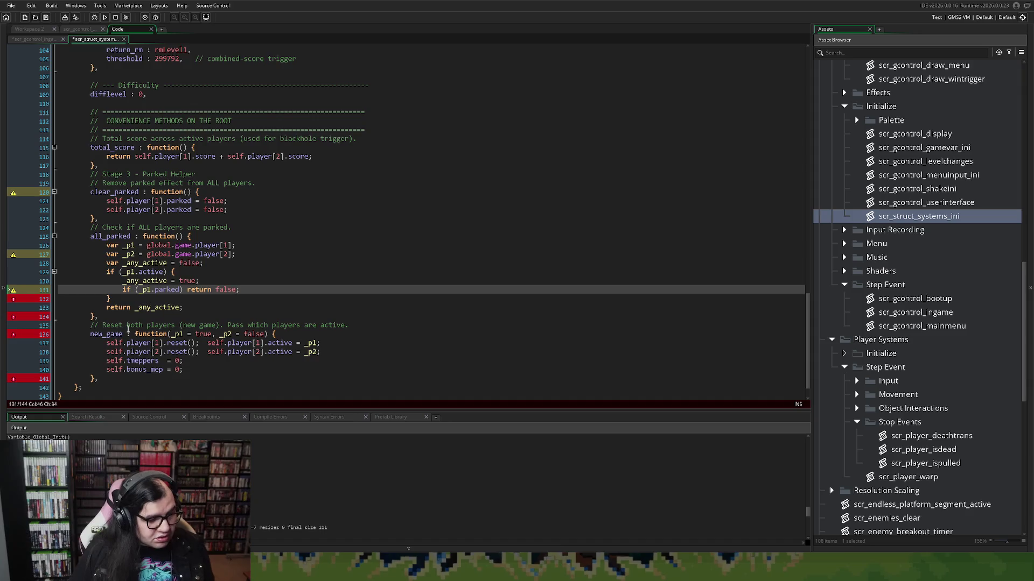
# Step: Duplicate the player 1 check as a _p2 active/parked branch, then Save All
pyautogui.moveTo(111, 299); pyautogui.dragTo(109, 272)
pyautogui.hotkey('ctrl', 'c')
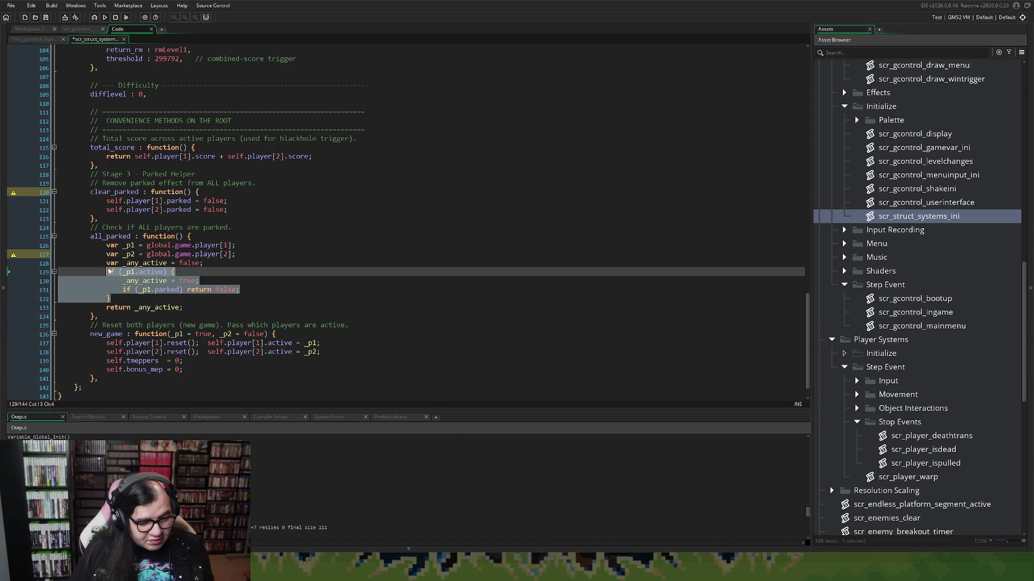
pyautogui.click(115, 299)
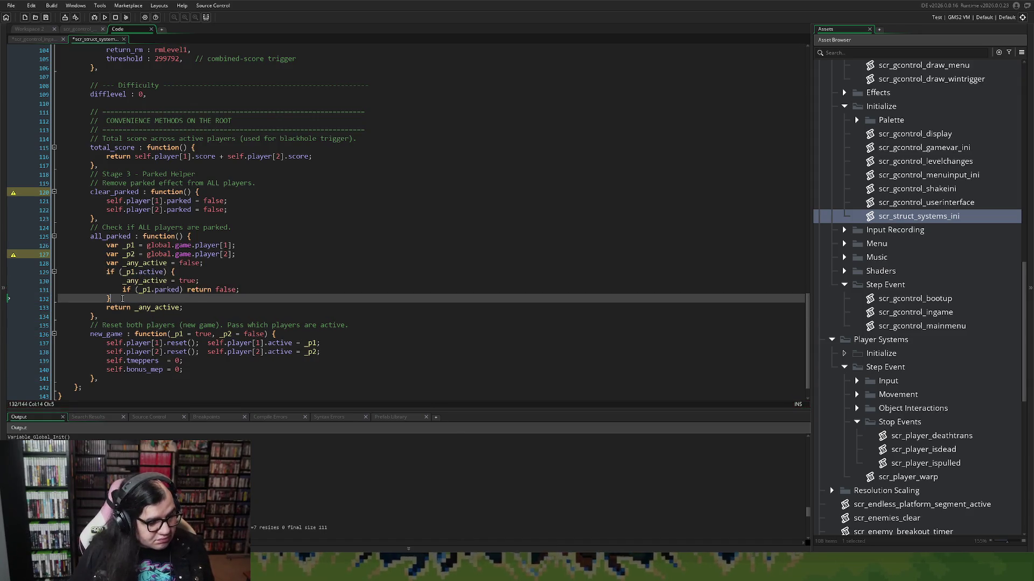
pyautogui.press('Return')
pyautogui.hotkey('ctrl', 'v')
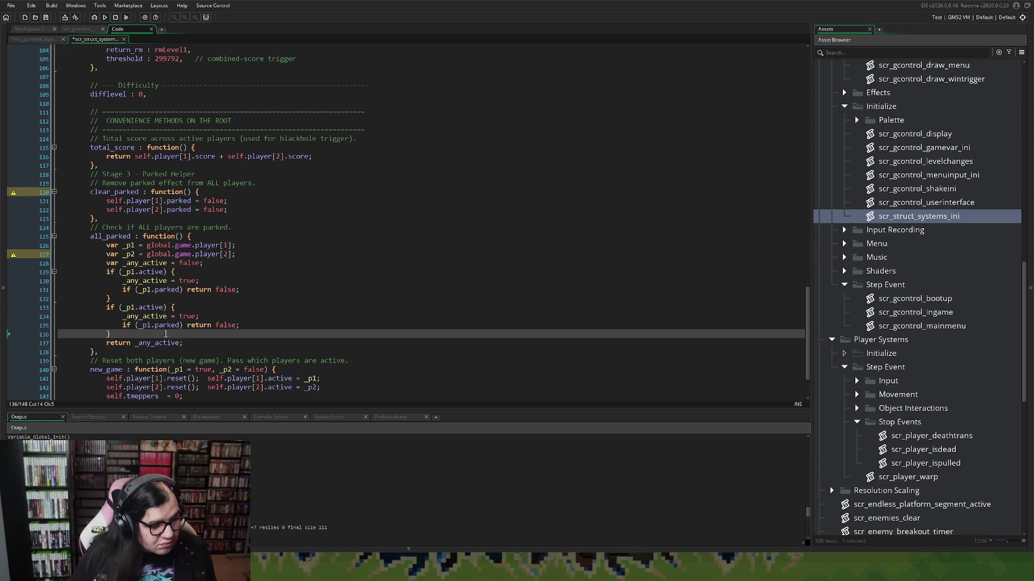
pyautogui.click(135, 307)
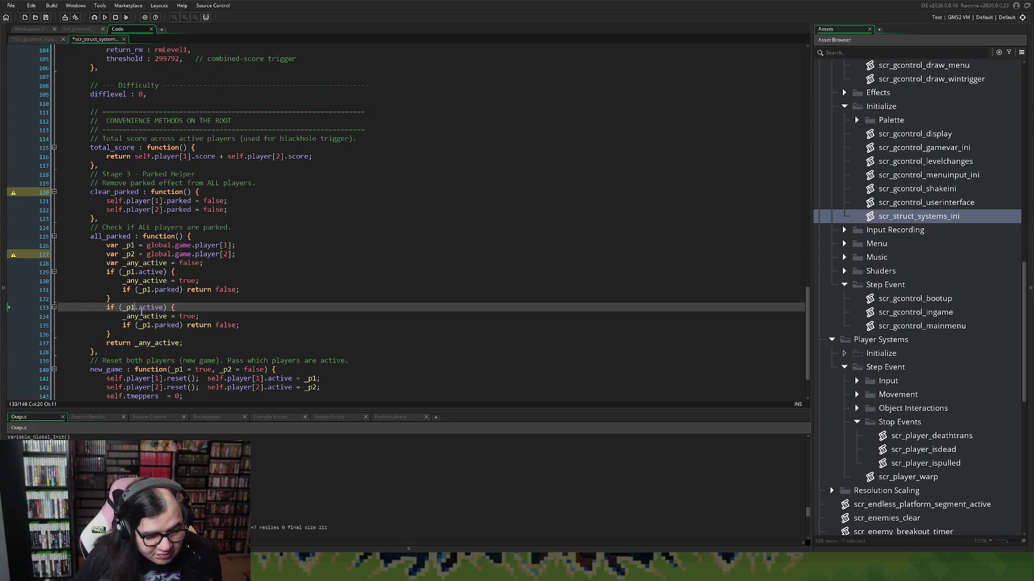
pyautogui.write('2')
pyautogui.click(146, 325)
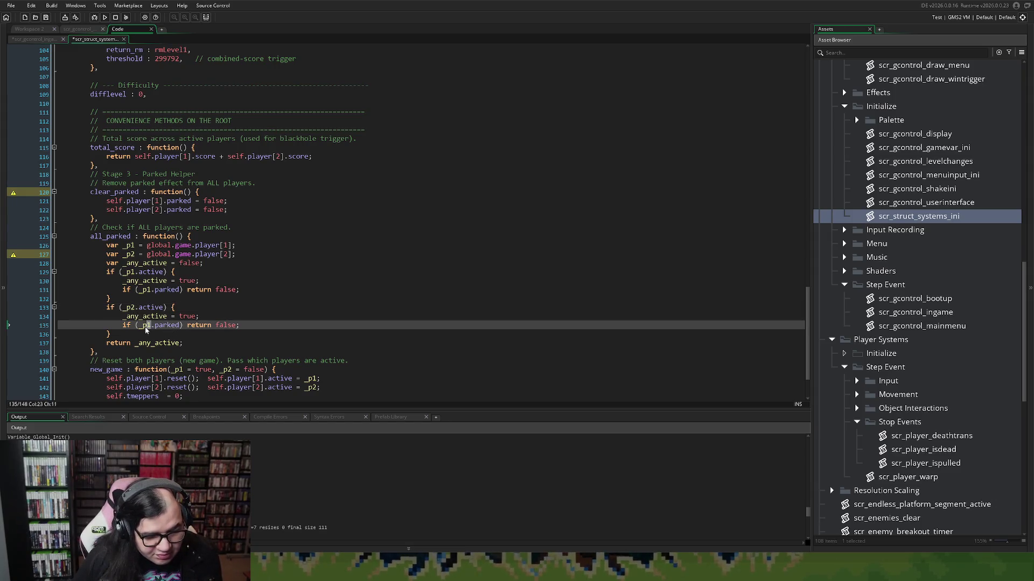
pyautogui.write('2')
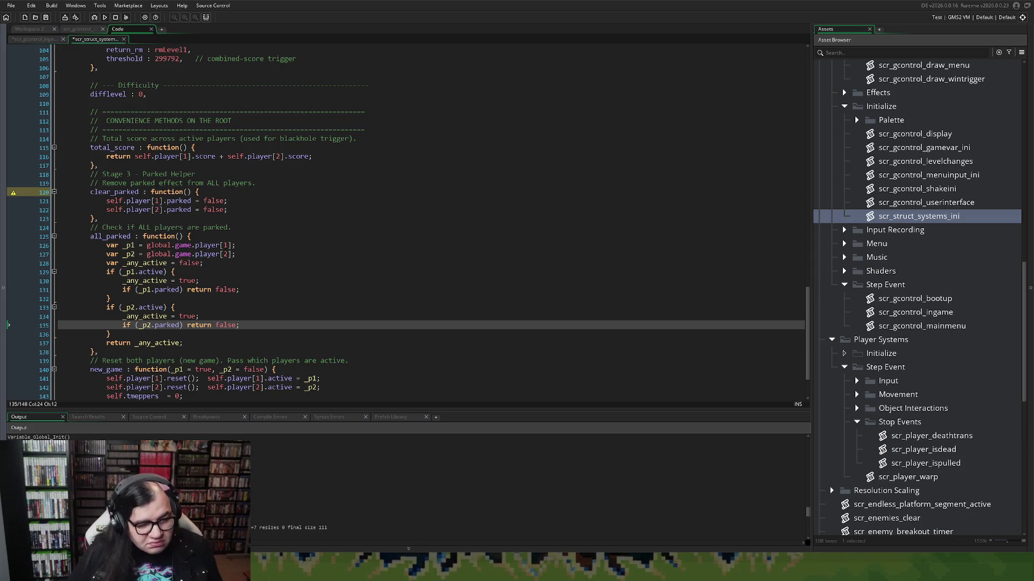
pyautogui.click(46, 17)
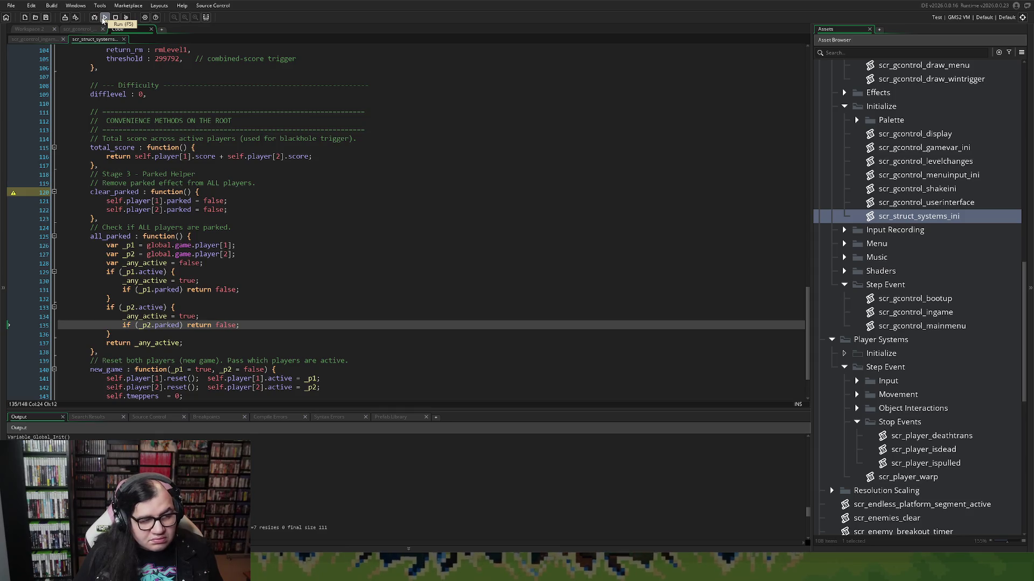
# Step: Run the game, start from stage 2 via CONFIG, play briefly, then close it
pyautogui.click(104, 18)
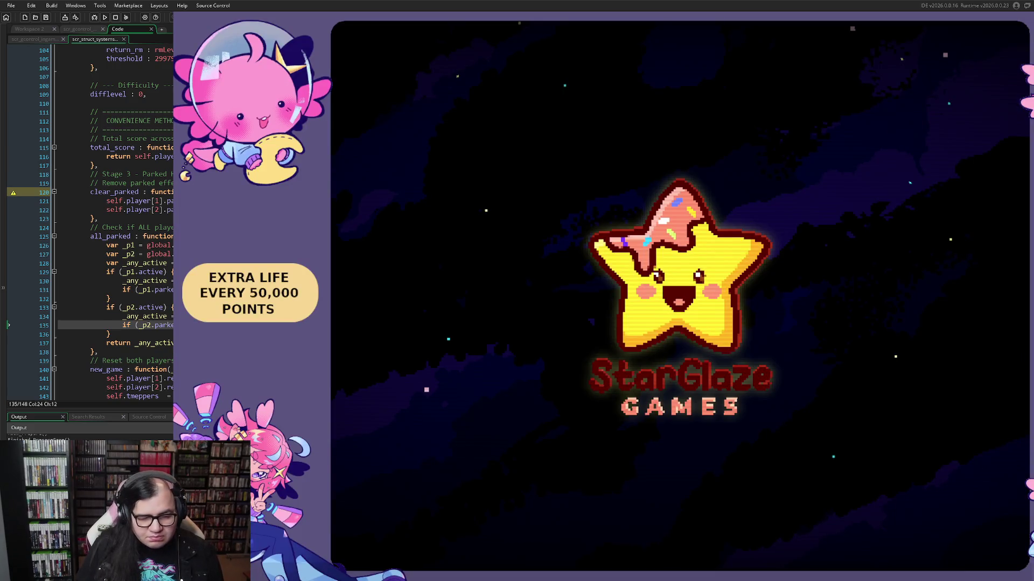
pyautogui.press('Down')
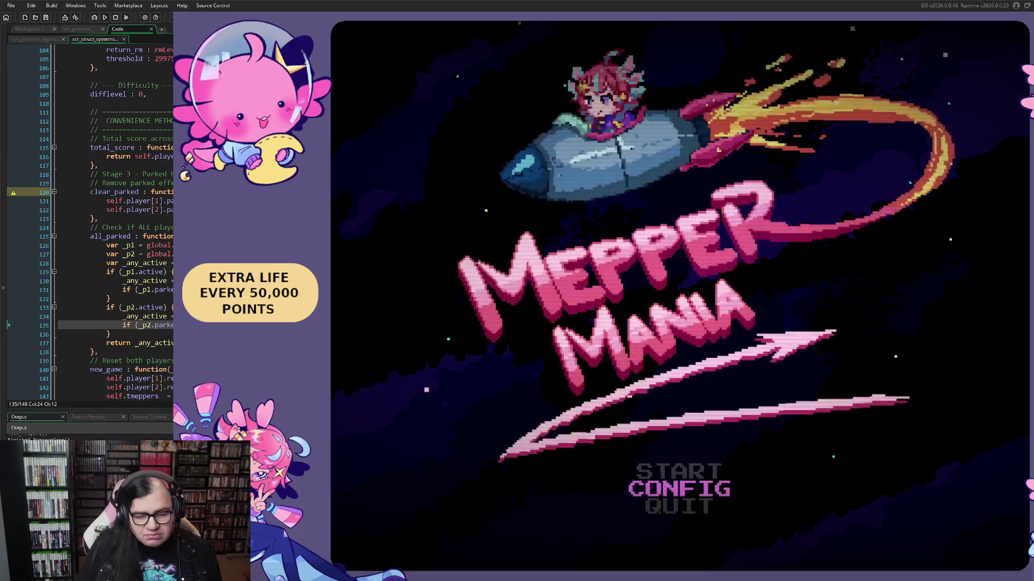
pyautogui.press('Return')
pyautogui.press('Down')
pyautogui.press('Right')
pyautogui.press('Return')
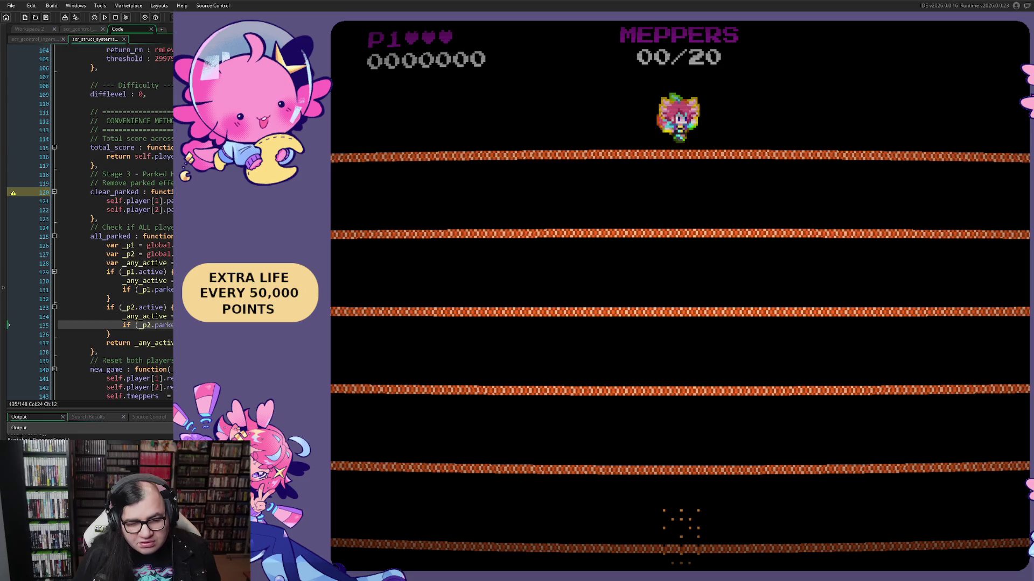
pyautogui.press('Escape')
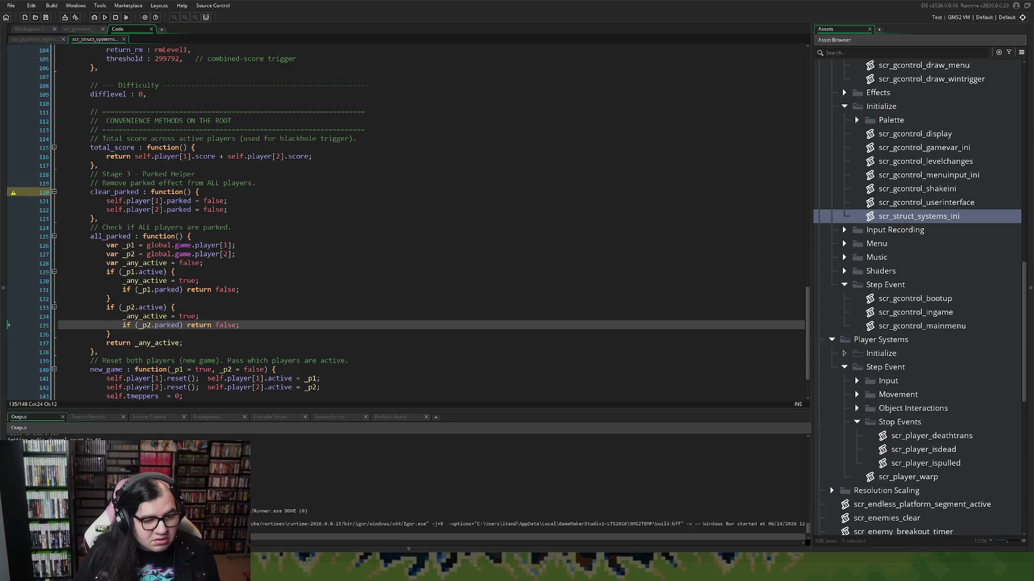
# Step: Switch between the open script tabs and bring up the scr_gcontrol_ingame stage-3 code
pyautogui.click(79, 30)
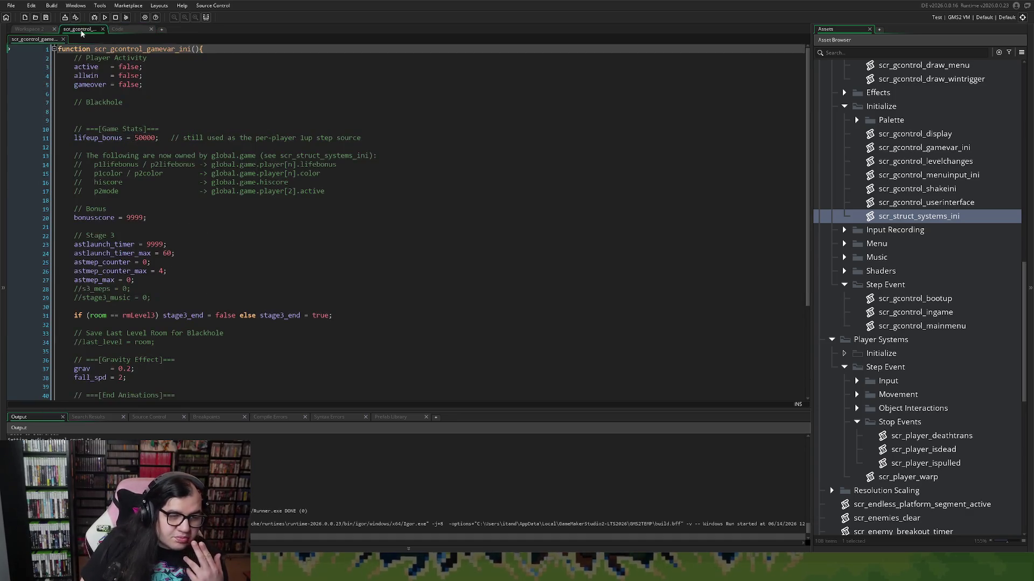
pyautogui.click(45, 30)
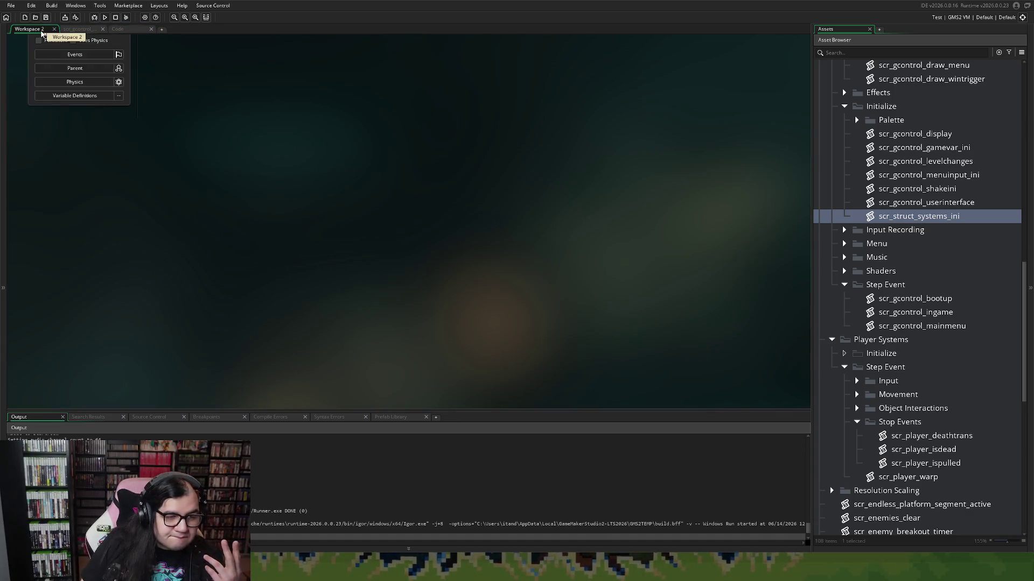
pyautogui.click(80, 29)
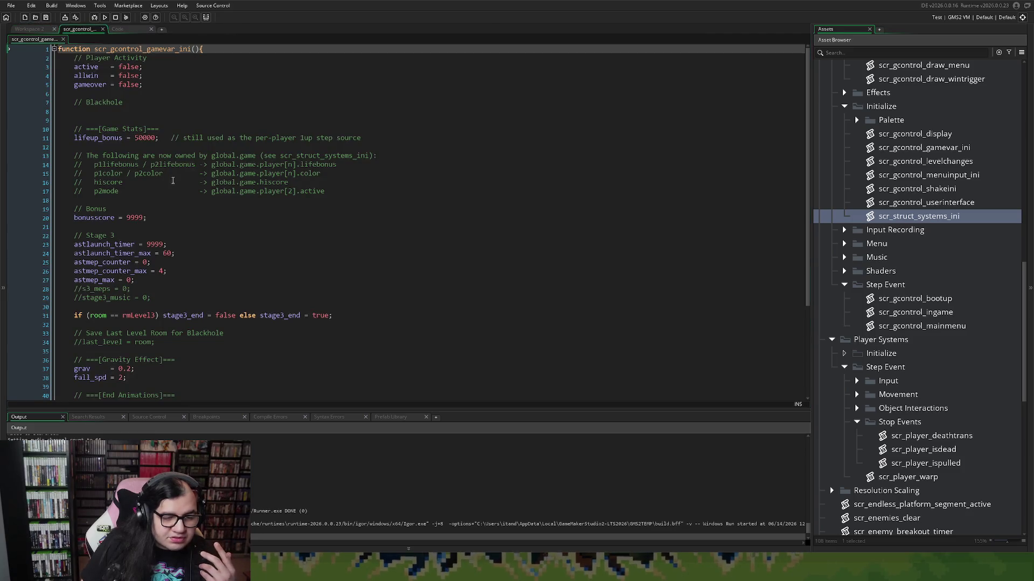
pyautogui.scroll(-4, 163, 199)
pyautogui.scroll(-1, 162, 198)
pyautogui.scroll(5, 162, 198)
pyautogui.click(118, 29)
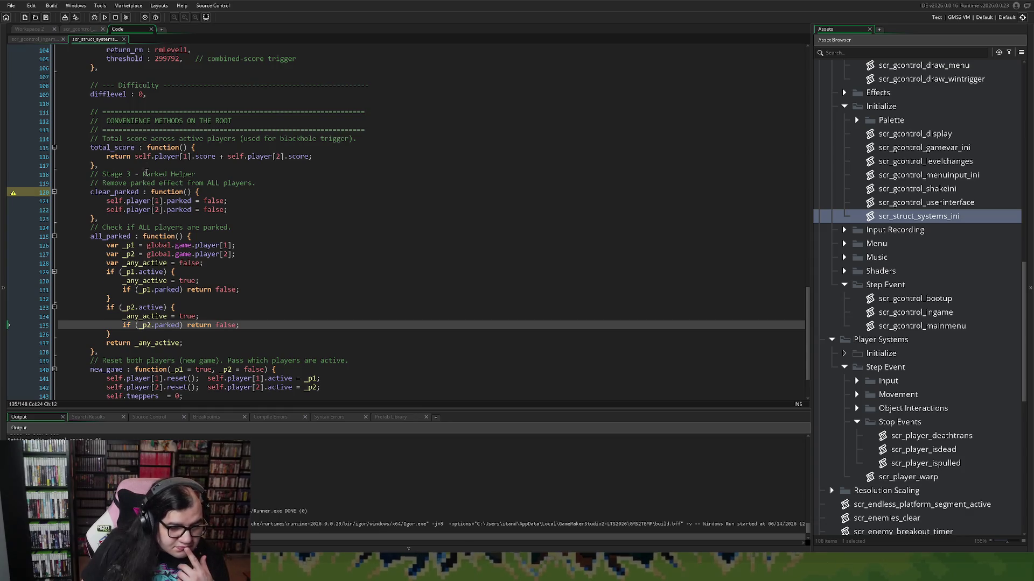
pyautogui.scroll(10, 144, 164)
pyautogui.click(37, 40)
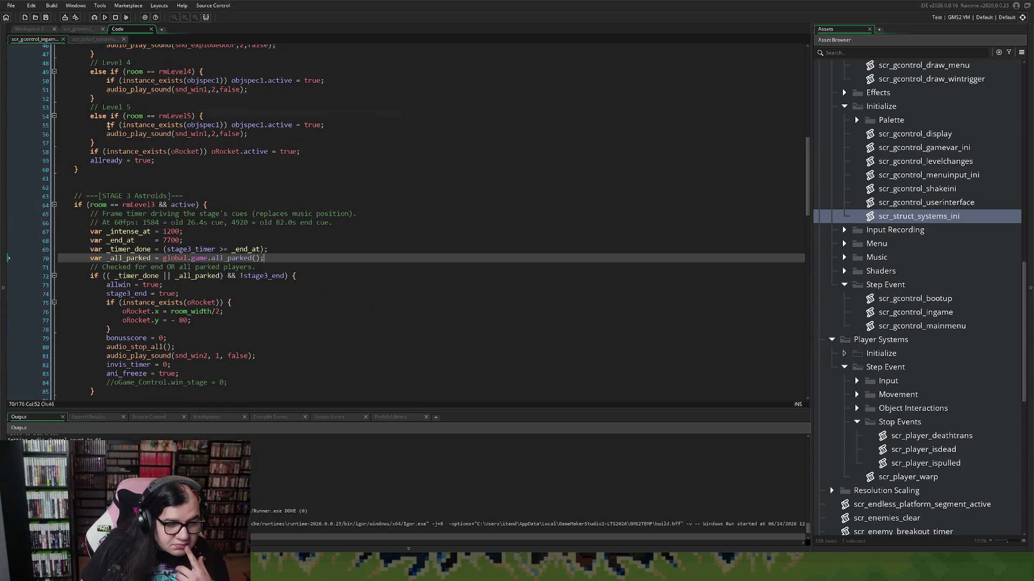
# Step: Paste the debug line above _timer_done, set an F9 breakpoint there, then delete the debug text
pyautogui.click(271, 251)
pyautogui.press('Return')
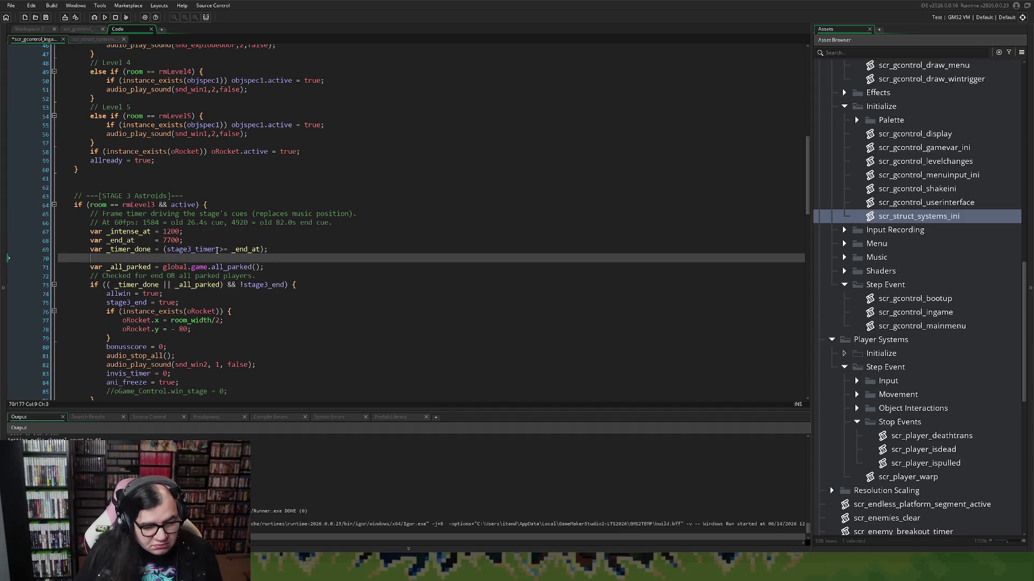
pyautogui.hotkey('alt', 'Up')
pyautogui.write('if (stage3_timer <= 2) show_debug_message("STAGE3 f=" + ...);')
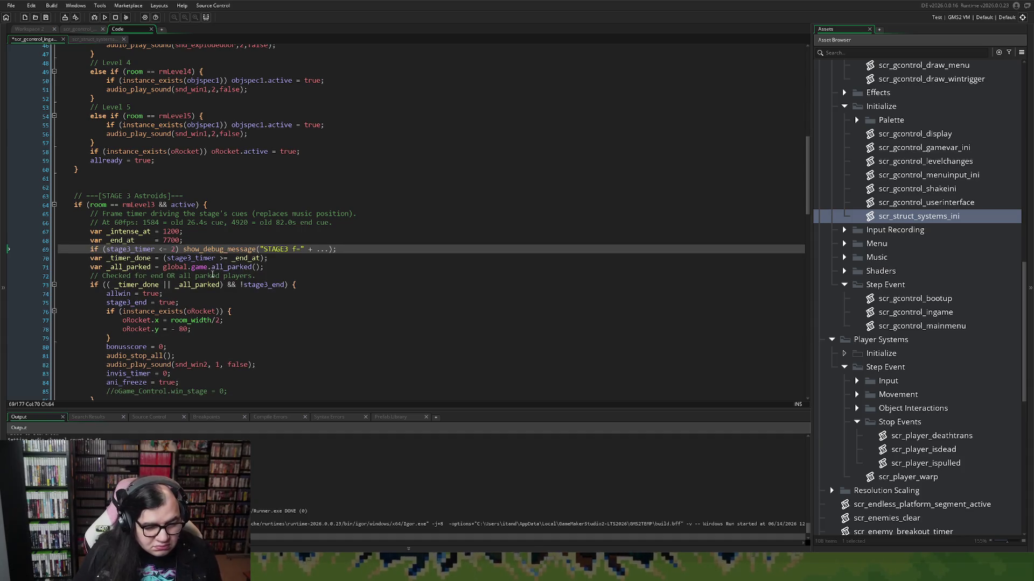
pyautogui.press('F9')
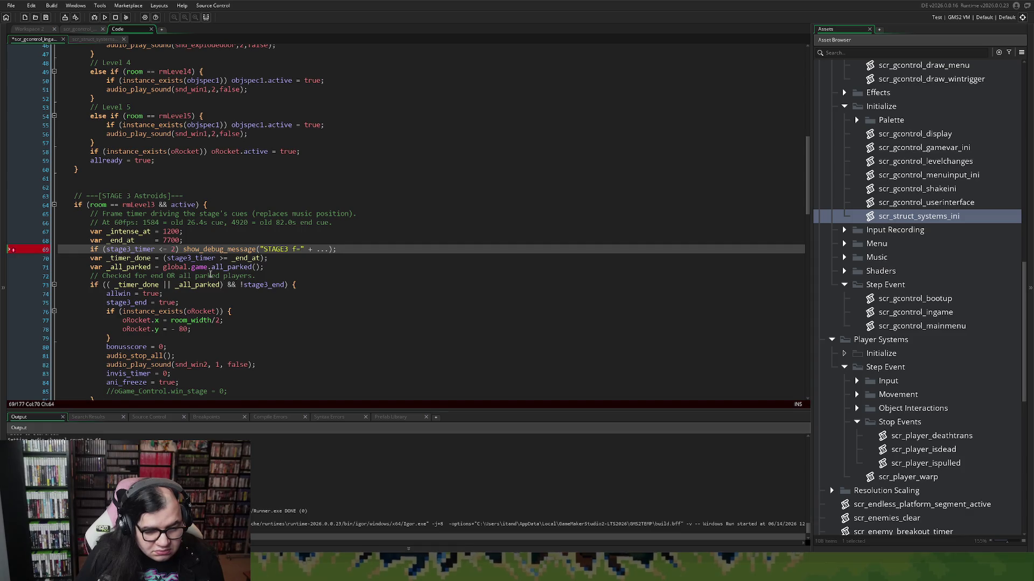
pyautogui.moveTo(343, 249); pyautogui.dragTo(58, 249)
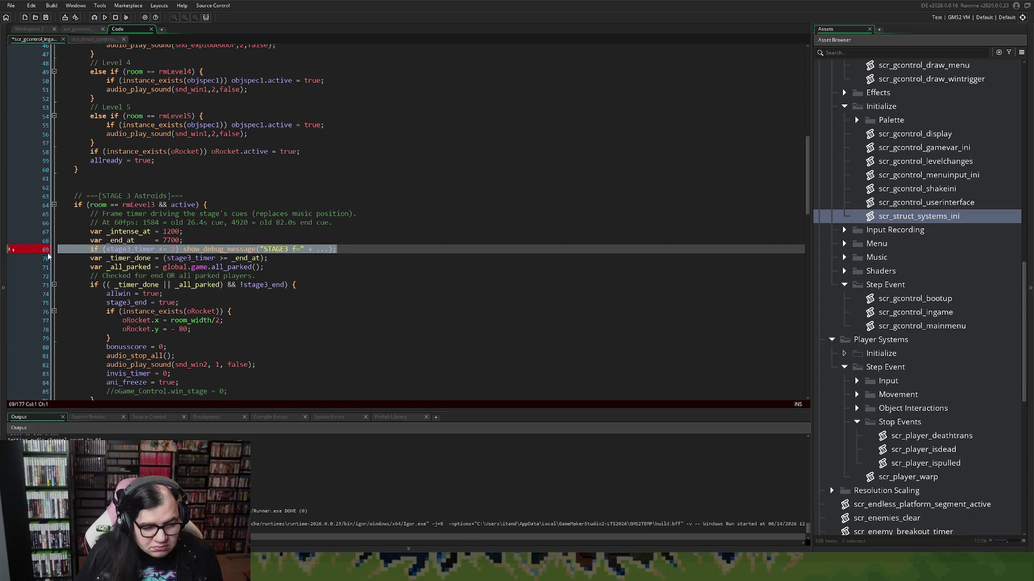
pyautogui.press('BackSpace')
pyautogui.press('BackSpace')
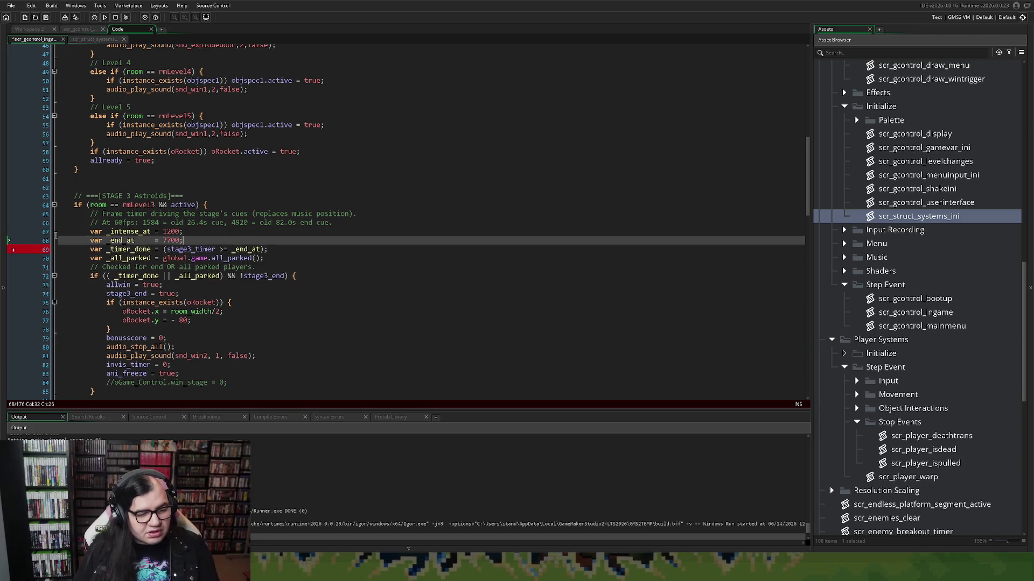
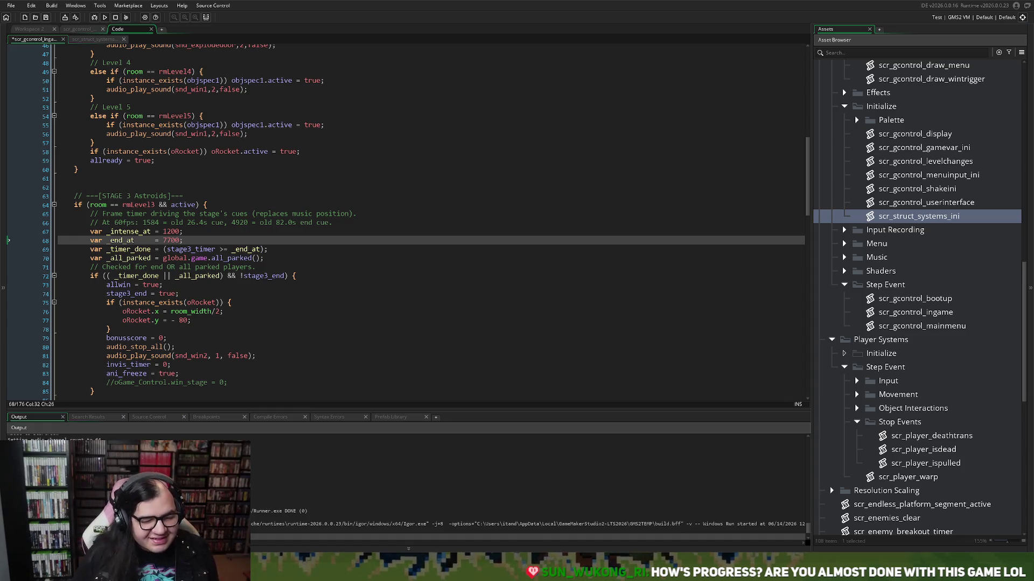
# Step: Paste a show_debug_message line for the Stage 3 timer and parked states below line 68, then run the game
pyautogui.press('Return')
pyautogui.hotkey('ctrl', 'v')
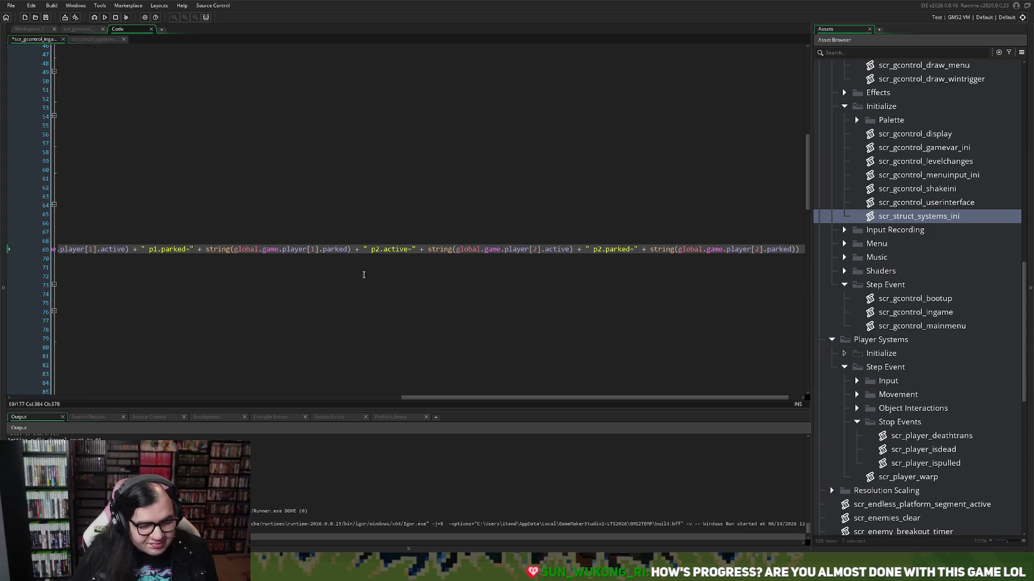
pyautogui.write(';')
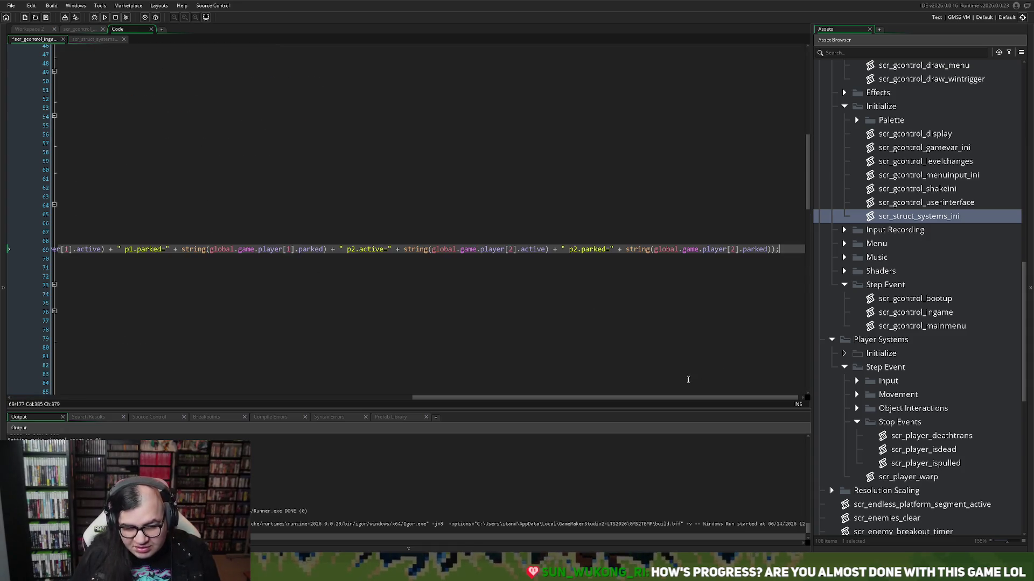
pyautogui.moveTo(511, 398); pyautogui.dragTo(118, 398)
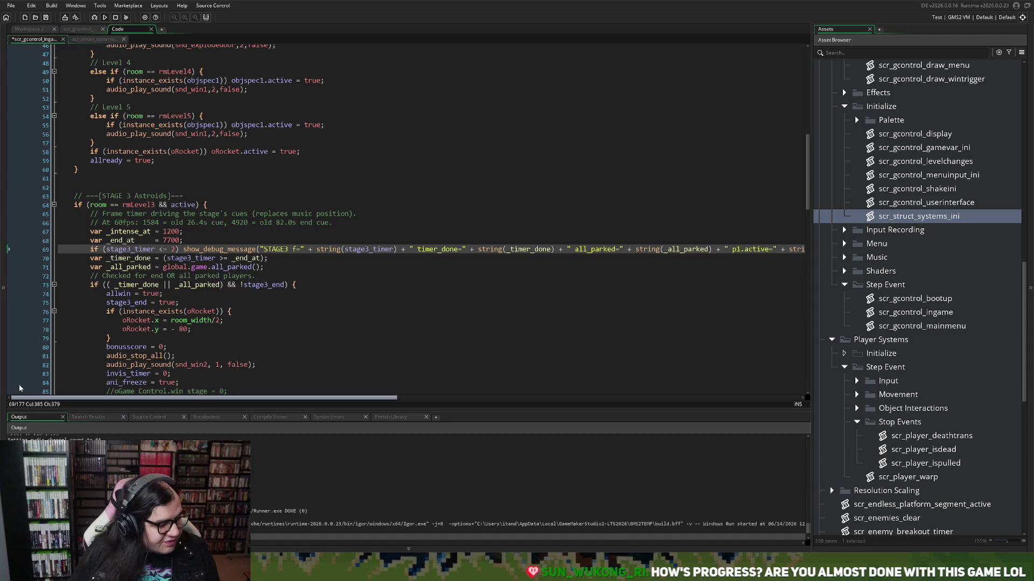
pyautogui.click(105, 17)
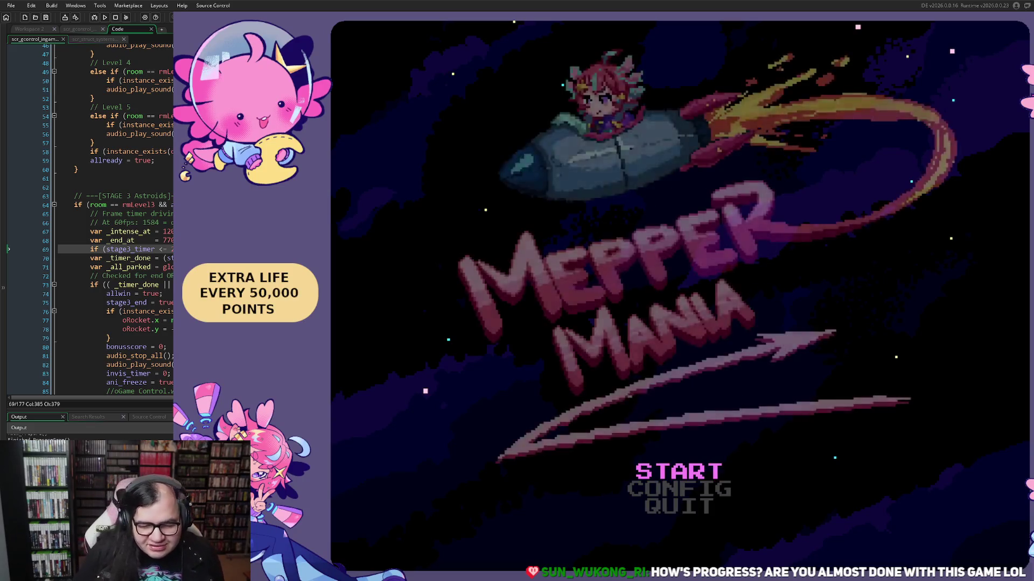
# Step: From the title menu choose START, set STAGE to 3 and BEGIN the game
pyautogui.press('Down')
pyautogui.press('Return')
pyautogui.press('Down')
pyautogui.press('Down')
pyautogui.press('Up')
pyautogui.press('Right')
pyautogui.press('Right')
pyautogui.press('Up')
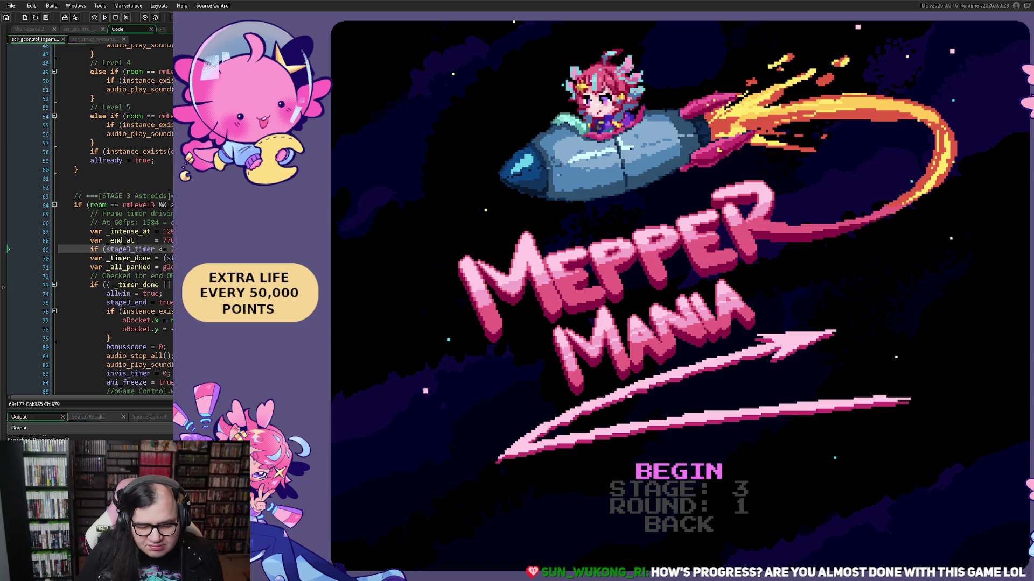
pyautogui.press('Return')
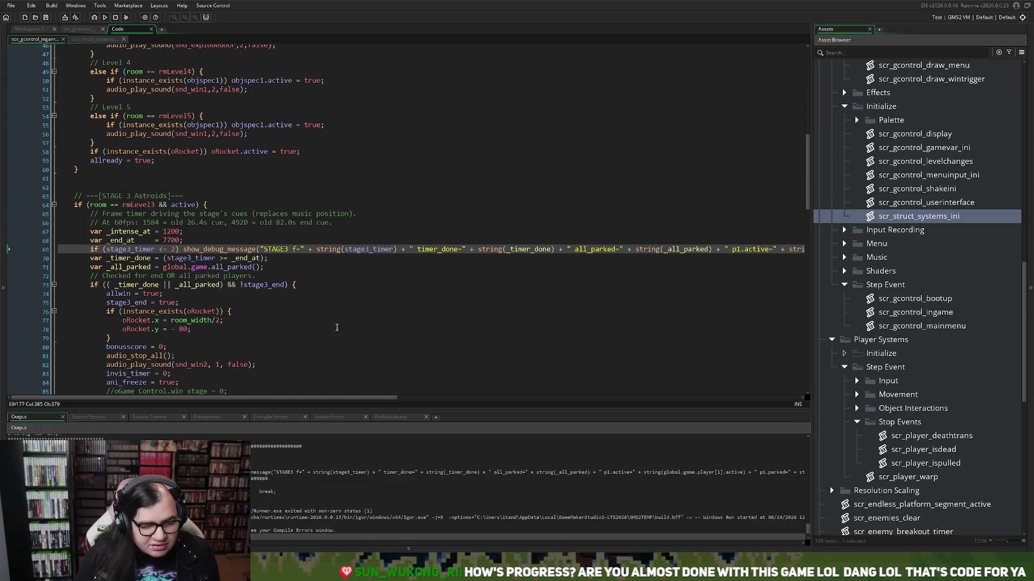
# Step: Cut the debug-message statement from line 69 and remove the leftover empty line
pyautogui.click(320, 387)
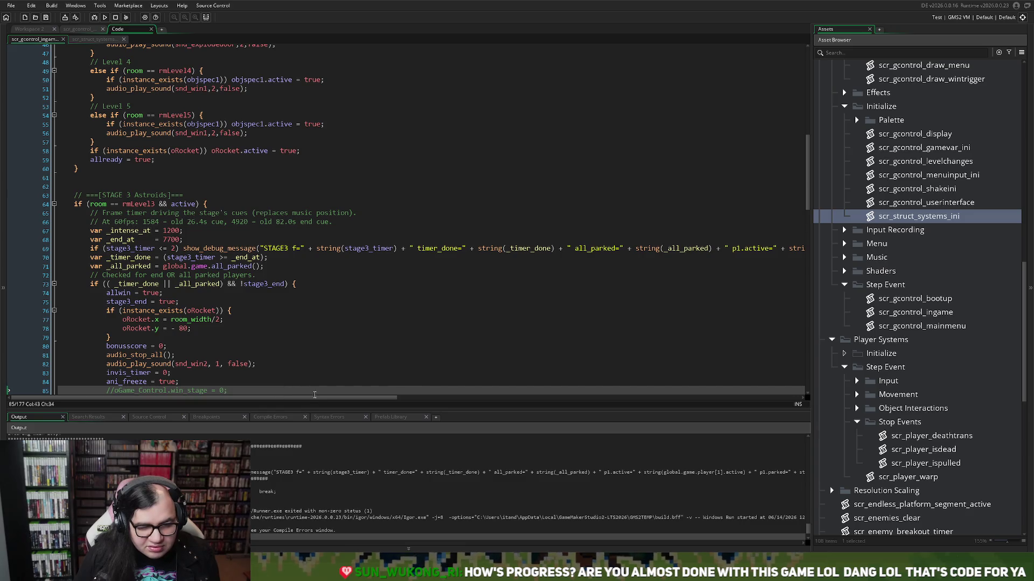
pyautogui.moveTo(377, 400)
pyautogui.mouseDown()
pyautogui.moveTo(765, 386)
pyautogui.moveTo(244, 365)
pyautogui.mouseUp()
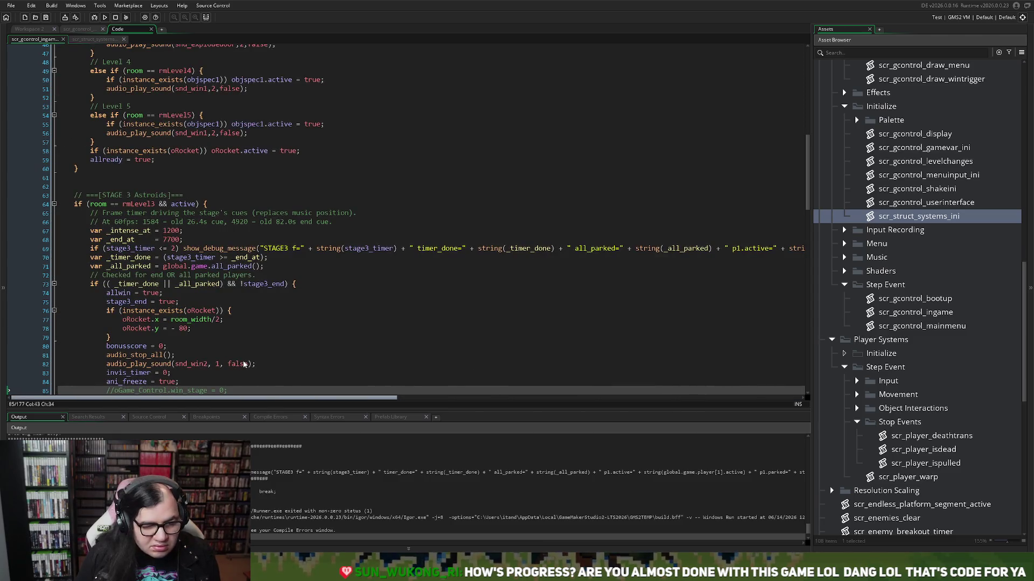
pyautogui.hscroll(10, 313, 365)
pyautogui.doubleClick(751, 249)
pyautogui.moveTo(708, 244); pyautogui.dragTo(74, 253)
pyautogui.hotkey('ctrl', 'c')
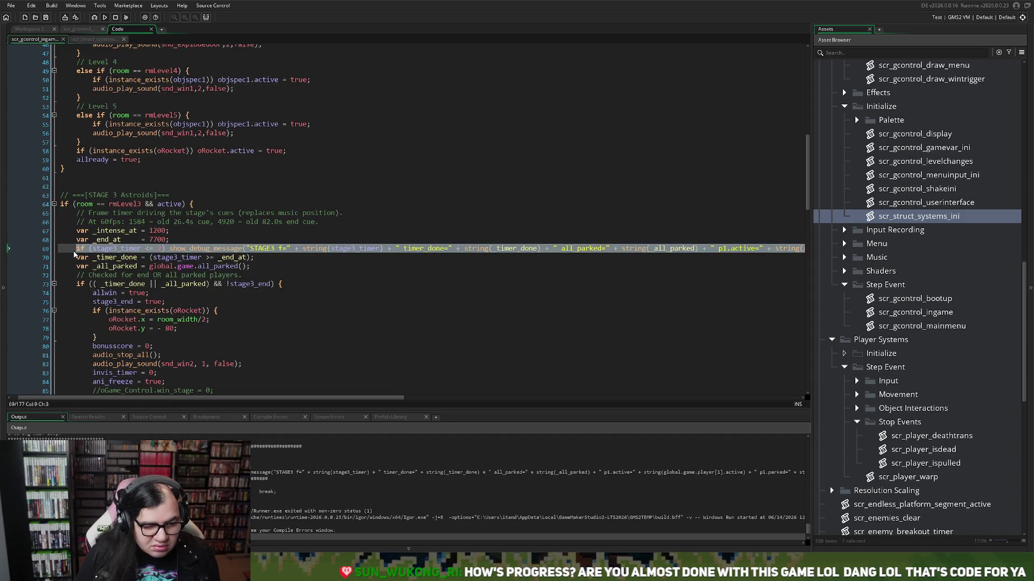
pyautogui.press('Delete')
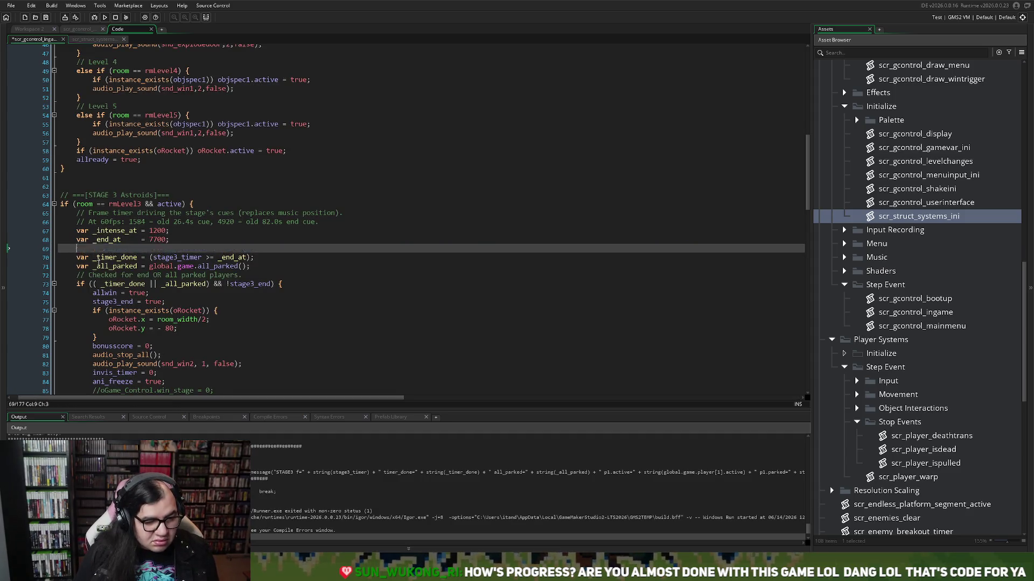
pyautogui.press('BackSpace')
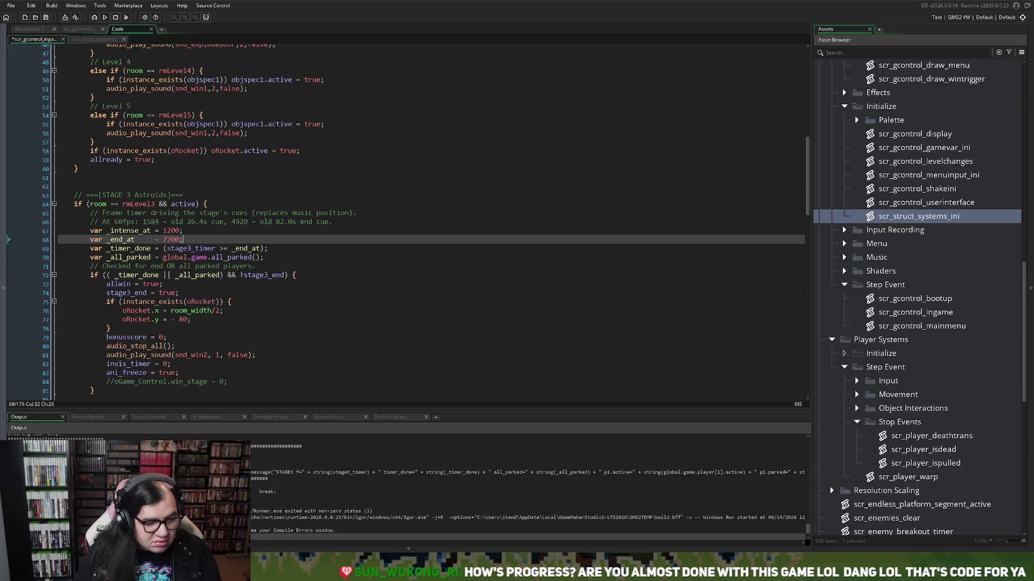
# Step: Paste the debug line below the _timer_done assignment and rebuild the game
pyautogui.press('Down')
pyautogui.press('End')
pyautogui.press('Return')
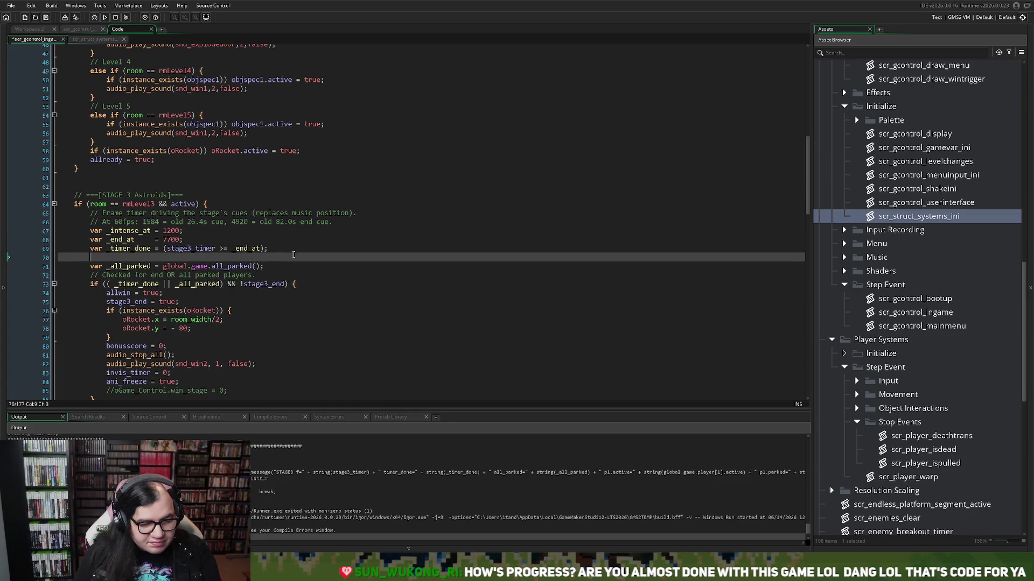
pyautogui.hotkey('ctrl', 'v')
pyautogui.moveTo(425, 397)
pyautogui.mouseDown()
pyautogui.moveTo(164, 363)
pyautogui.moveTo(37, 371)
pyautogui.mouseUp()
pyautogui.click(104, 17)
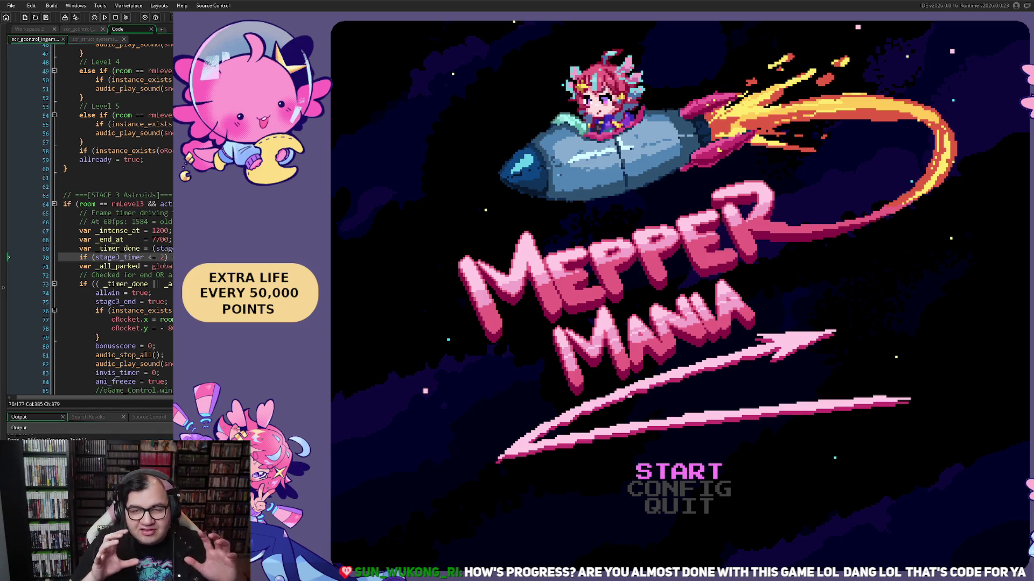
# Step: Start playing the rebuilt game, then pause and EXIT back to the title
pyautogui.press('Return')
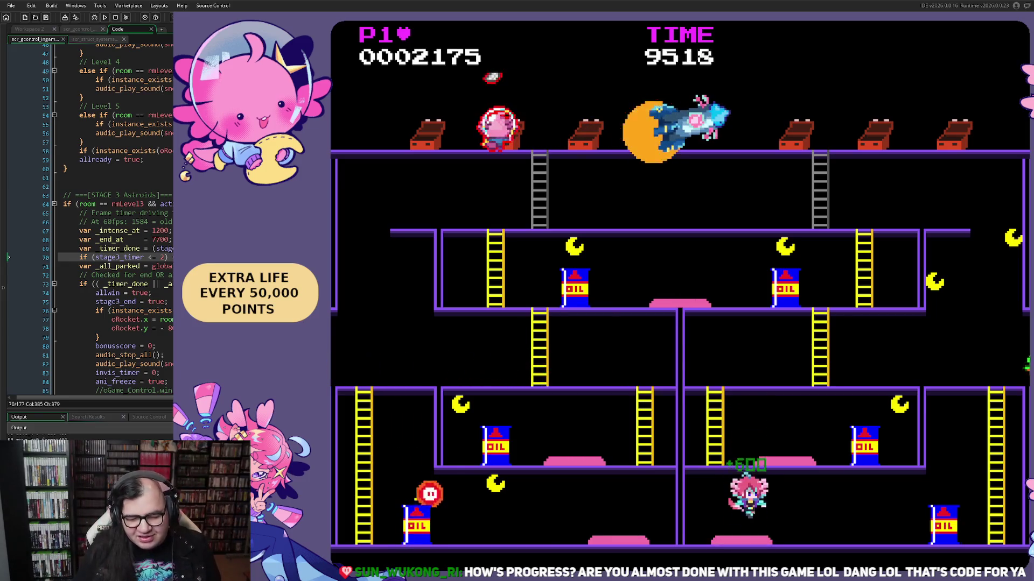
pyautogui.press('Escape')
pyautogui.press('Down')
pyautogui.press('Down')
pyautogui.press('Down')
pyautogui.press('Return')
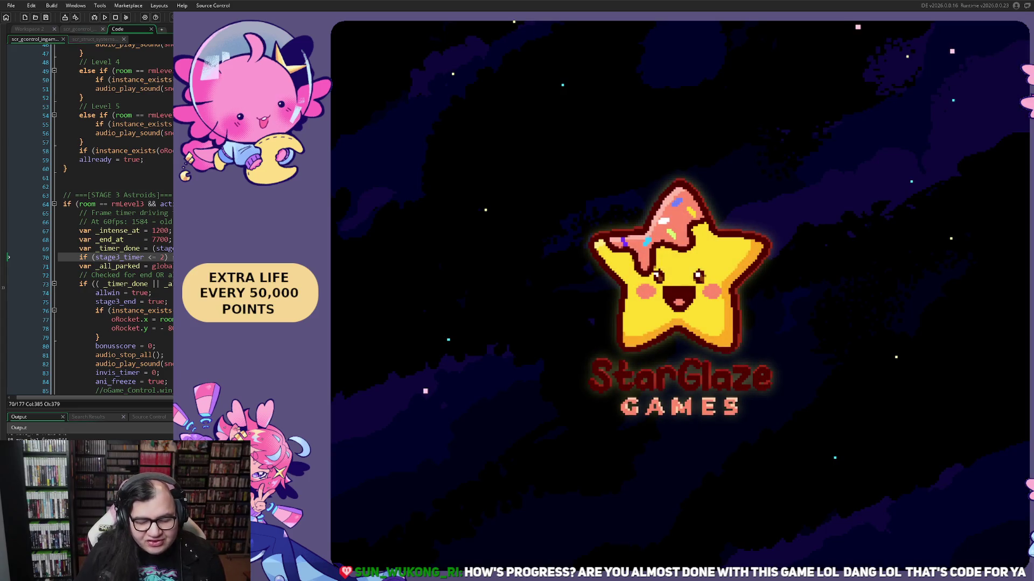
# Step: Start again with STAGE set back to 1 and choose BEGIN
pyautogui.press('Return')
pyautogui.press('Down')
pyautogui.press('Right')
pyautogui.press('Left')
pyautogui.press('Up')
pyautogui.press('Return')
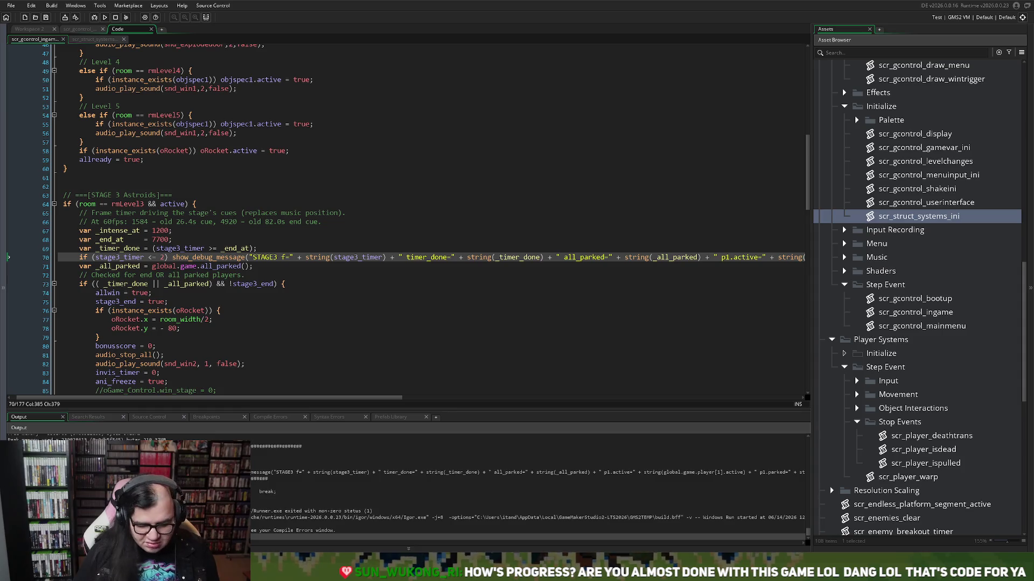
# Step: Undo the accidental replacement of the Stage 3 code with Ctrl+Z
pyautogui.click(108, 199)
pyautogui.hotkey('ctrl', 'shift', 'End')
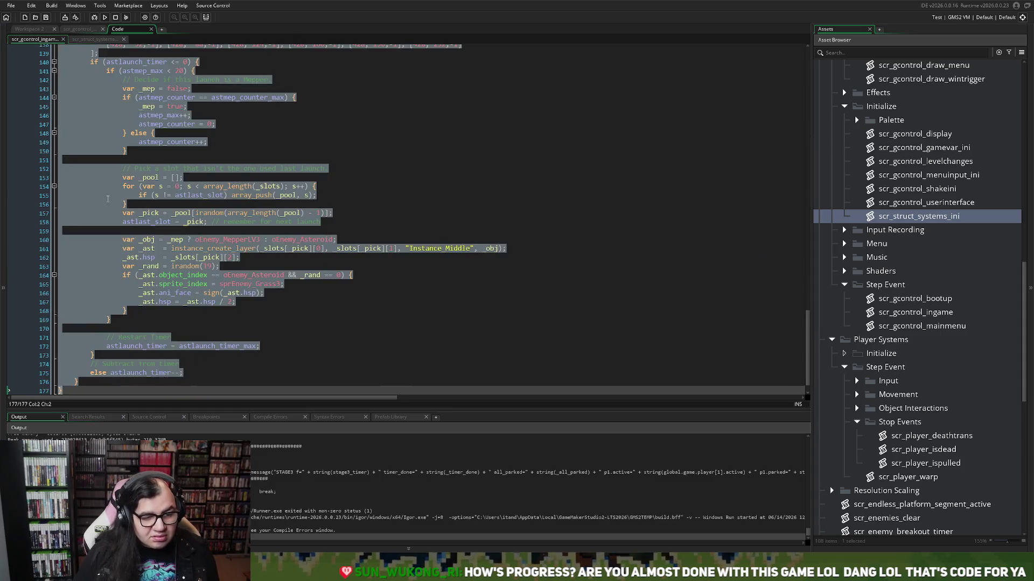
pyautogui.write('a')
pyautogui.hotkey('ctrl', 'z')
pyautogui.click(121, 279)
# Step: Delete the show_debug_message line on line 70, leaving _all_parked after _timer_done
pyautogui.scroll(10, 187, 178)
pyautogui.scroll(20, 187, 178)
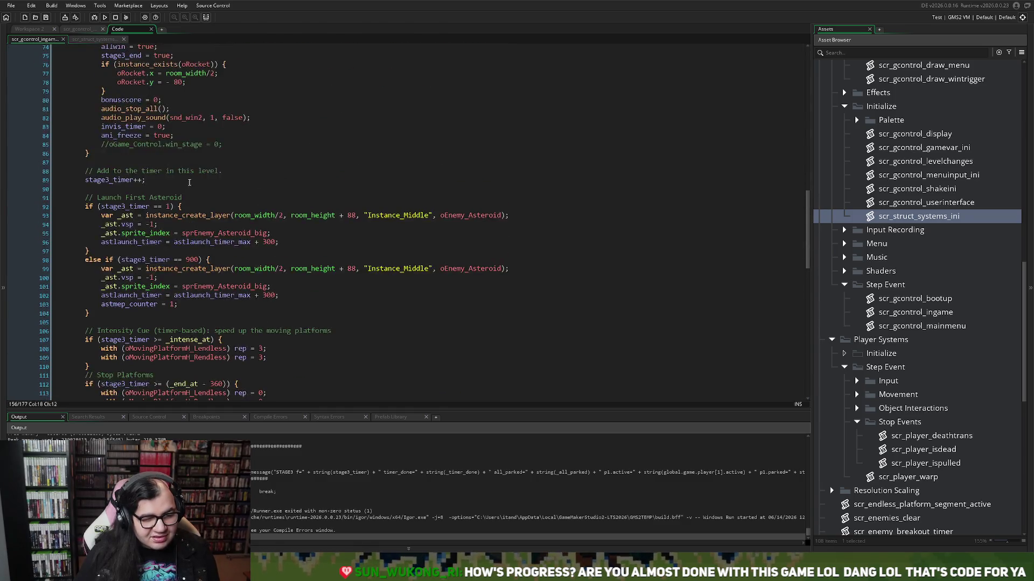
pyautogui.scroll(-19, 151, 244)
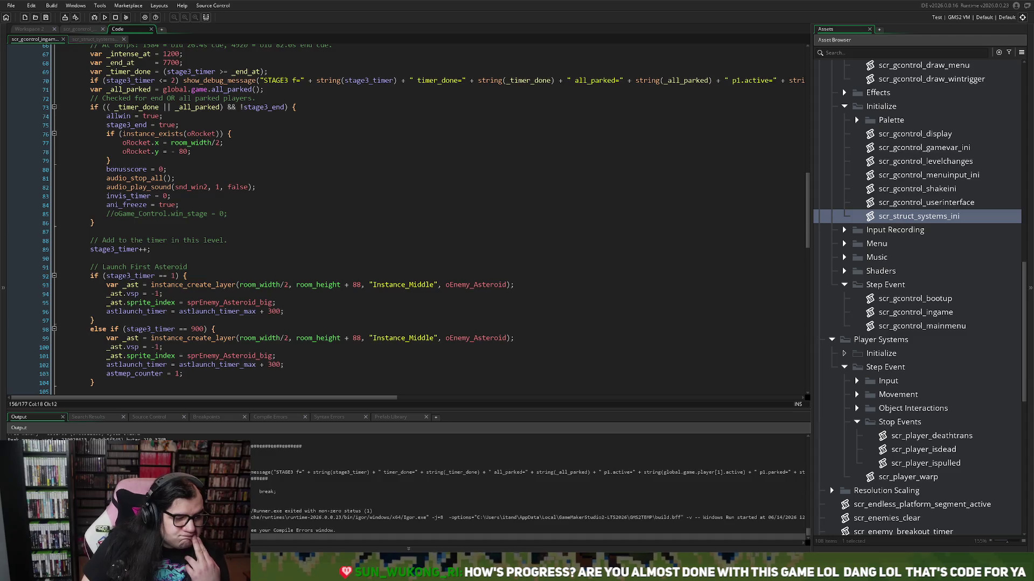
pyautogui.scroll(2, 425, 220)
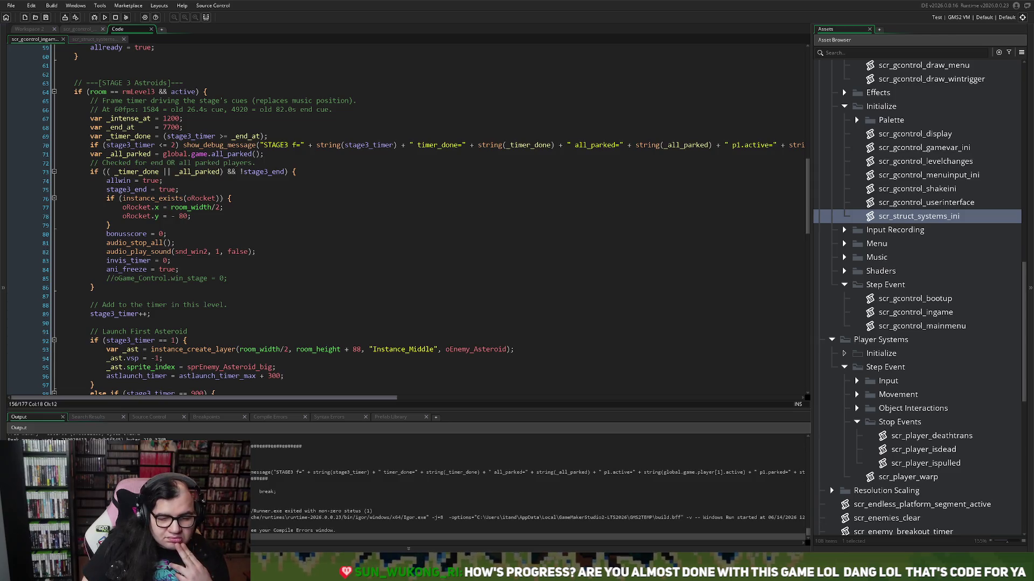
pyautogui.hscroll(10, 618, 371)
pyautogui.moveTo(793, 148); pyautogui.dragTo(4, 152)
pyautogui.press('BackSpace')
pyautogui.press('BackSpace')
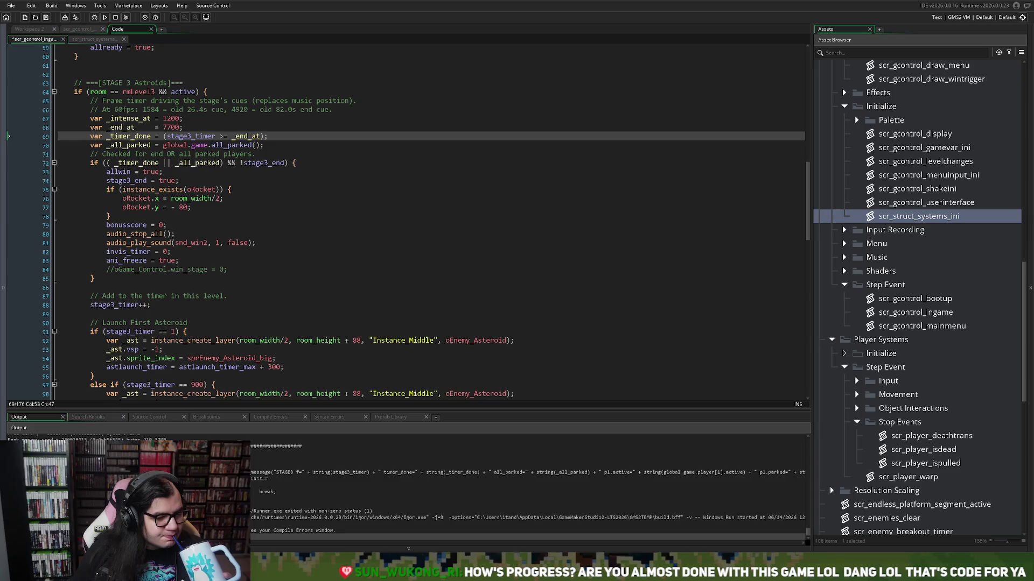
# Step: Scroll through scr_gcontrol_ingame to locate the leftover timer-based End Cue block
pyautogui.scroll(-2, 420, 220)
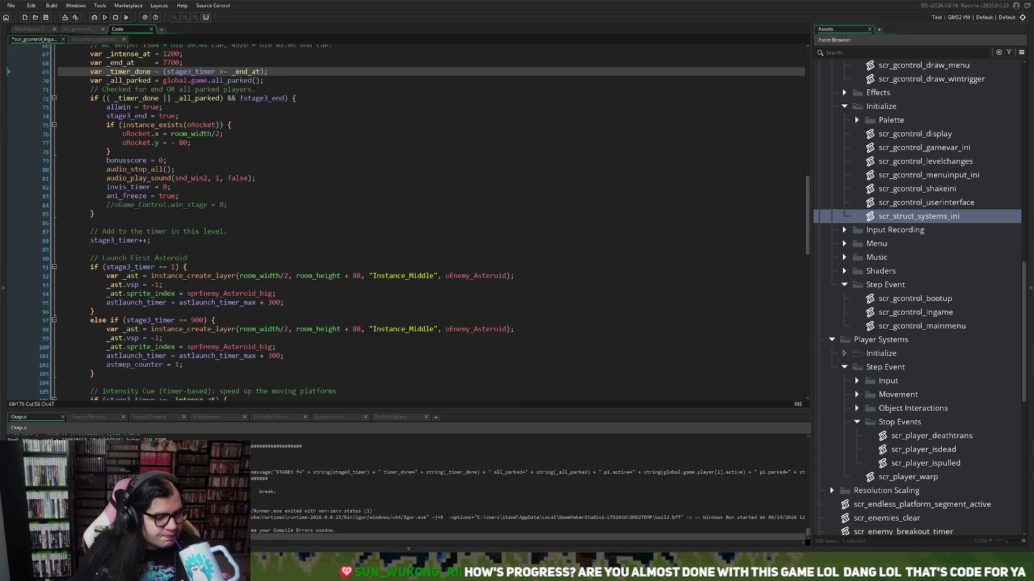
pyautogui.scroll(2, 420, 220)
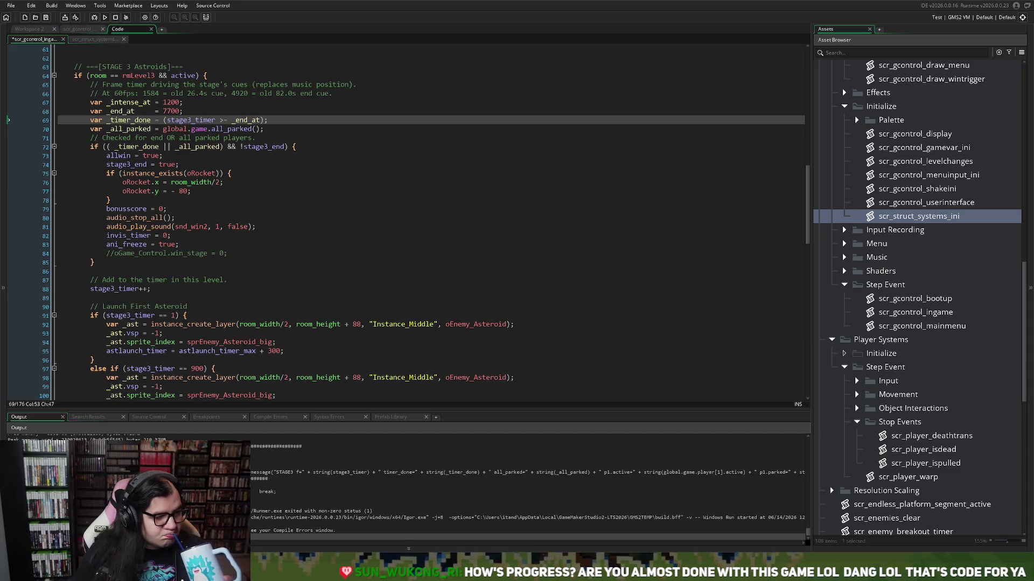
pyautogui.scroll(1, 422, 222)
pyautogui.scroll(-15, 420, 221)
pyautogui.scroll(-3, 419, 221)
pyautogui.scroll(11, 420, 221)
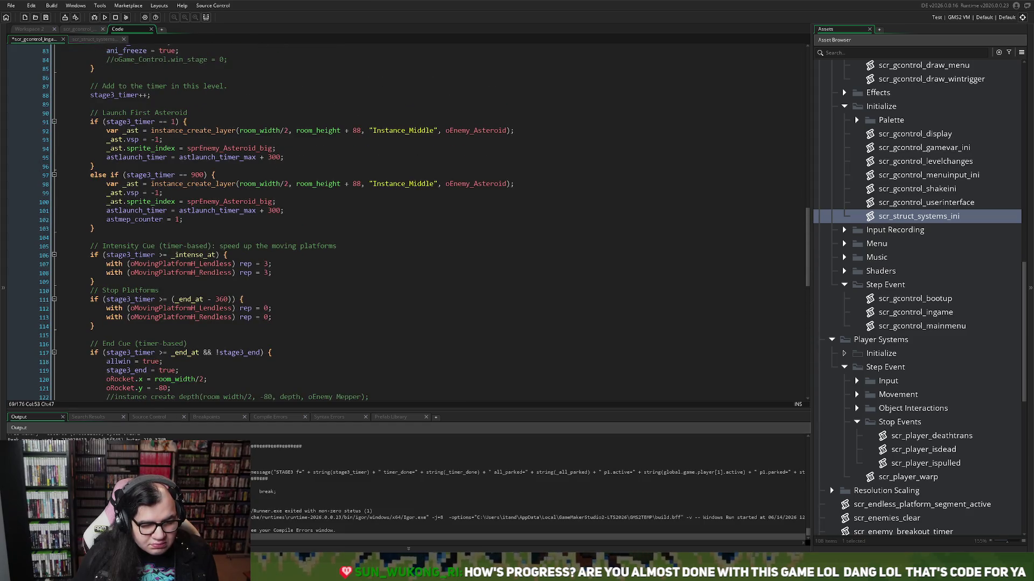
pyautogui.scroll(-4, 404, 221)
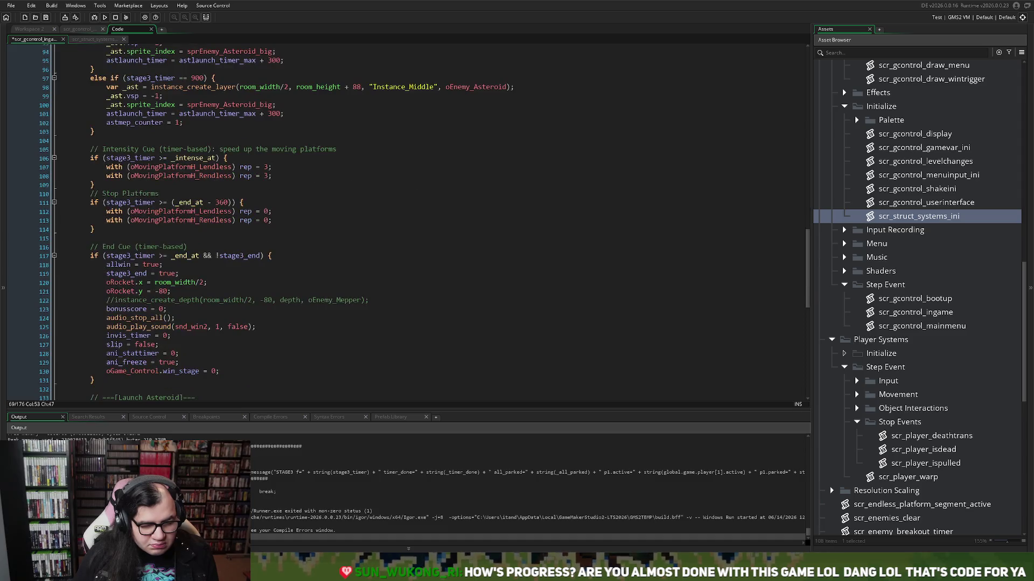
pyautogui.scroll(-10, 403, 220)
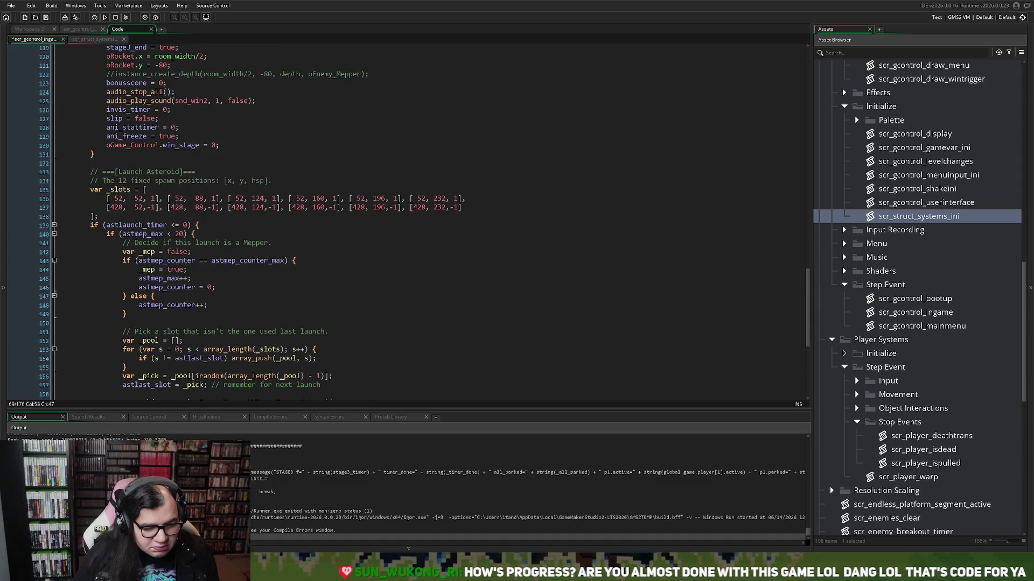
pyautogui.scroll(6, 404, 221)
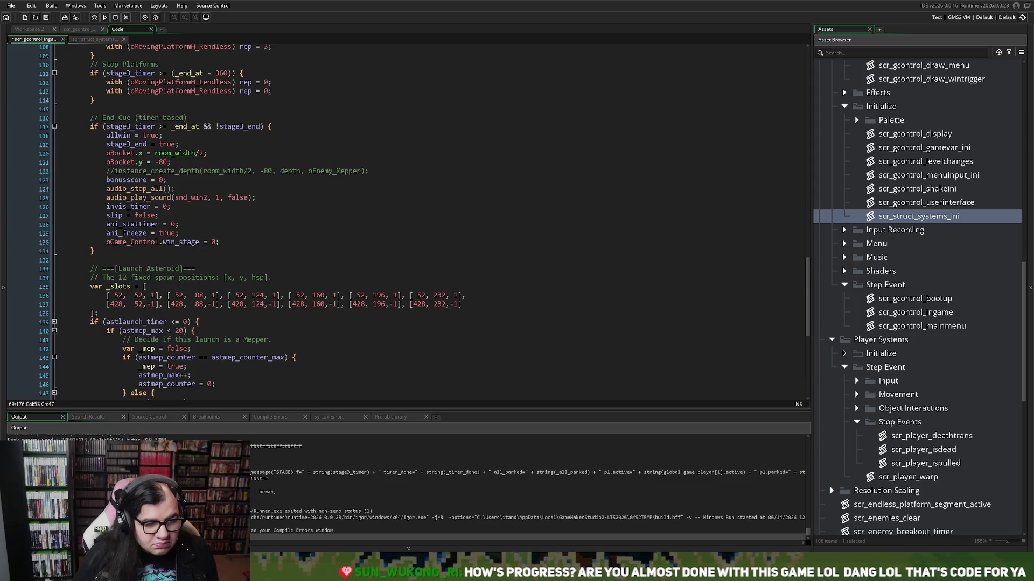
# Step: Delete lines 116–131 after the platform-stop code and launch a fresh build
pyautogui.moveTo(95, 250); pyautogui.dragTo(8, 117)
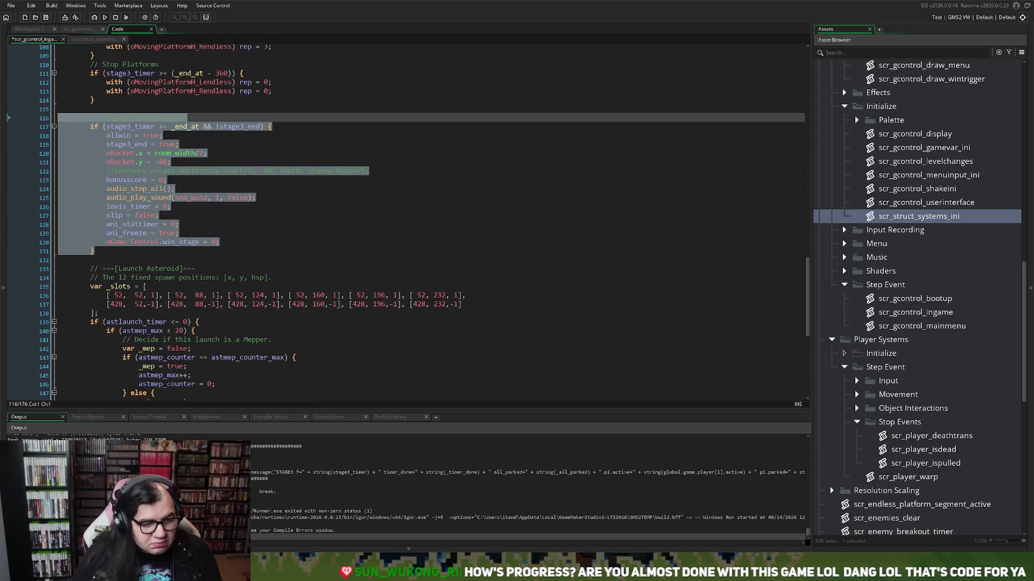
pyautogui.press('BackSpace')
pyautogui.press('BackSpace')
pyautogui.press('BackSpace')
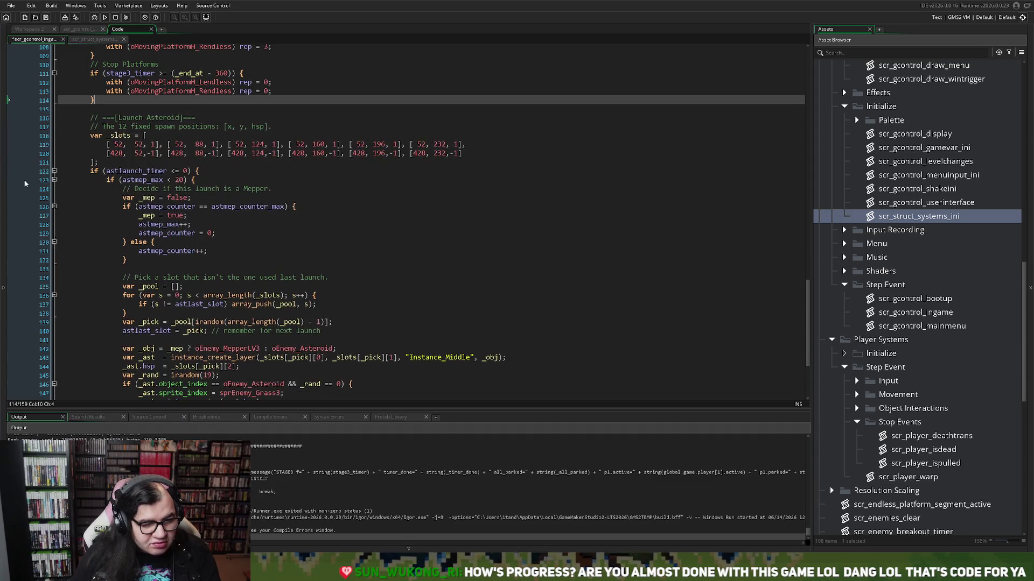
pyautogui.scroll(17, 39, 180)
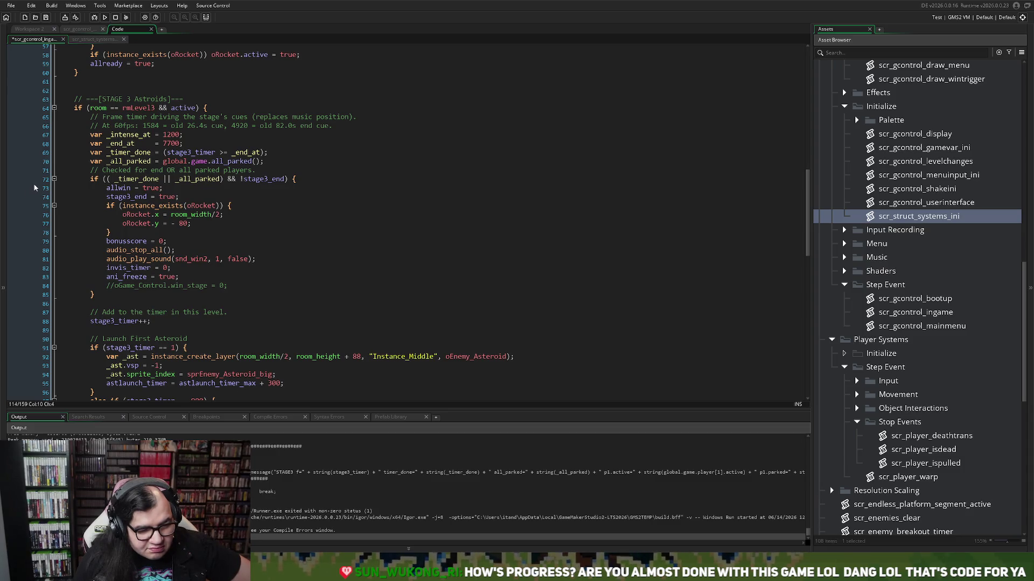
pyautogui.click(105, 17)
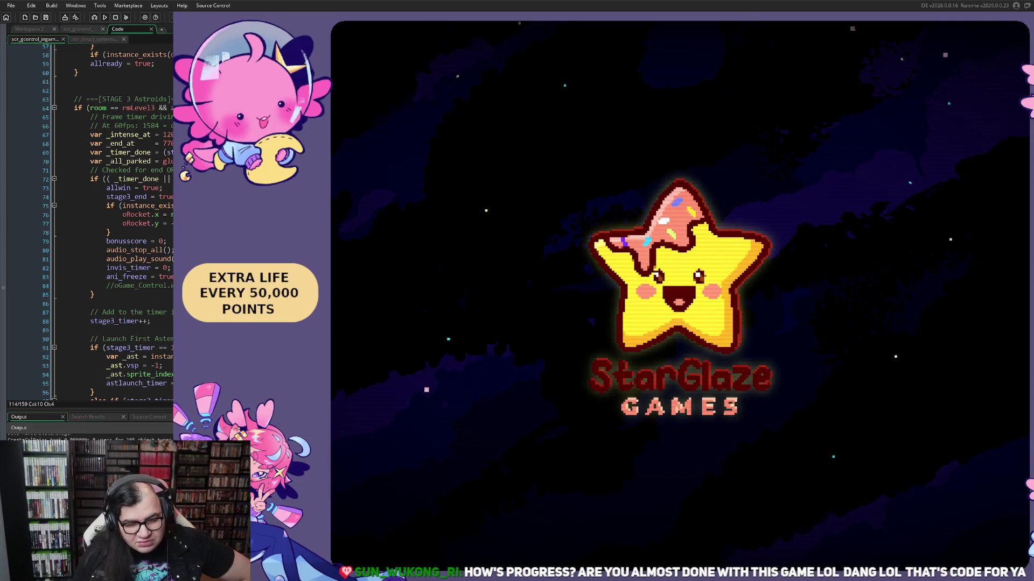
# Step: Begin Mepper Mania at STAGE 3, watch the level, then quit the game
pyautogui.press('Return')
pyautogui.press('Down')
pyautogui.press('Right')
pyautogui.press('Right')
pyautogui.press('Up')
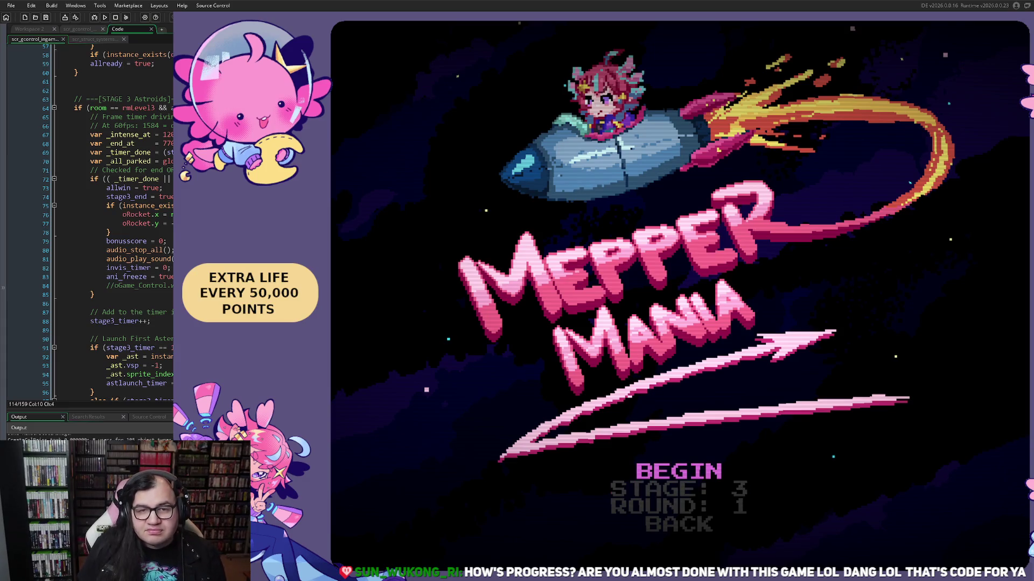
pyautogui.press('Return')
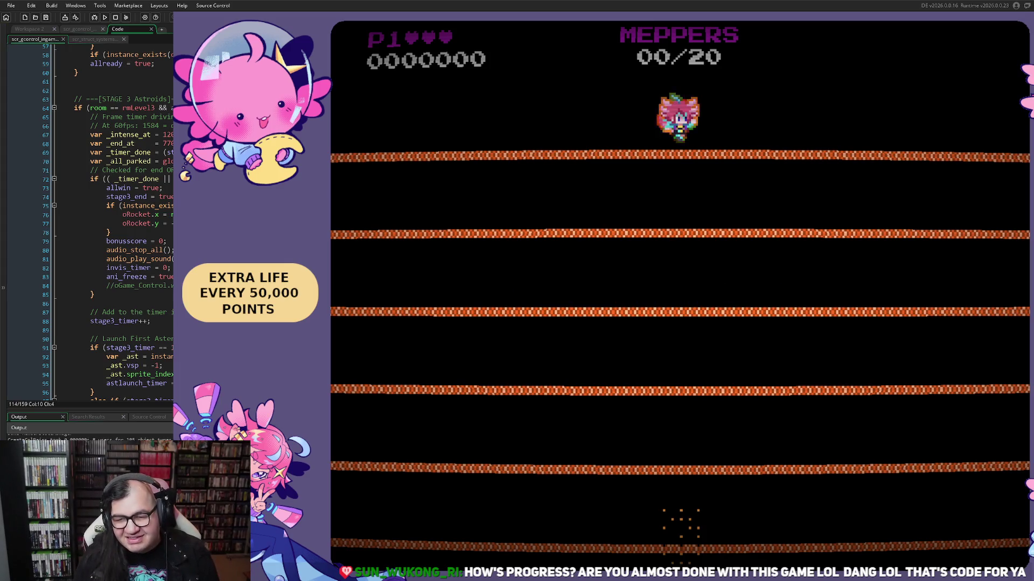
pyautogui.press('Escape')
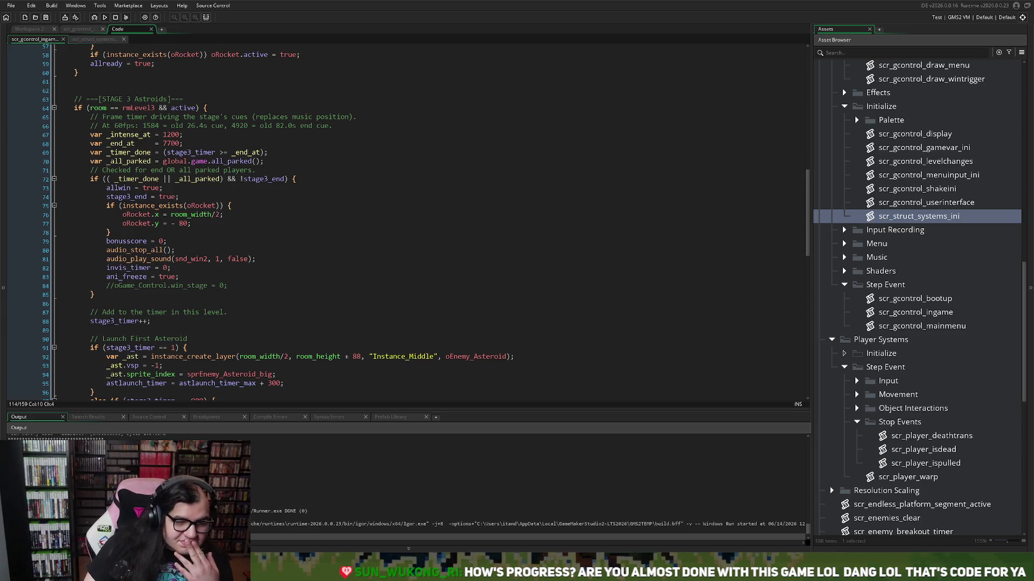
# Step: Uncomment oGame_Control.win_stage = 0; on line 84, then show scr_gcontrol_gamevar_ini
pyautogui.scroll(-2, 278, 222)
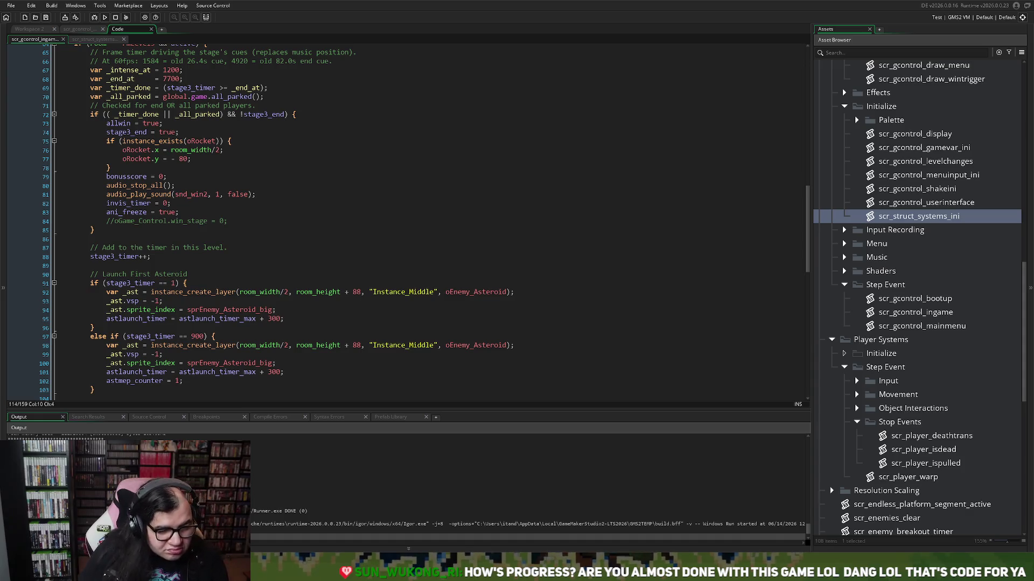
pyautogui.click(166, 221)
pyautogui.hotkey('ctrl', 'k')
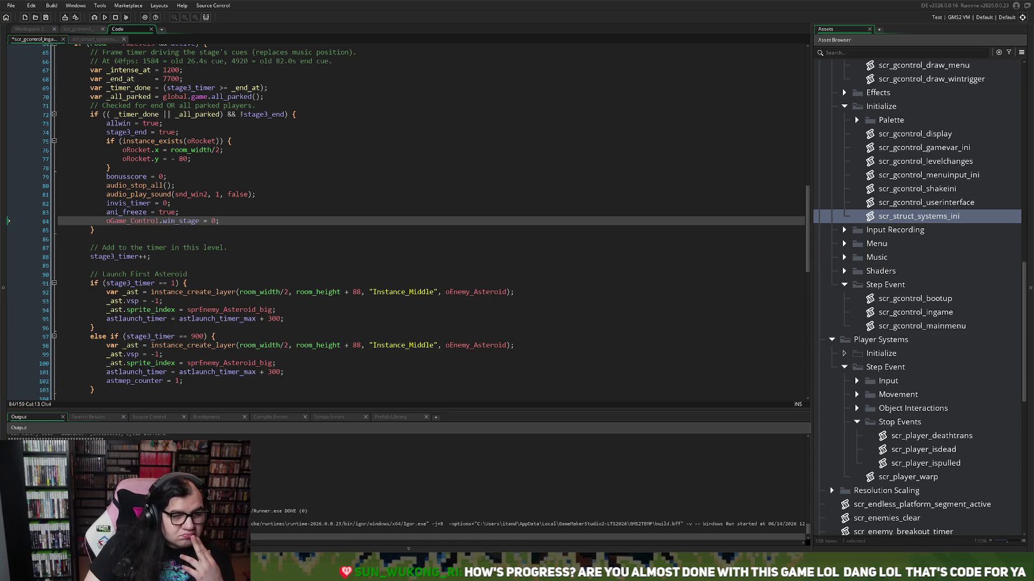
pyautogui.click(95, 39)
pyautogui.click(75, 29)
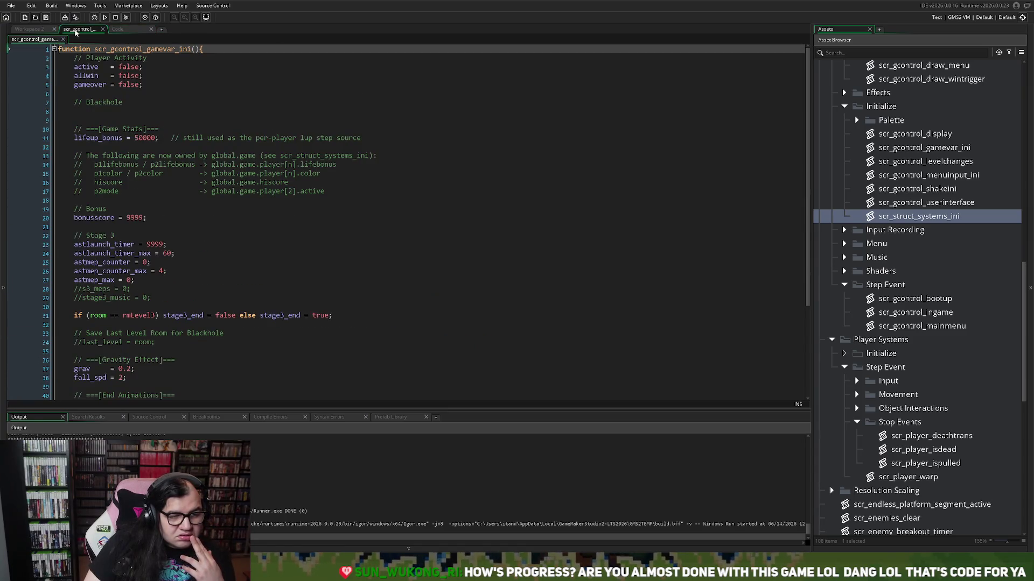
# Step: Scroll the game variables, return to Workspace 2, and select scr_gcontrol_ingame in the Asset Browser
pyautogui.scroll(-4, 91, 111)
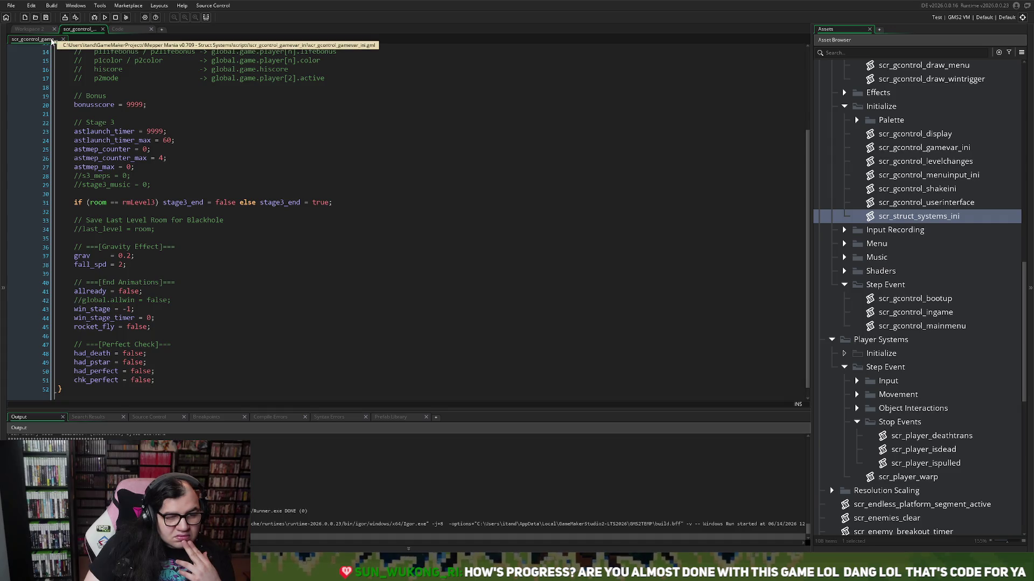
pyautogui.click(41, 30)
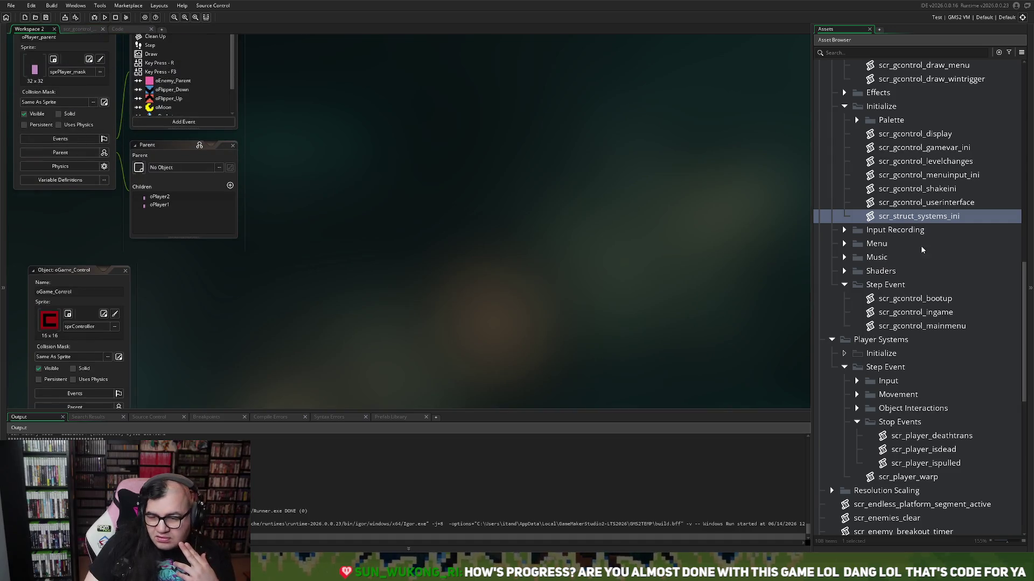
pyautogui.click(934, 312)
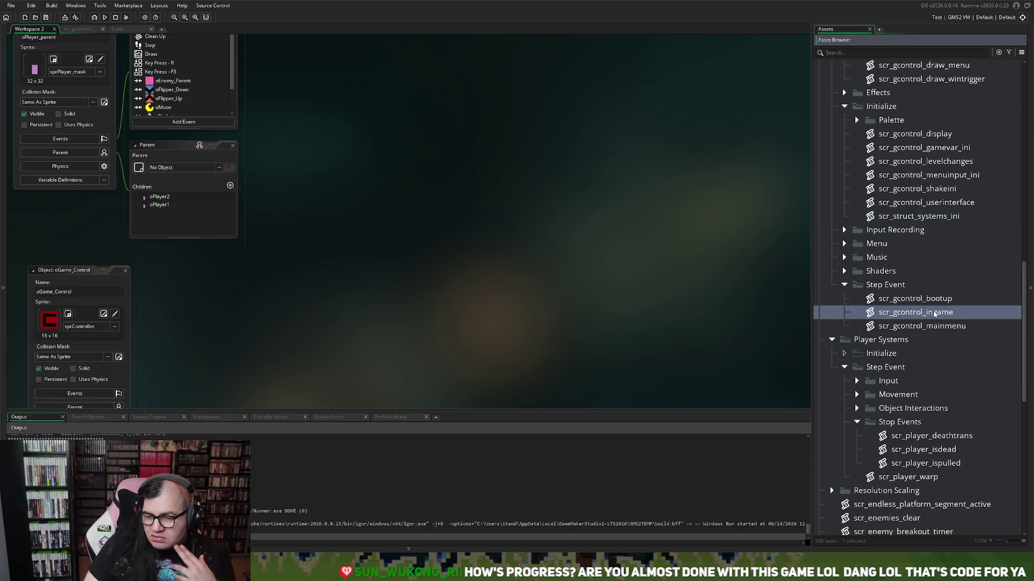
# Step: Replace the _timer_done and _all_parked lines with code adding a STAGE3 debug message, then rebuild and run
pyautogui.doubleClick(934, 312)
pyautogui.scroll(-9, 354, 223)
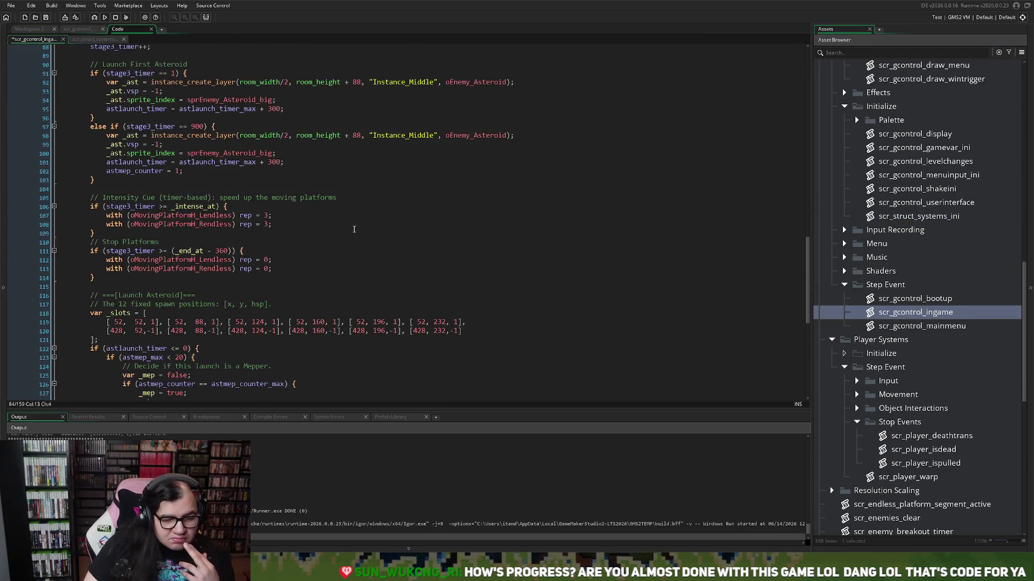
pyautogui.scroll(13, 358, 232)
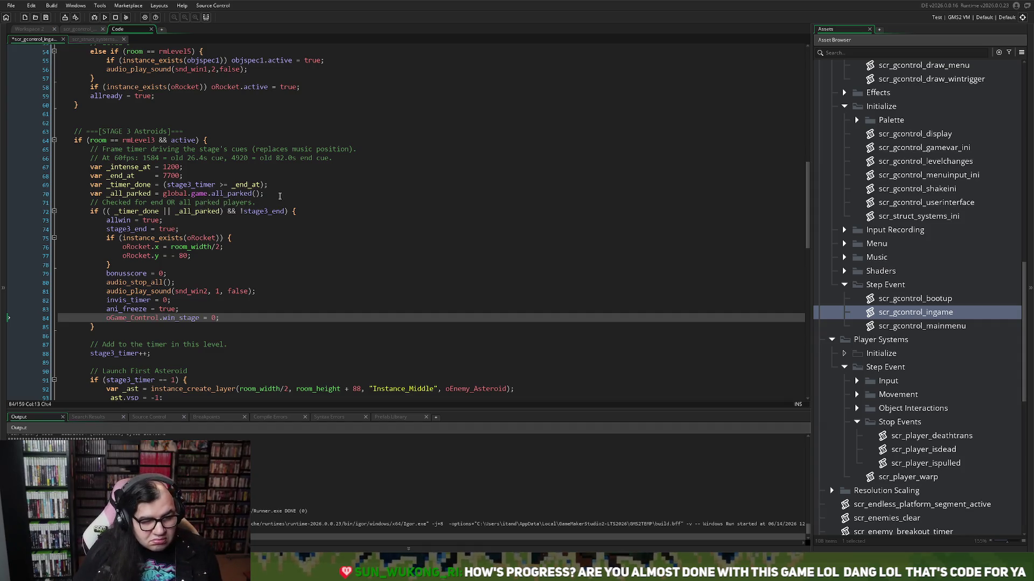
pyautogui.moveTo(279, 195); pyautogui.dragTo(84, 185)
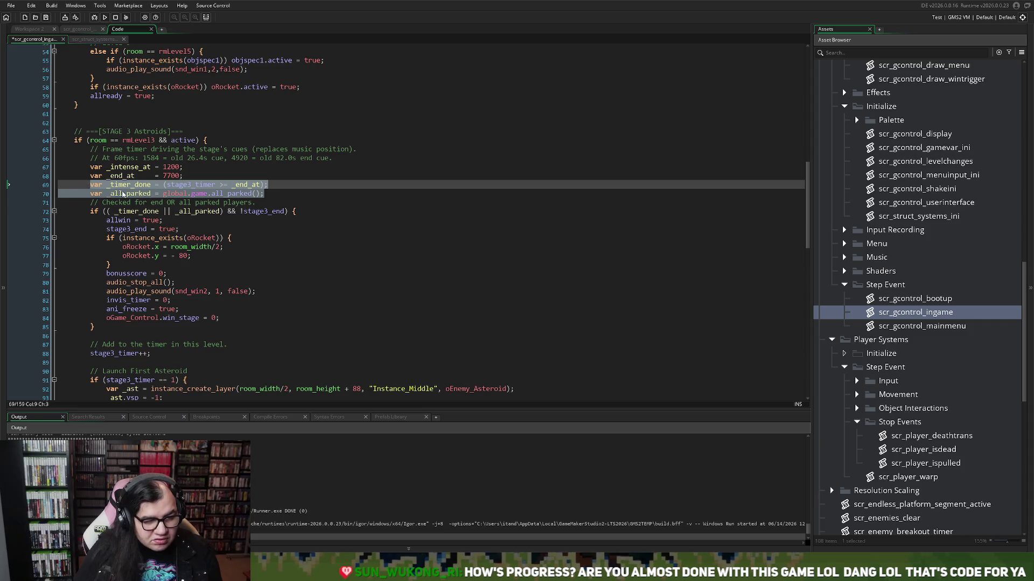
pyautogui.hotkey('ctrl', 'v')
pyautogui.moveTo(412, 396)
pyautogui.mouseDown()
pyautogui.moveTo(57, 340)
pyautogui.moveTo(18, 314)
pyautogui.mouseUp()
pyautogui.click(165, 221)
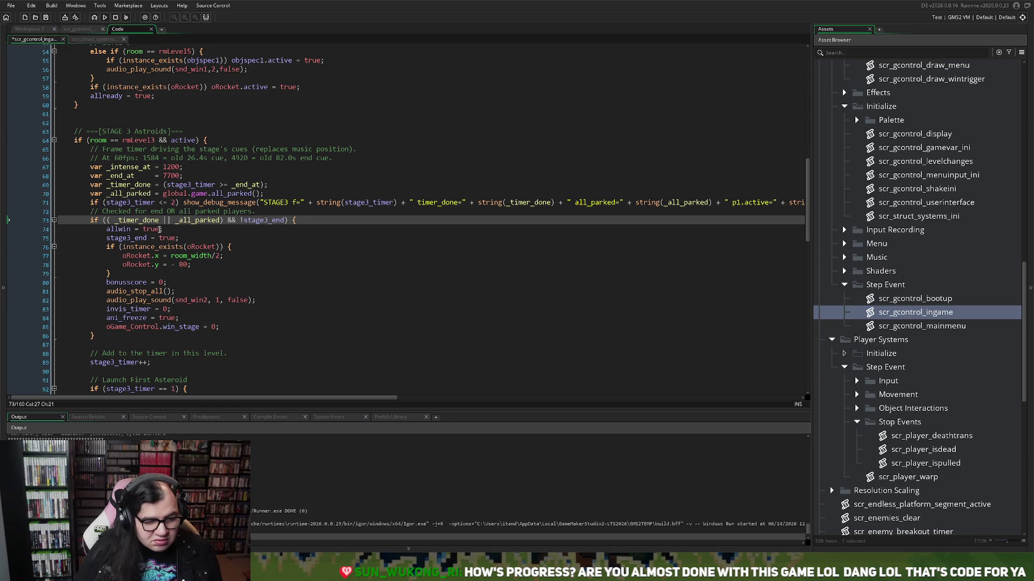
pyautogui.click(105, 17)
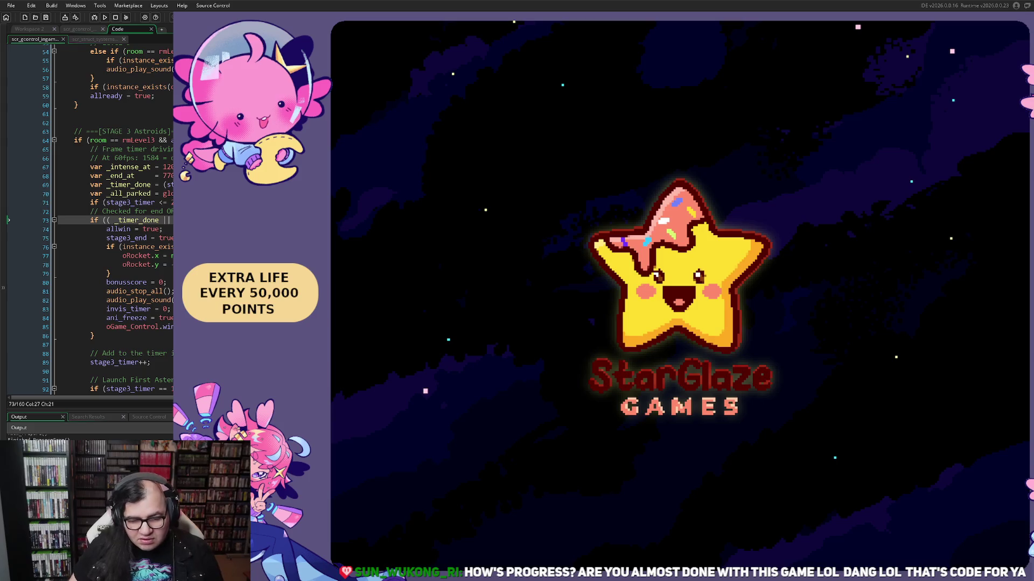
# Step: Set STAGE to 3 on the title menu and choose BEGIN to play stage 3
pyautogui.press('Right')
pyautogui.press('Up')
pyautogui.press('Return')
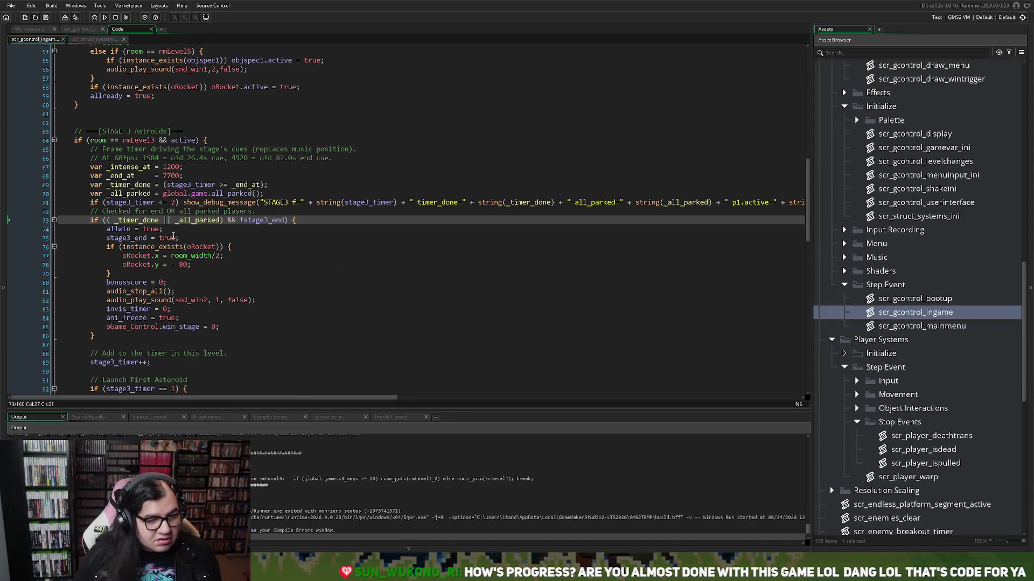
# Step: Read the runner's error lines in the Output log, then switch to the scr_struct_systems_ini script
pyautogui.scroll(-2, 74, 56)
pyautogui.scroll(2, 409, 490)
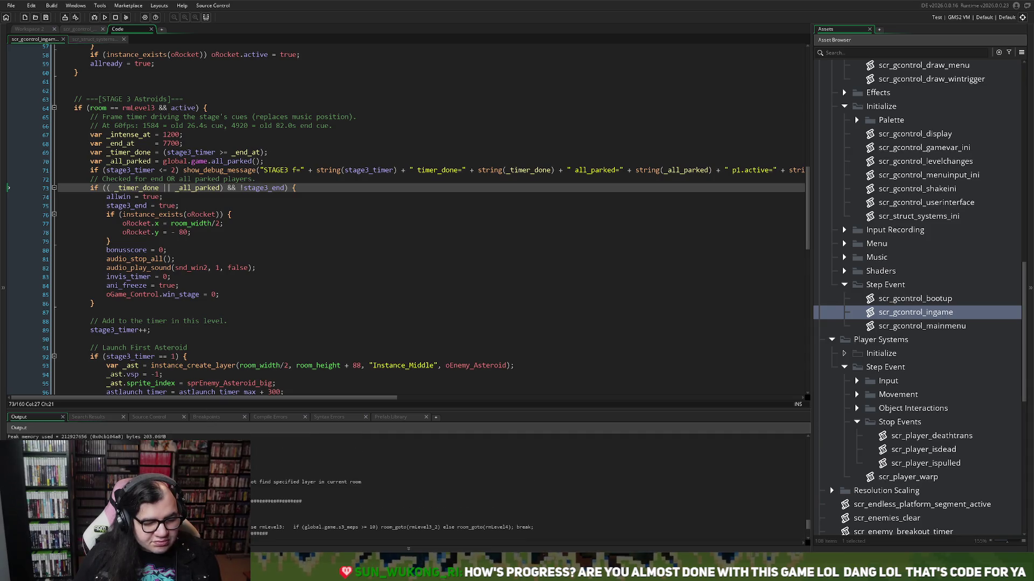
pyautogui.moveTo(266, 476)
pyautogui.mouseDown()
pyautogui.moveTo(266, 434)
pyautogui.moveTo(76, 423)
pyautogui.mouseUp()
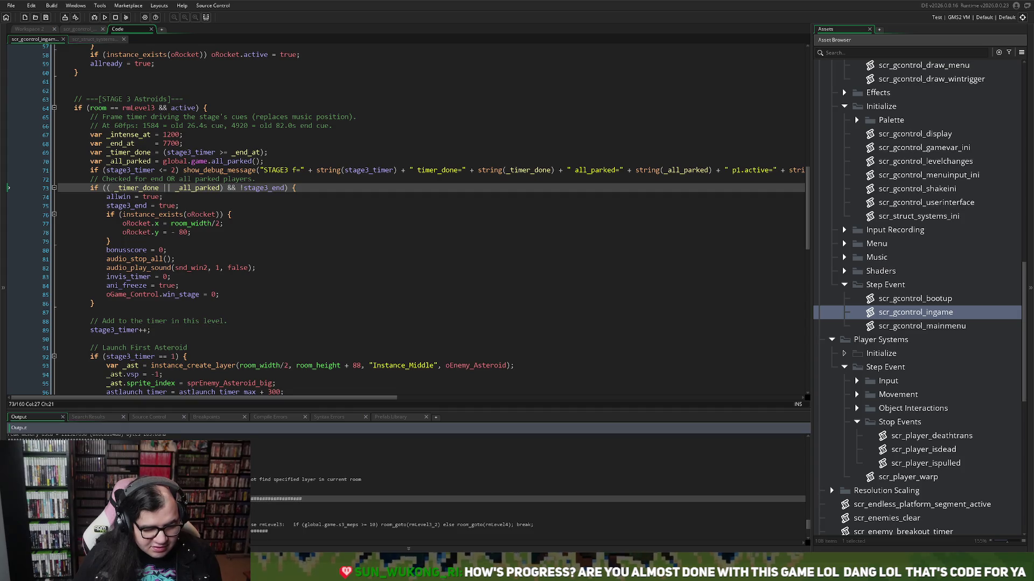
pyautogui.click(273, 475)
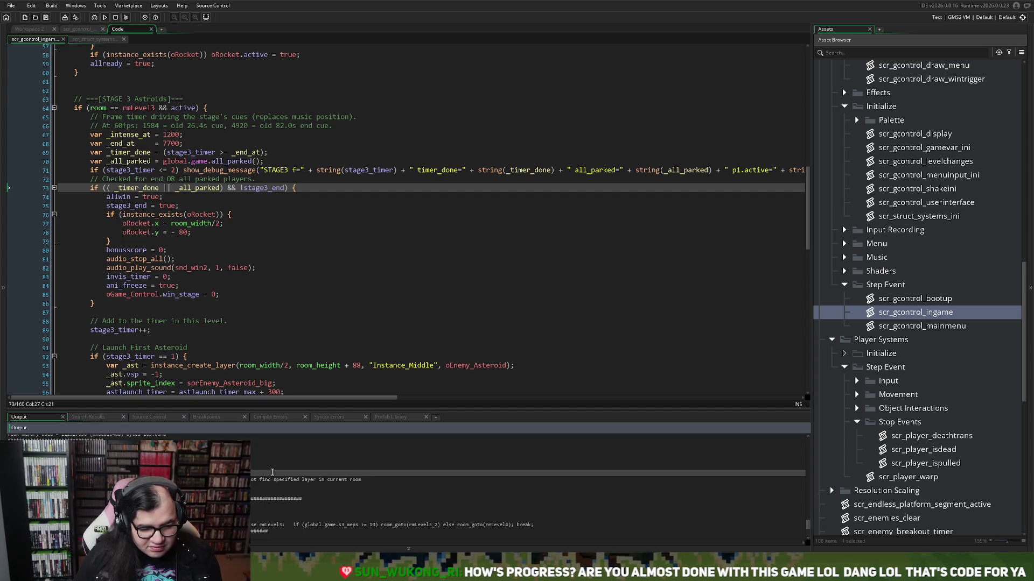
pyautogui.click(274, 460)
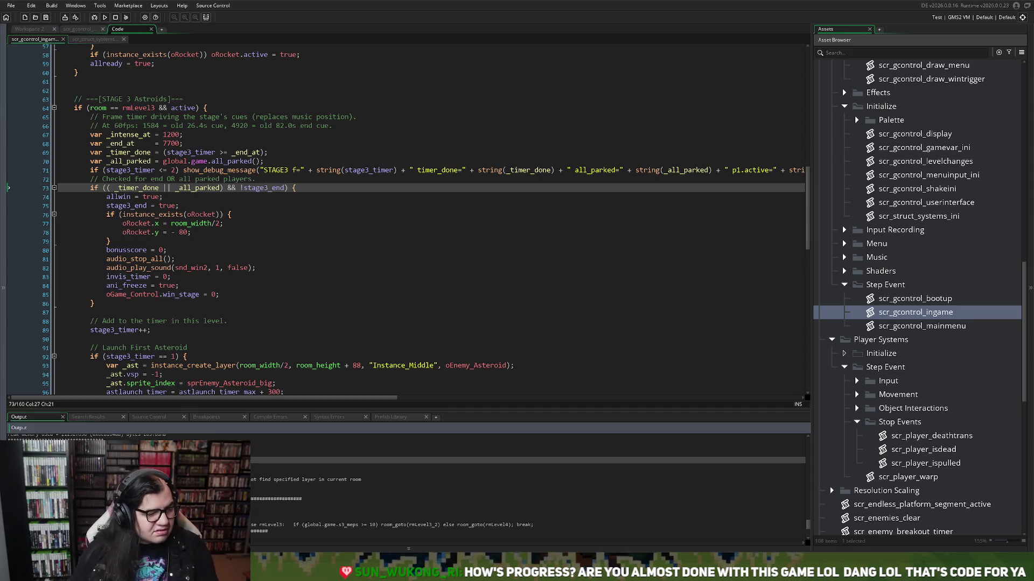
pyautogui.click(93, 40)
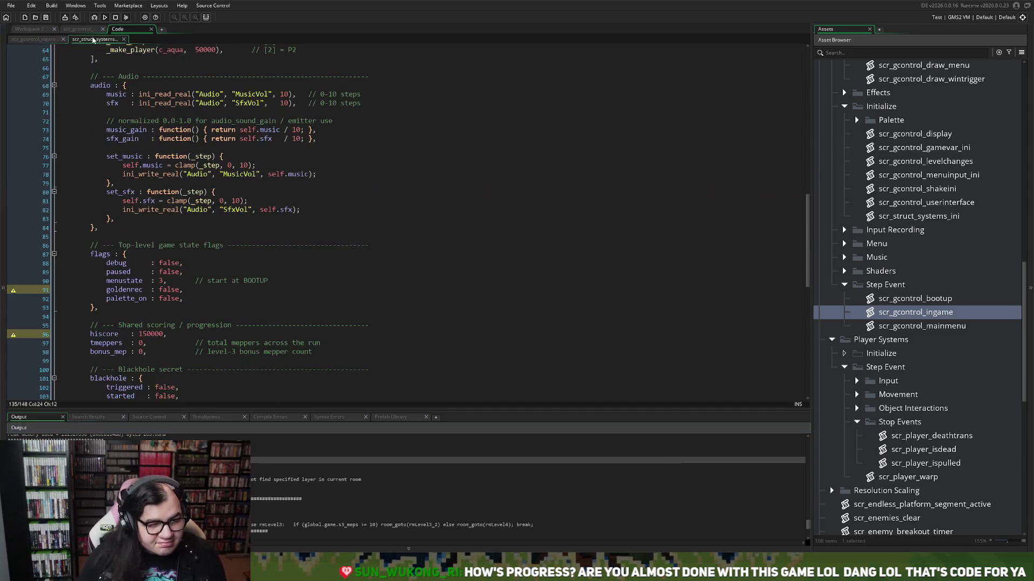
pyautogui.scroll(-2, 172, 293)
pyautogui.scroll(-8, 159, 282)
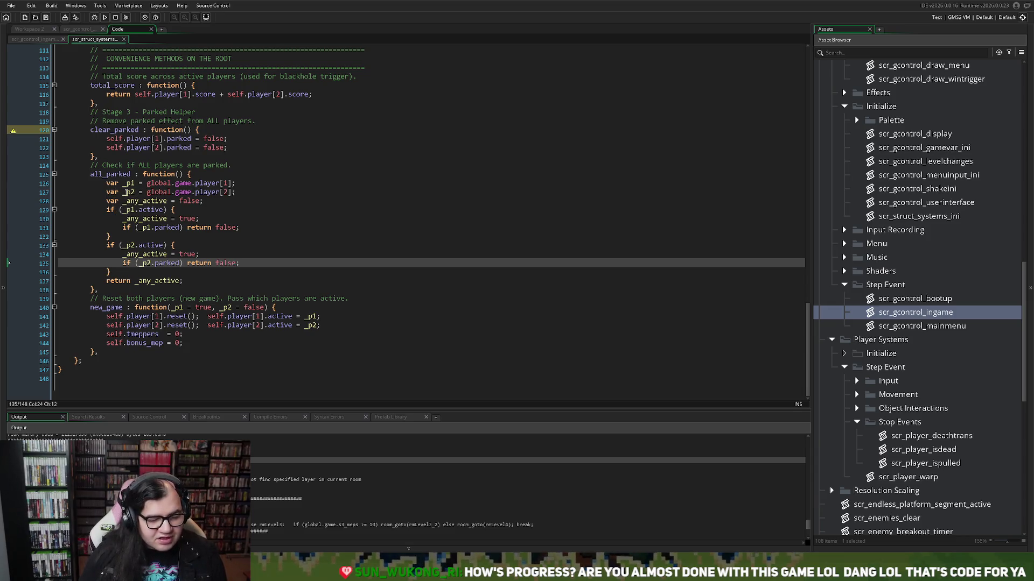
pyautogui.moveTo(145, 182); pyautogui.dragTo(245, 183)
pyautogui.moveTo(106, 192); pyautogui.dragTo(164, 193)
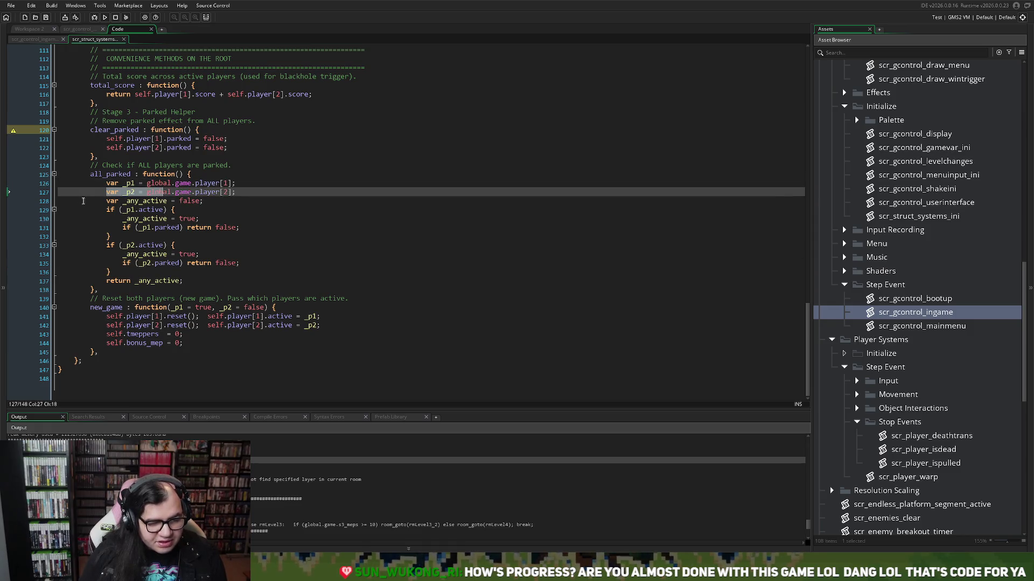
pyautogui.press('Down')
pyautogui.press('Down')
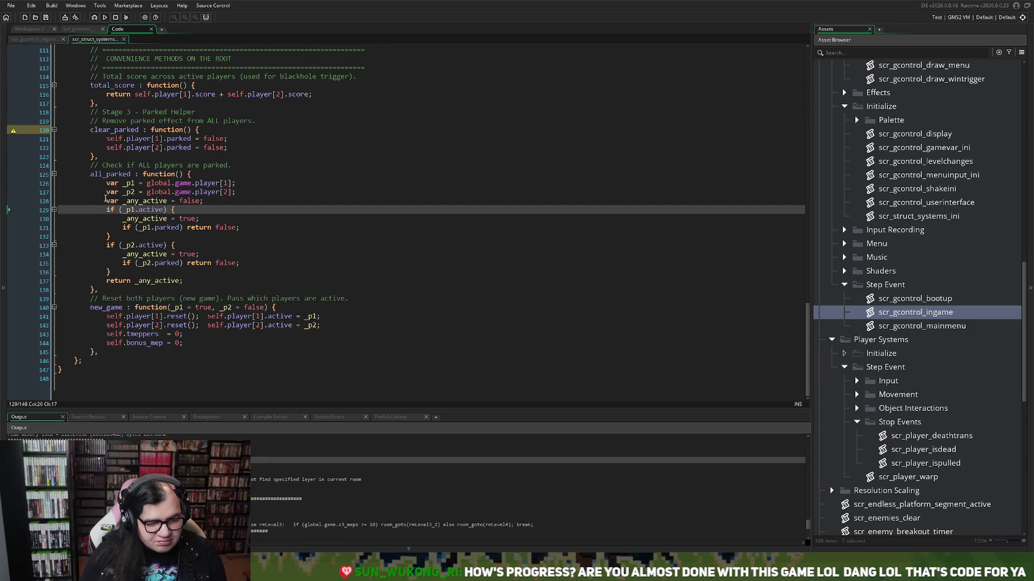
pyautogui.moveTo(106, 200); pyautogui.dragTo(217, 201)
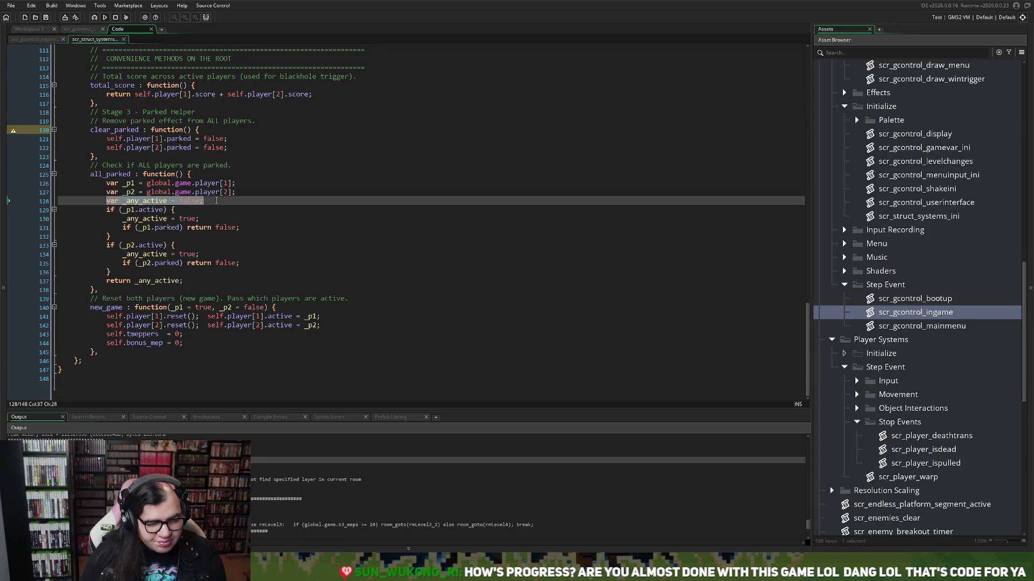
pyautogui.click(146, 210)
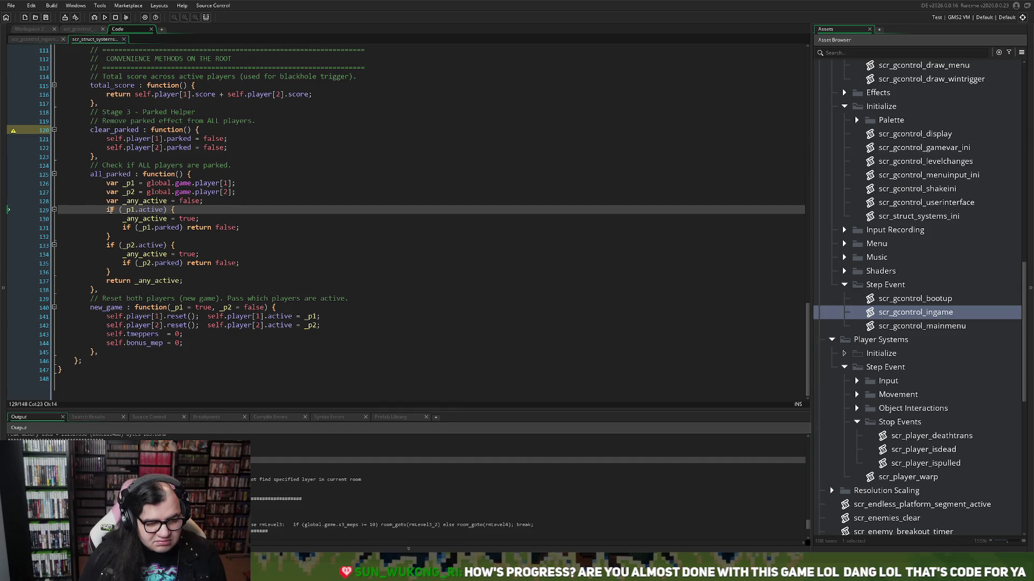
pyautogui.moveTo(107, 209); pyautogui.dragTo(193, 214)
pyautogui.click(200, 214)
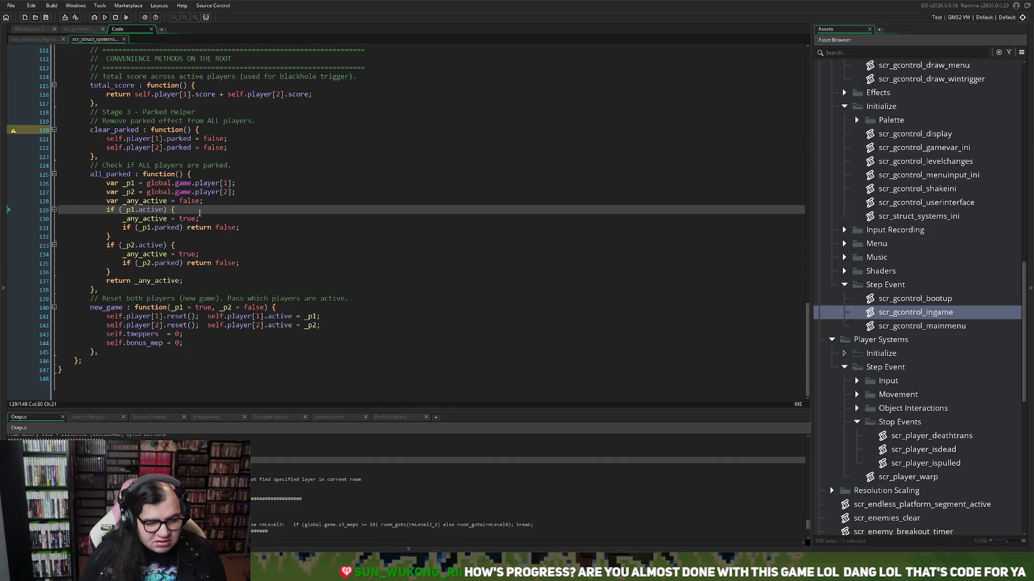
pyautogui.moveTo(124, 218); pyautogui.dragTo(182, 221)
pyautogui.click(181, 221)
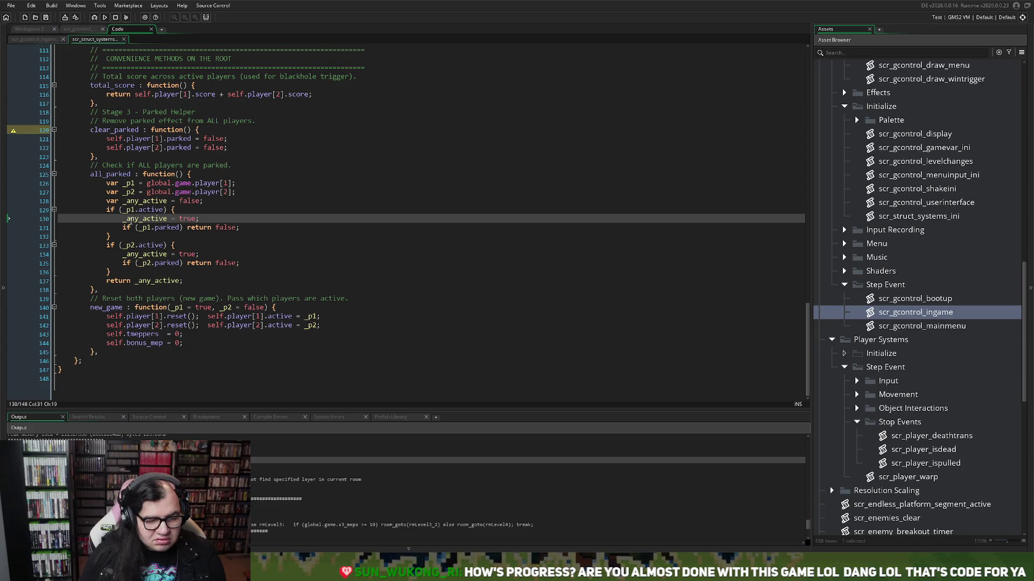
pyautogui.doubleClick(182, 218)
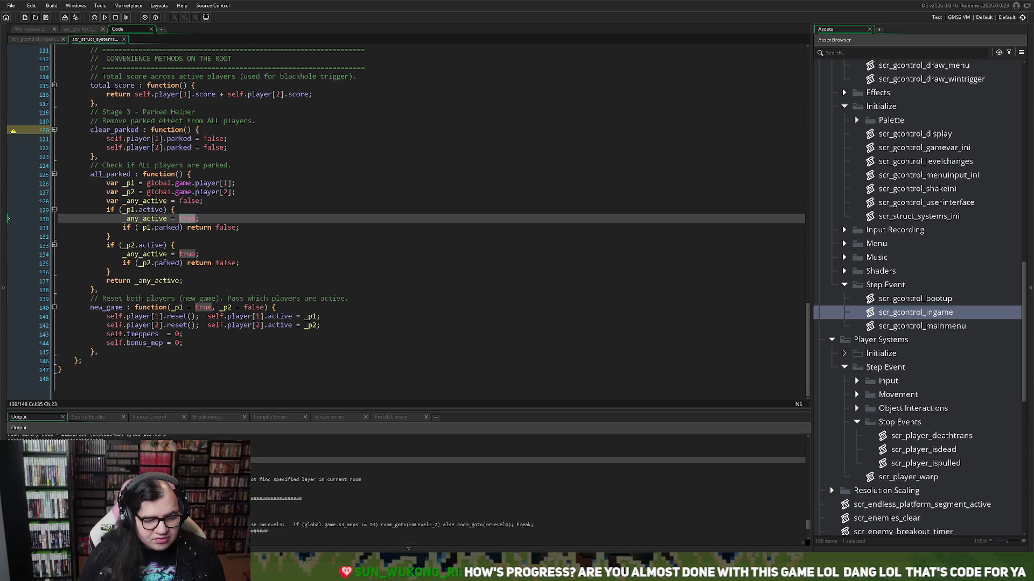
pyautogui.click(192, 219)
pyautogui.doubleClick(193, 219)
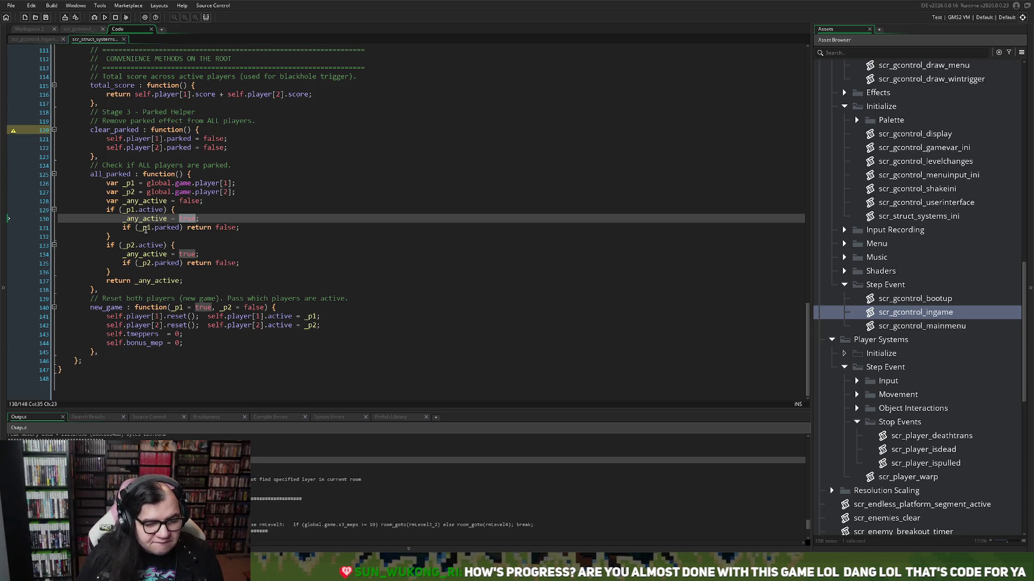
pyautogui.click(145, 229)
pyautogui.moveTo(145, 229); pyautogui.dragTo(249, 228)
pyautogui.click(210, 228)
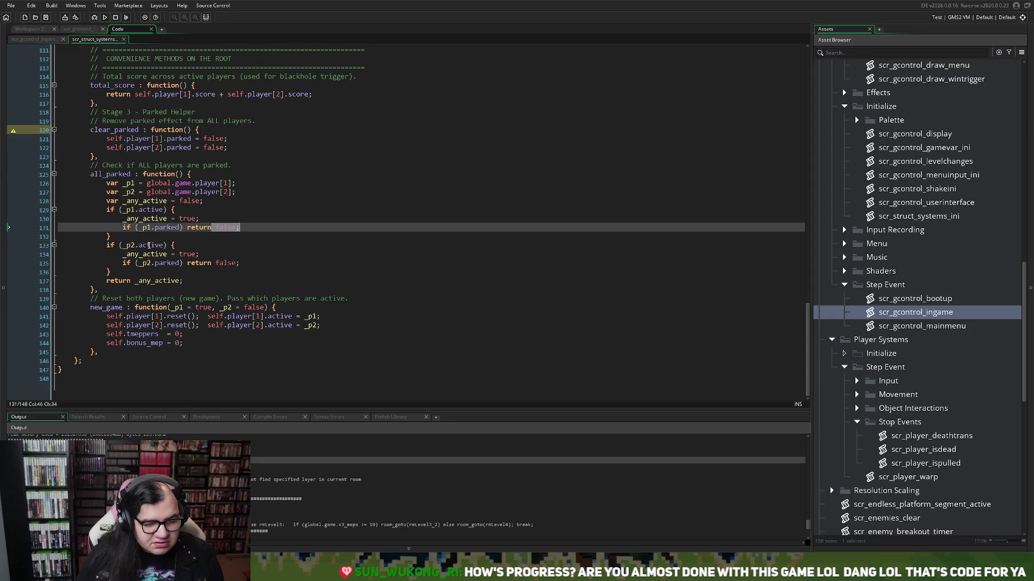
pyautogui.moveTo(107, 245); pyautogui.dragTo(155, 245)
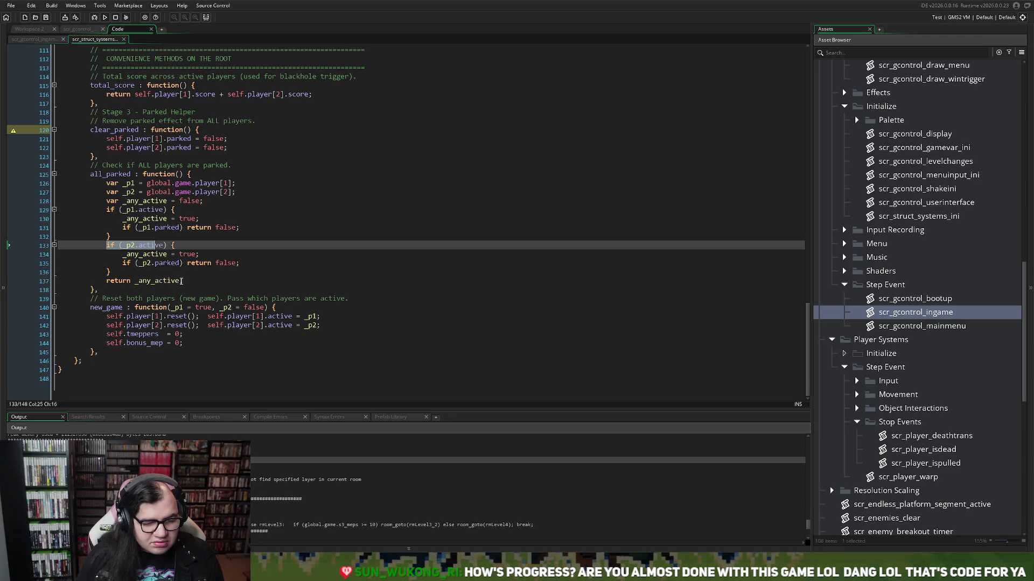
pyautogui.moveTo(182, 280); pyautogui.dragTo(144, 284)
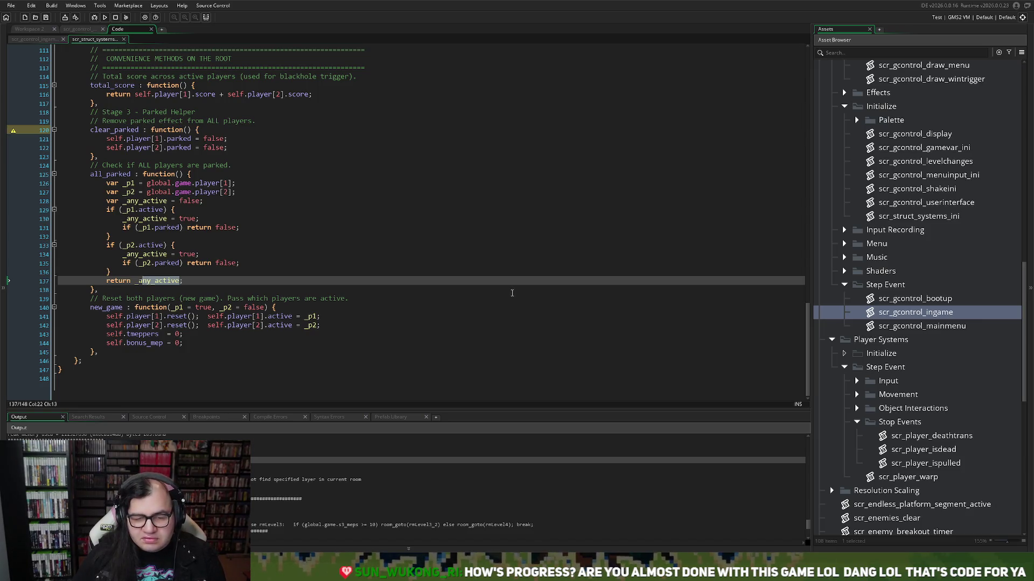
pyautogui.moveTo(106, 200)
pyautogui.mouseDown()
pyautogui.moveTo(183, 201)
pyautogui.moveTo(130, 201)
pyautogui.moveTo(139, 201)
pyautogui.mouseUp()
pyautogui.doubleClick(193, 203)
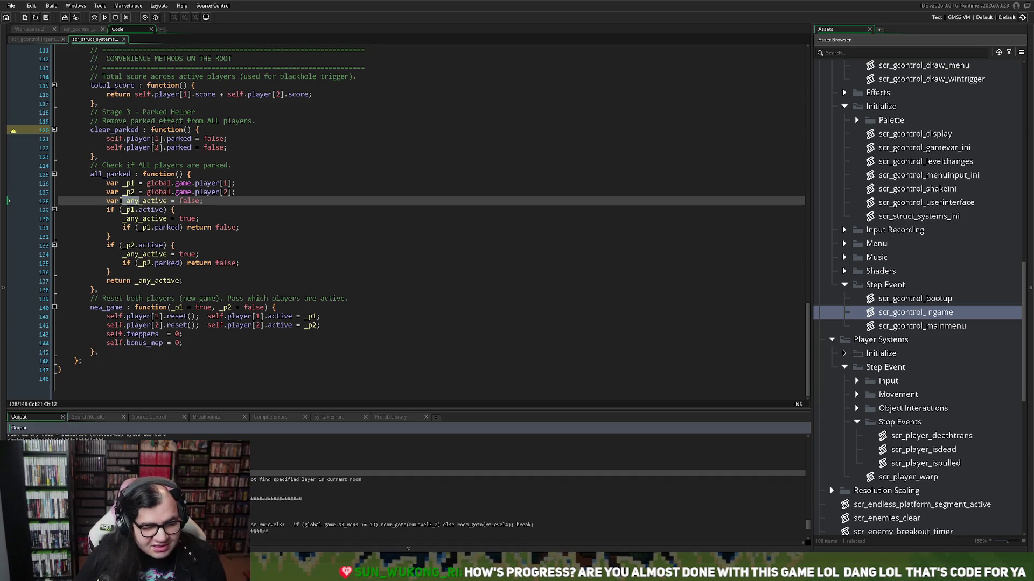
pyautogui.click(122, 202)
pyautogui.click(134, 210)
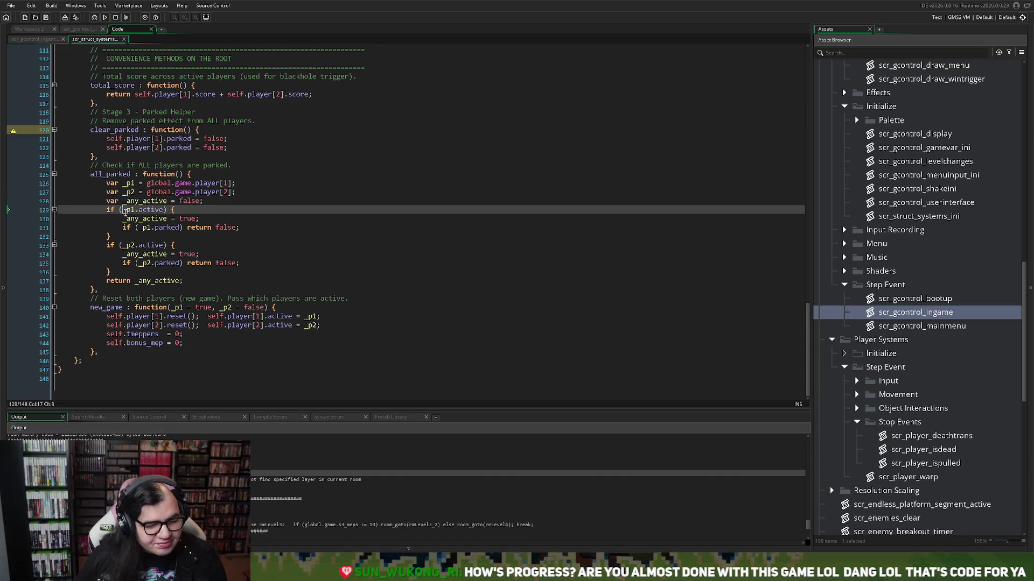
pyautogui.moveTo(106, 210); pyautogui.dragTo(168, 208)
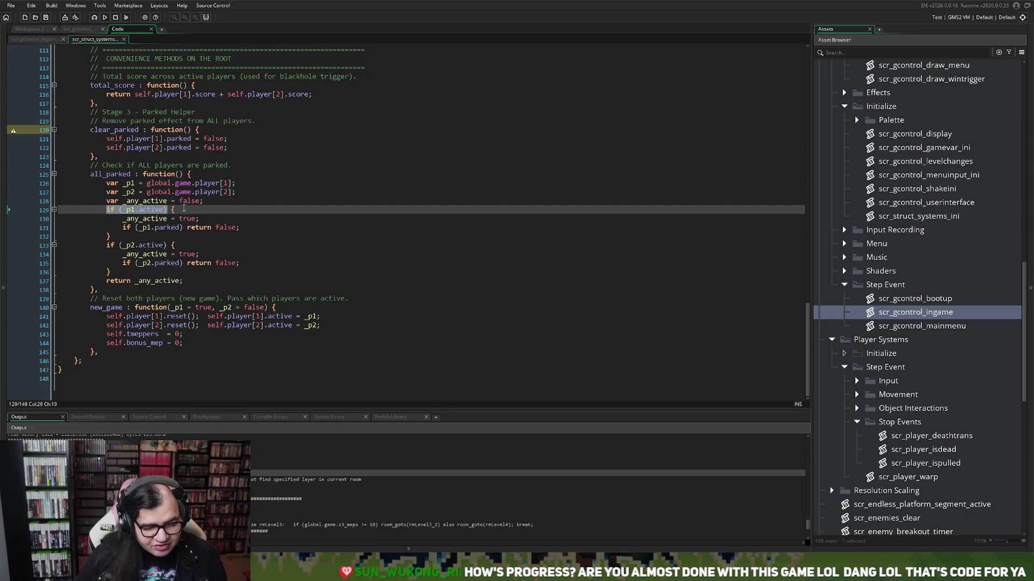
pyautogui.moveTo(123, 211); pyautogui.dragTo(205, 217)
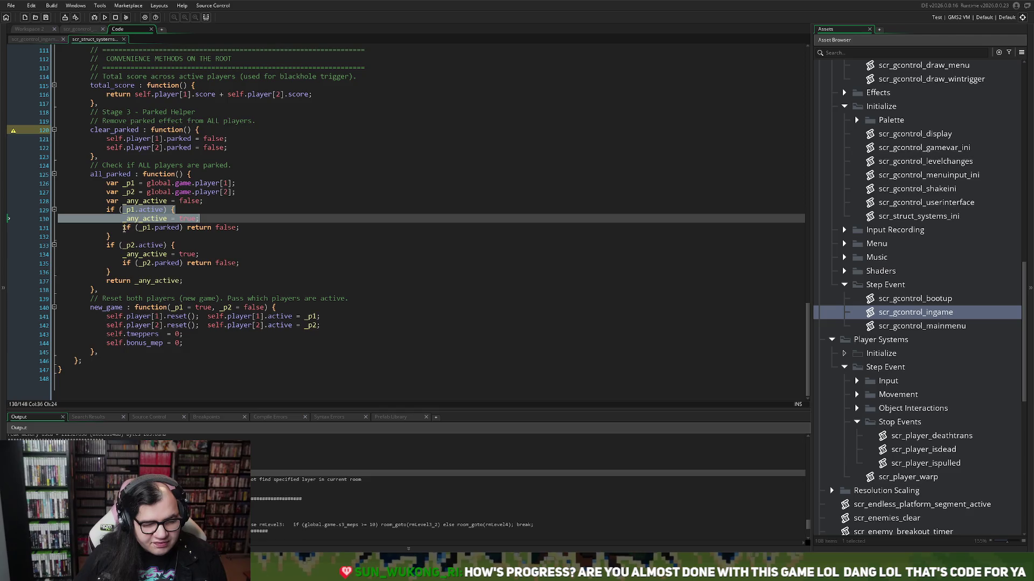
pyautogui.moveTo(123, 228); pyautogui.dragTo(237, 230)
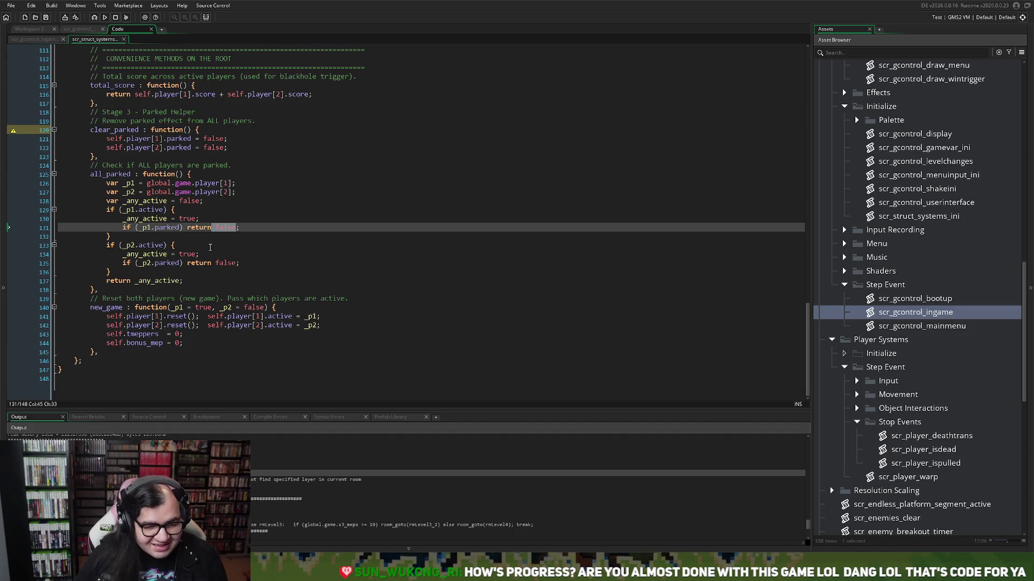
pyautogui.click(218, 227)
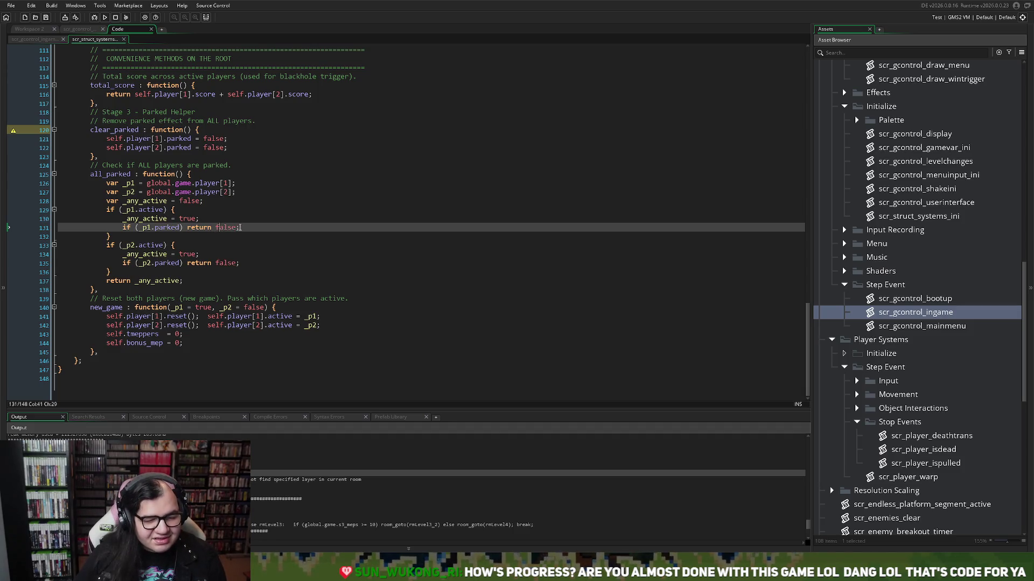
# Step: Change line 131's return value from false to true: 'if (_p1.parked) return true;'
pyautogui.click(222, 228)
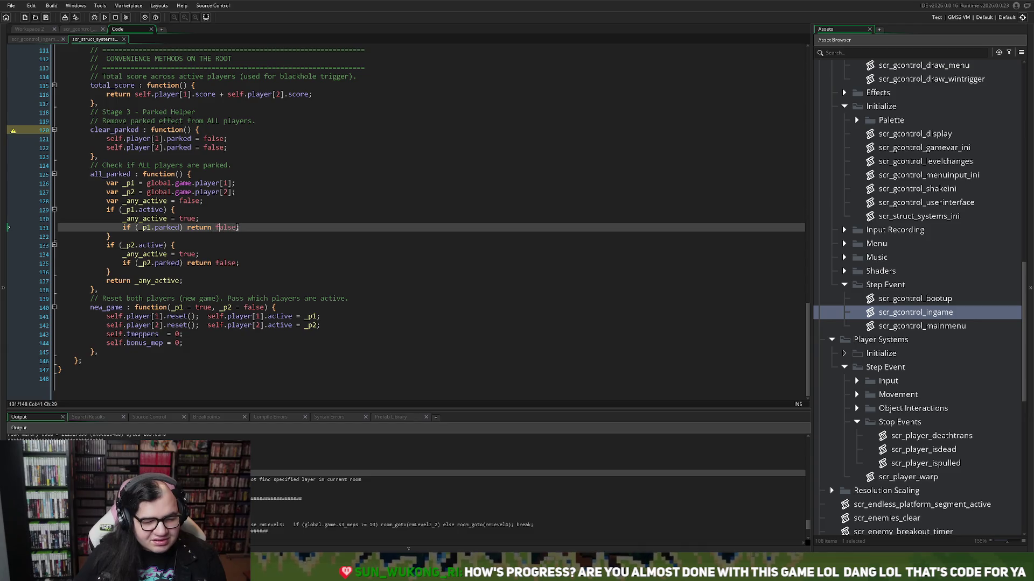
pyautogui.doubleClick(217, 227)
pyautogui.write('tru')
pyautogui.press('Return')
pyautogui.doubleClick(226, 263)
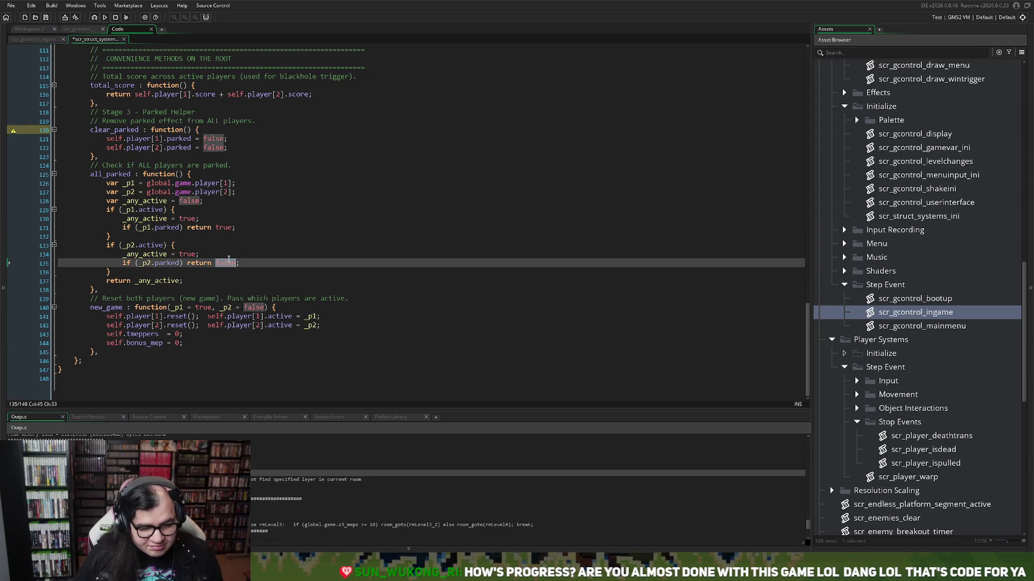
pyautogui.doubleClick(223, 227)
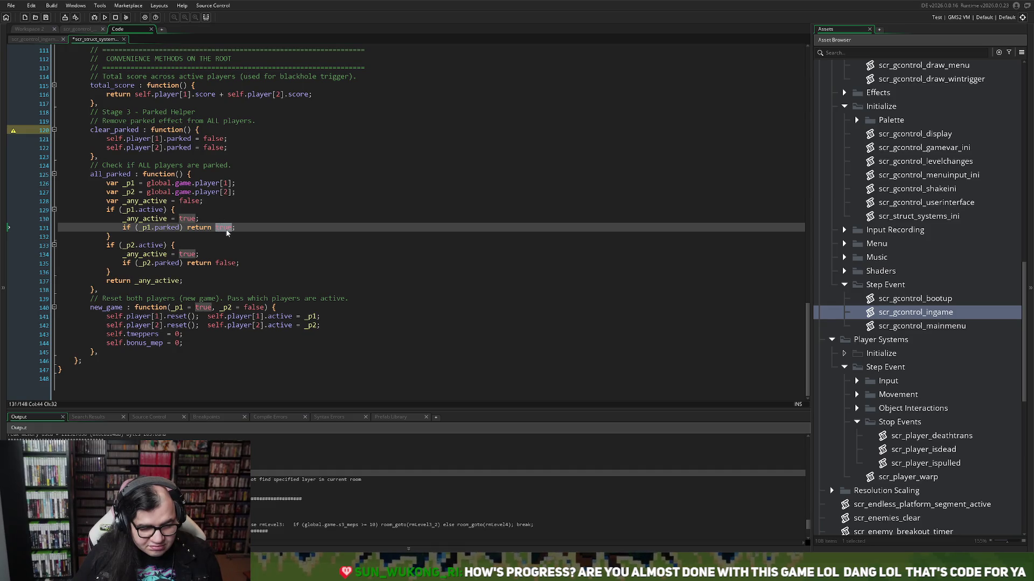
pyautogui.write('tr')
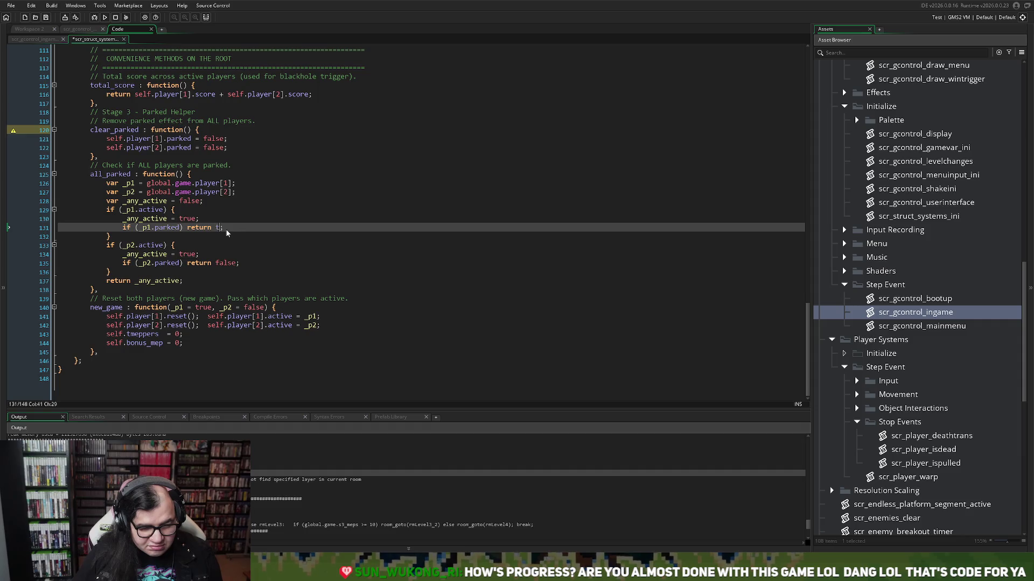
pyautogui.write('ue')
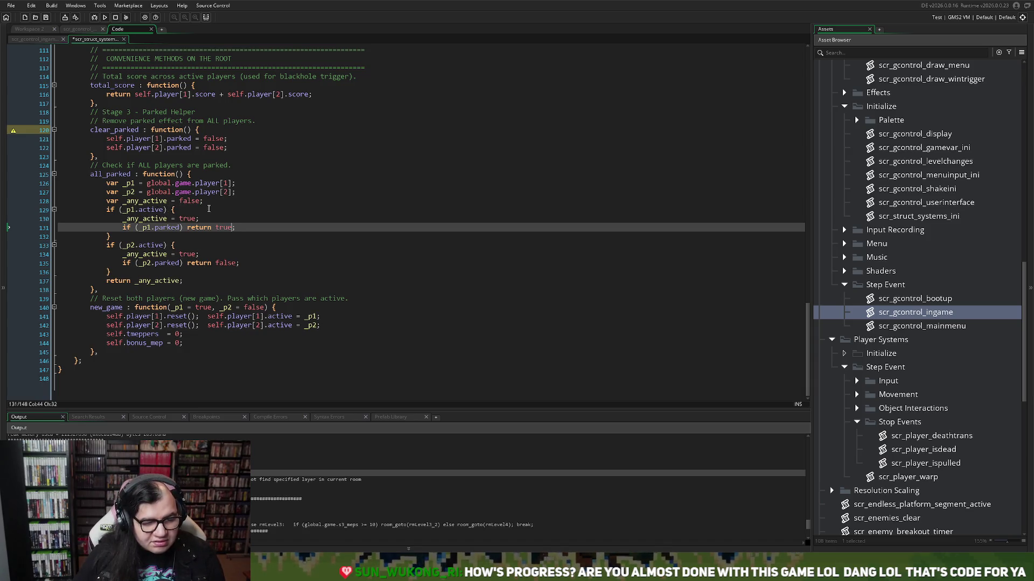
pyautogui.press('Up')
pyautogui.press('Up')
pyautogui.press('Up')
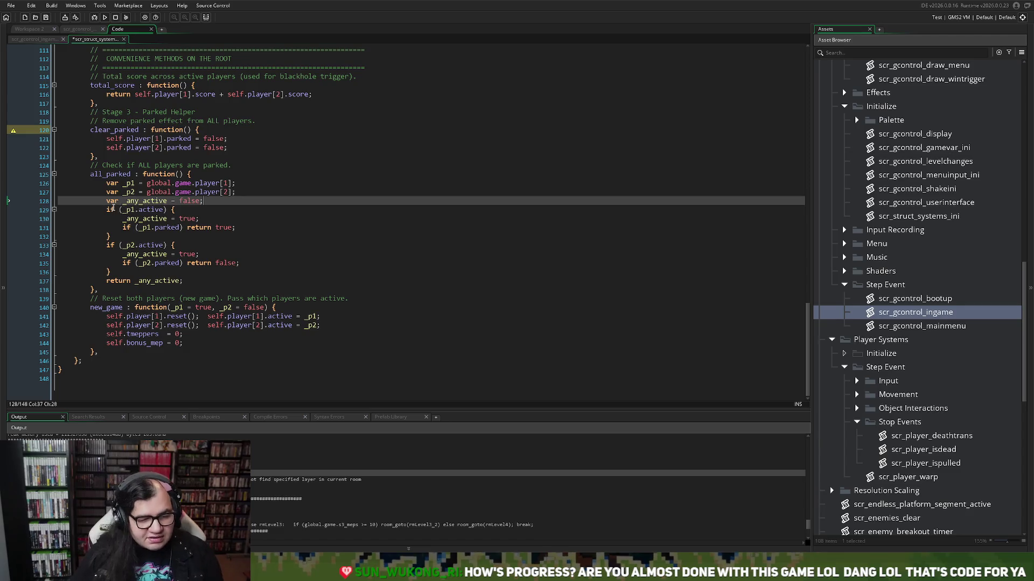
pyautogui.press('Home')
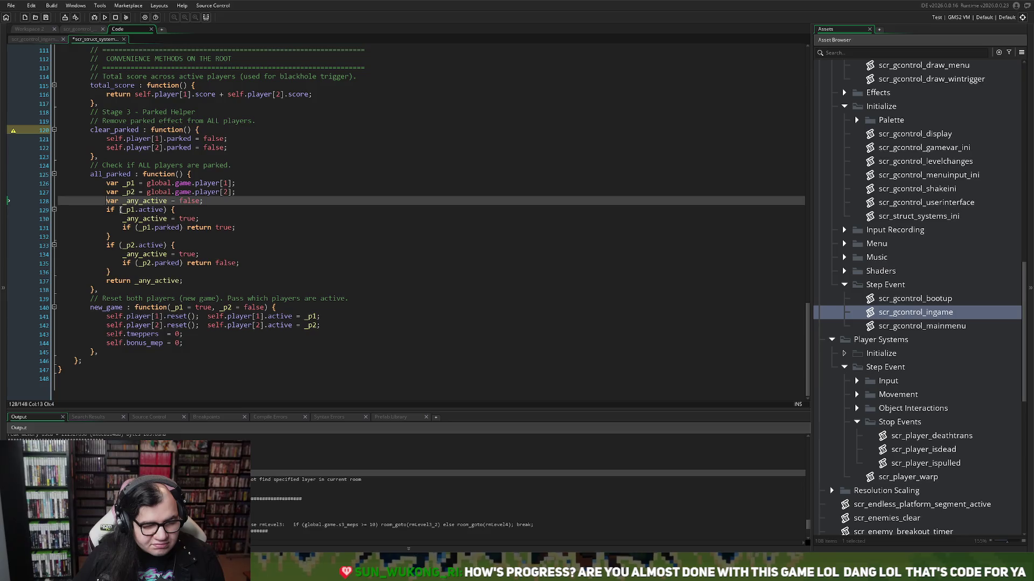
pyautogui.click(110, 210)
# Step: Add 'var _p1_parked = false;' on a new line above the player 1 check
pyautogui.press('Return')
pyautogui.press('Return')
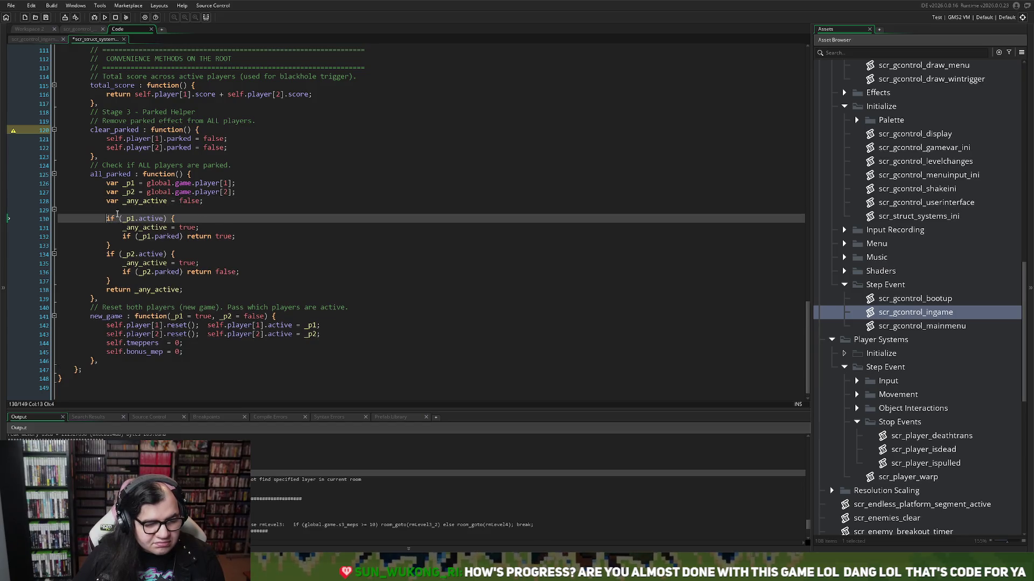
pyautogui.click(109, 209)
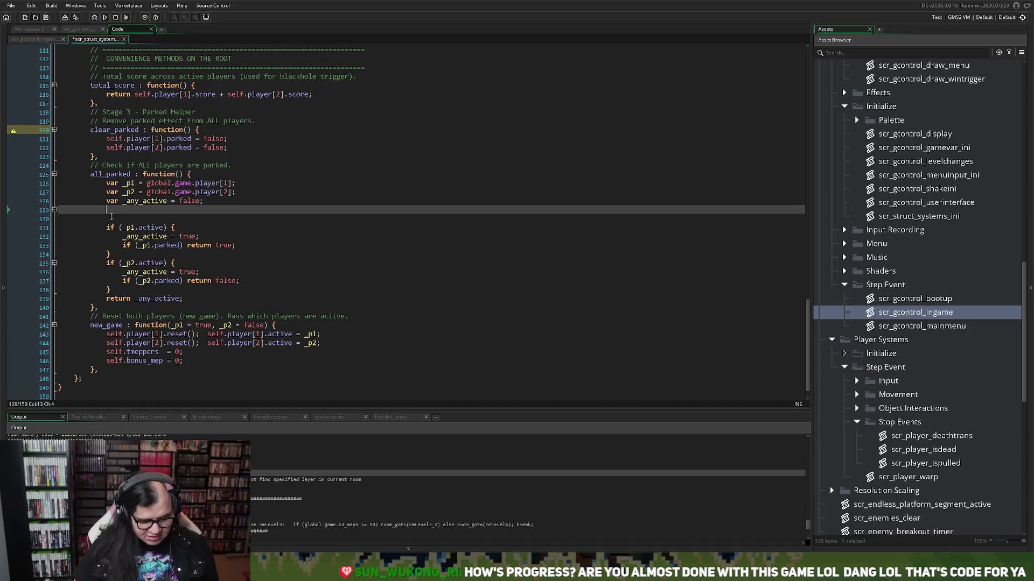
pyautogui.write('var ')
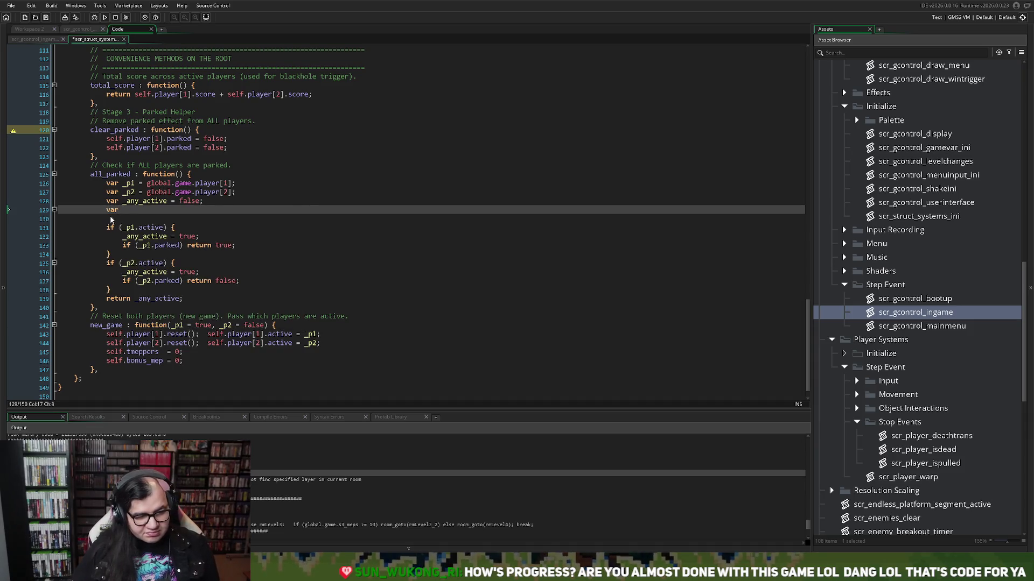
pyautogui.write('_')
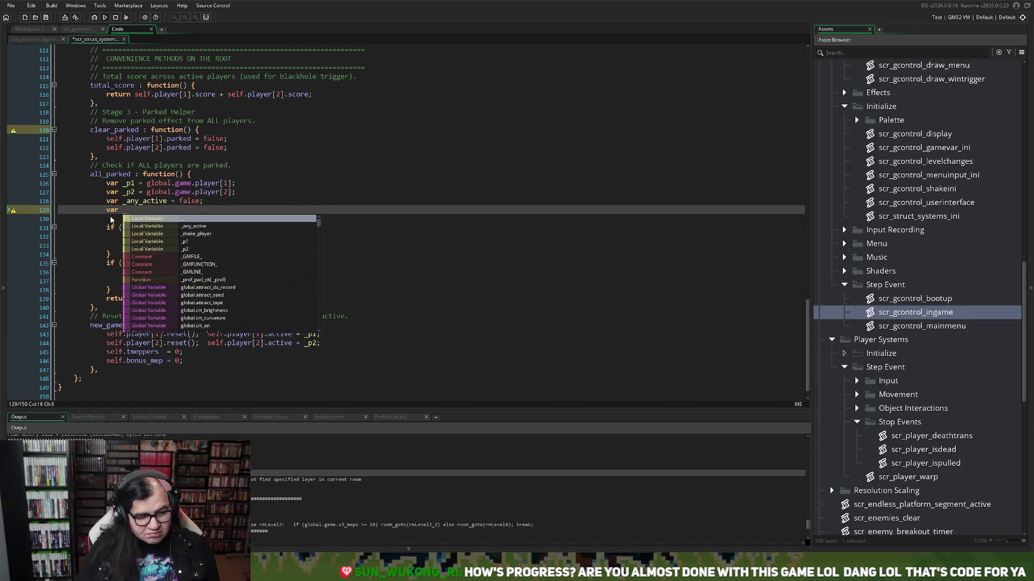
pyautogui.click(110, 220)
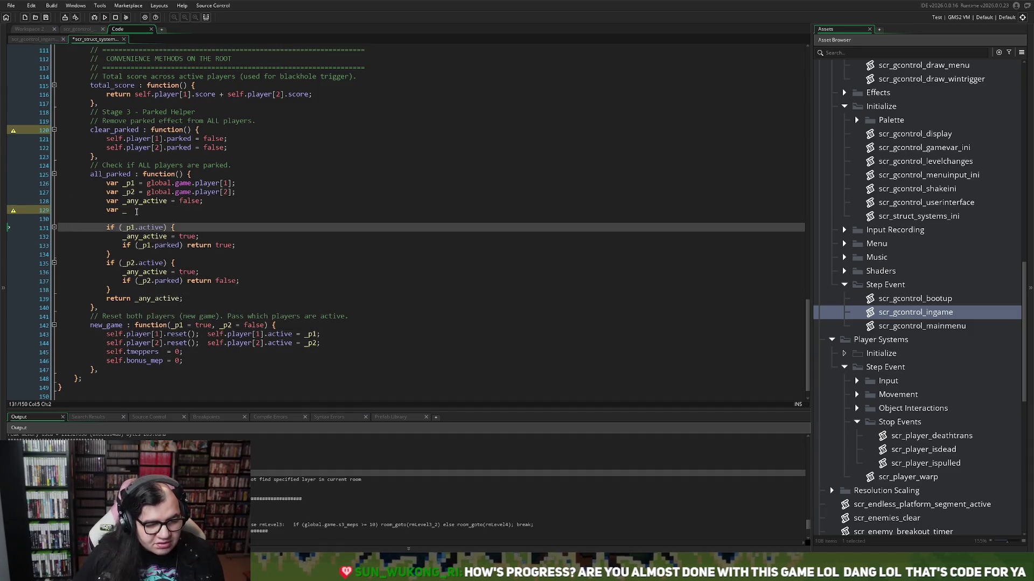
pyautogui.click(136, 211)
pyautogui.write('p')
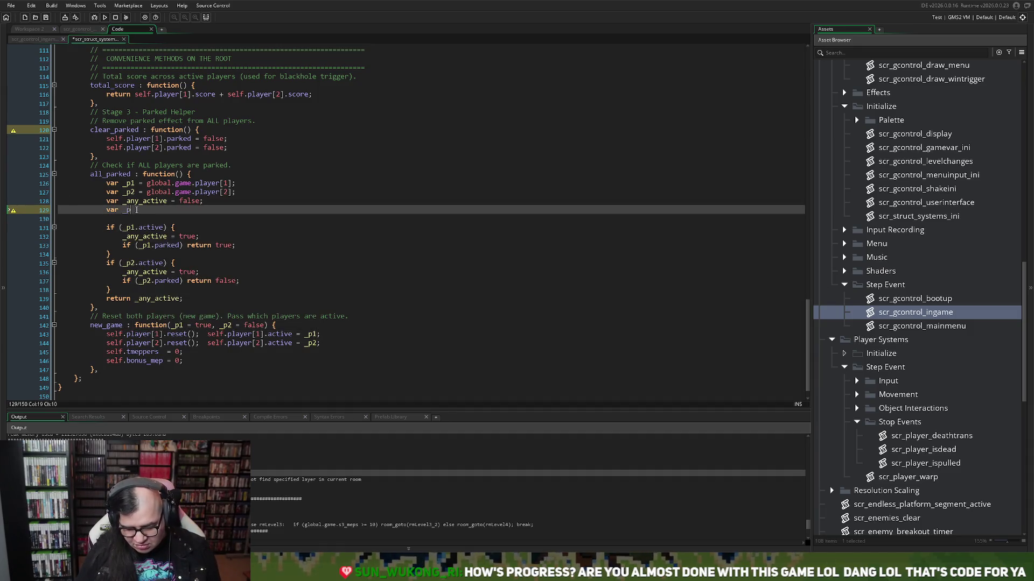
pyautogui.write('1_parked')
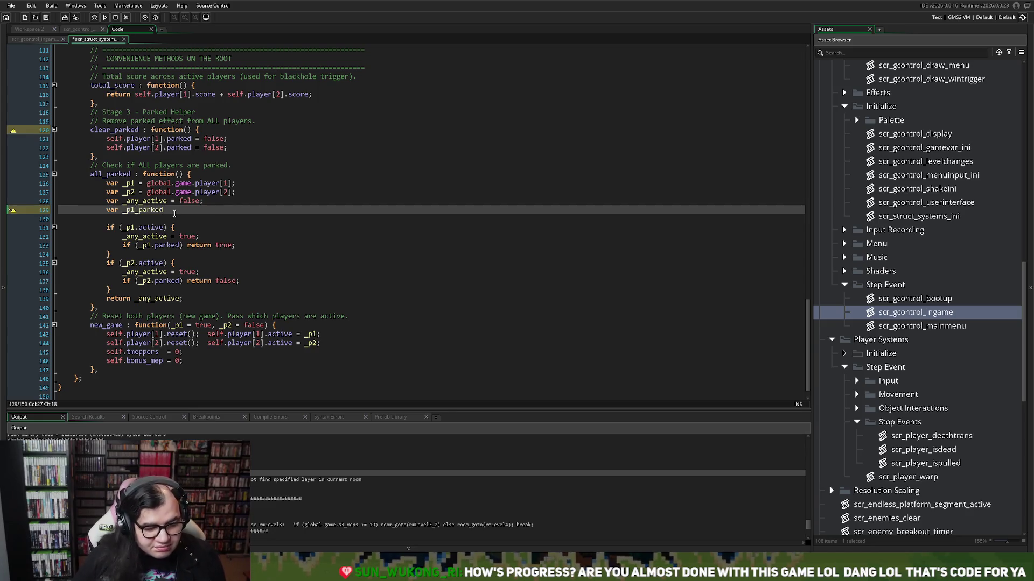
pyautogui.write(' = false;')
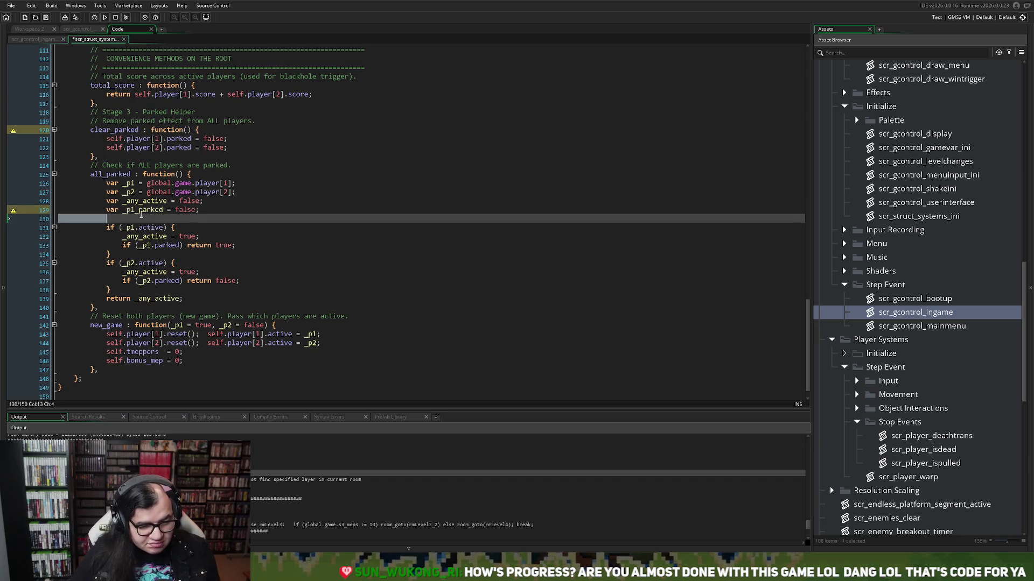
# Step: Add 'var _p2_parked = false;' below it, aligned with the _p1_parked declaration
pyautogui.click(110, 216)
pyautogui.click(111, 220)
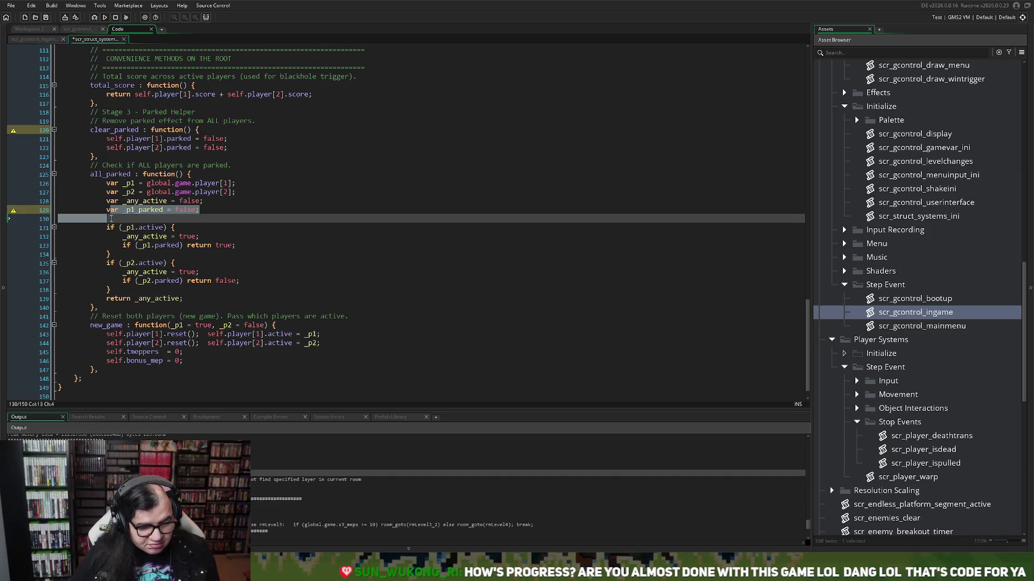
pyautogui.write('_p1_parked')
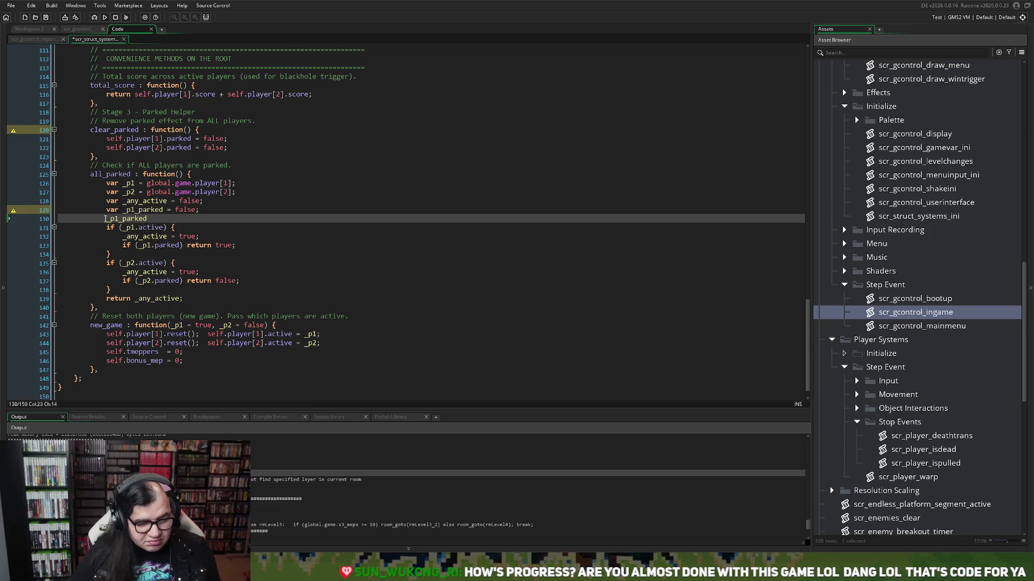
pyautogui.write('var')
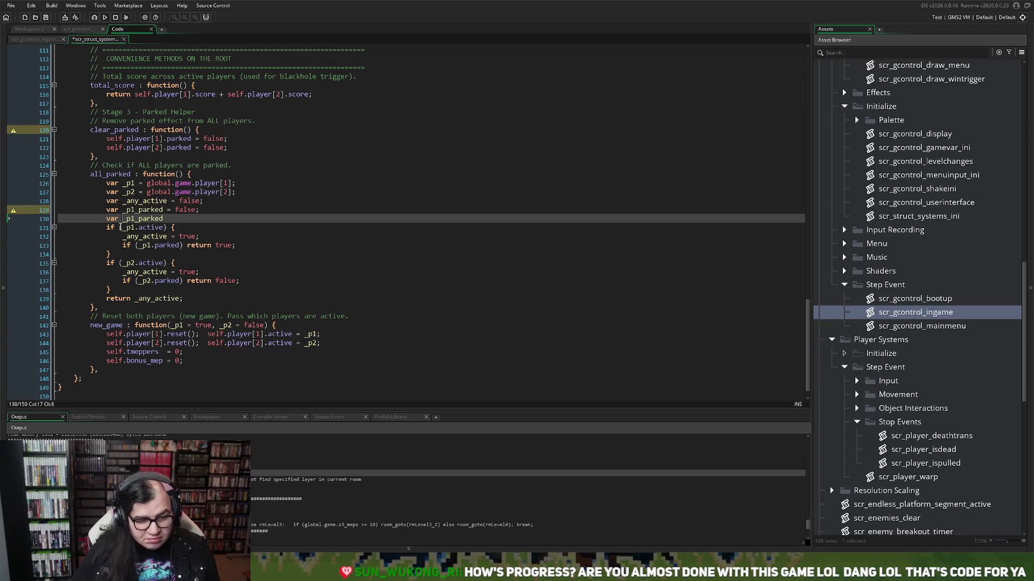
pyautogui.click(135, 221)
pyautogui.press('BackSpace')
pyautogui.write('2')
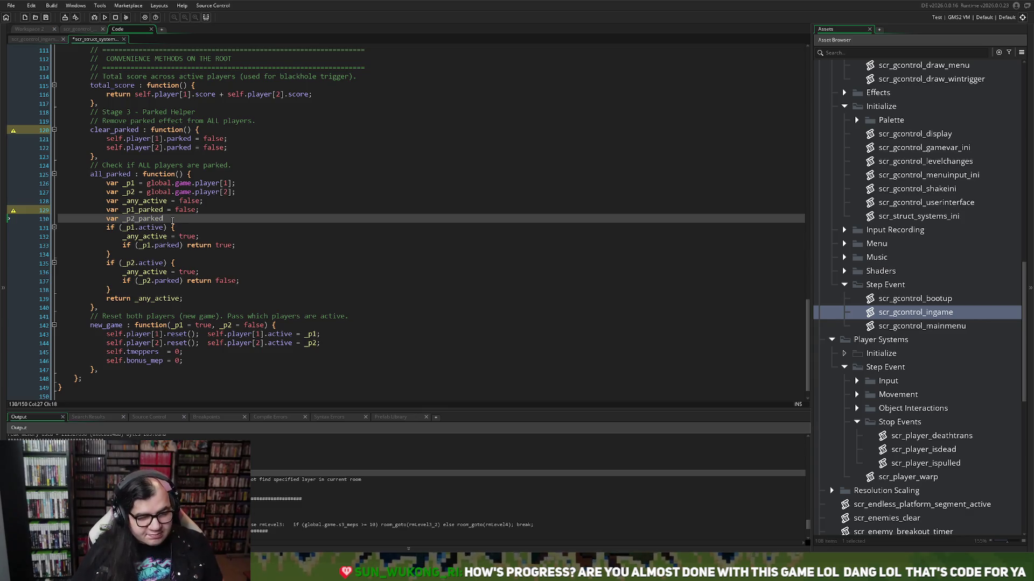
pyautogui.write(' false;')
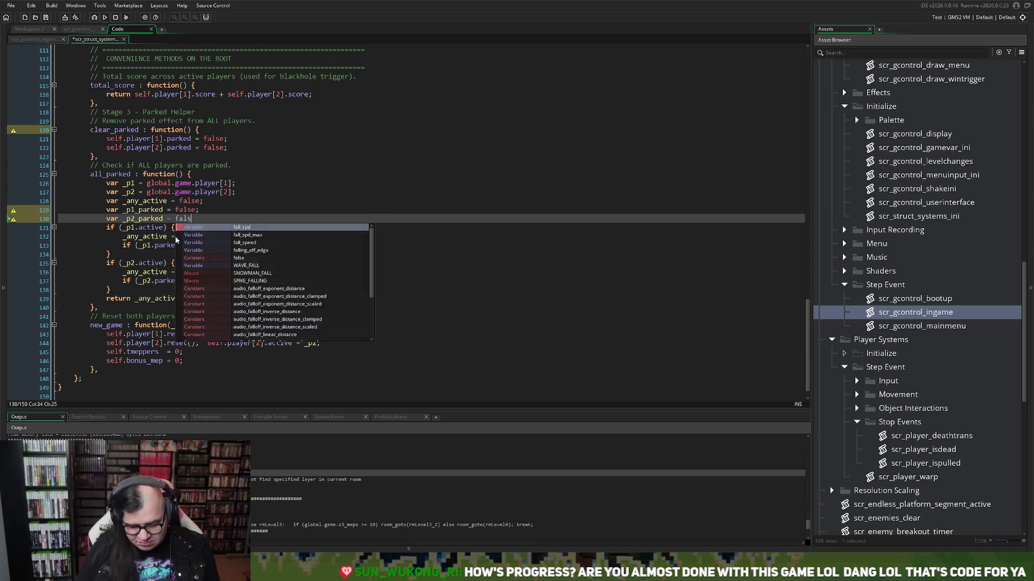
pyautogui.click(165, 209)
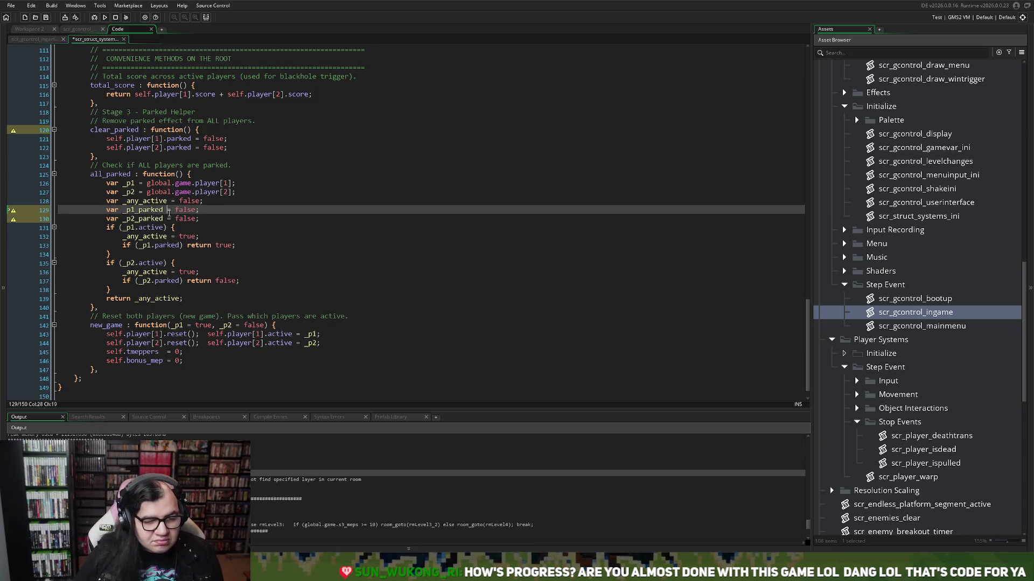
pyautogui.click(168, 218)
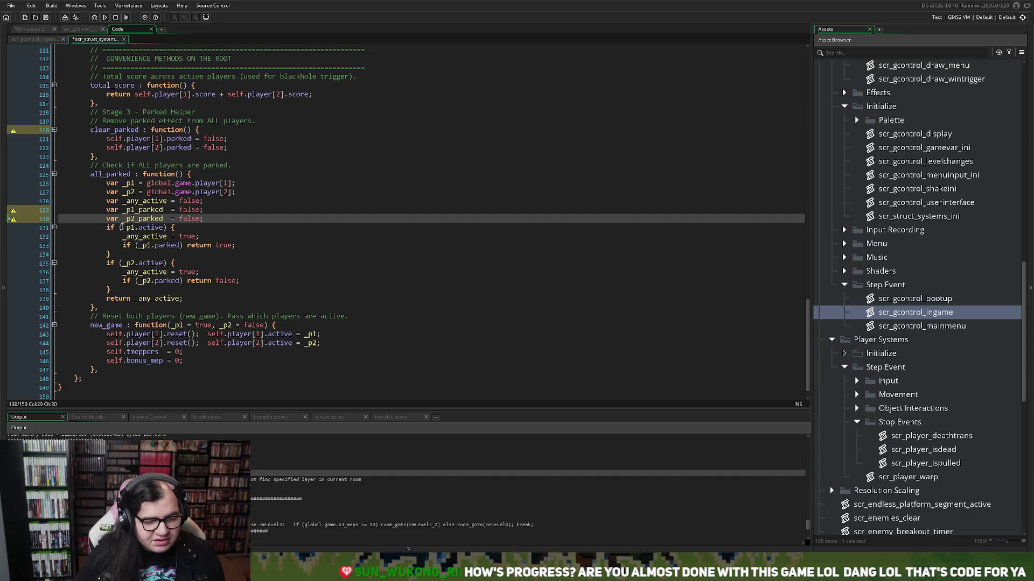
pyautogui.moveTo(120, 228); pyautogui.dragTo(165, 229)
pyautogui.click(158, 228)
pyautogui.click(117, 252)
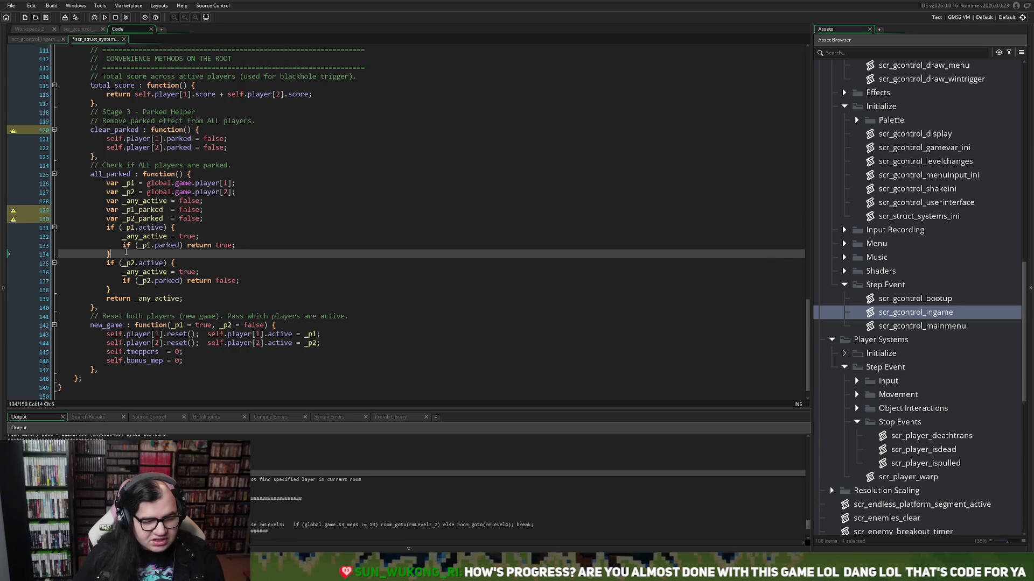
# Step: Add 'else _p1_parked = true;' right after the if (_p1.active) block
pyautogui.press('Return')
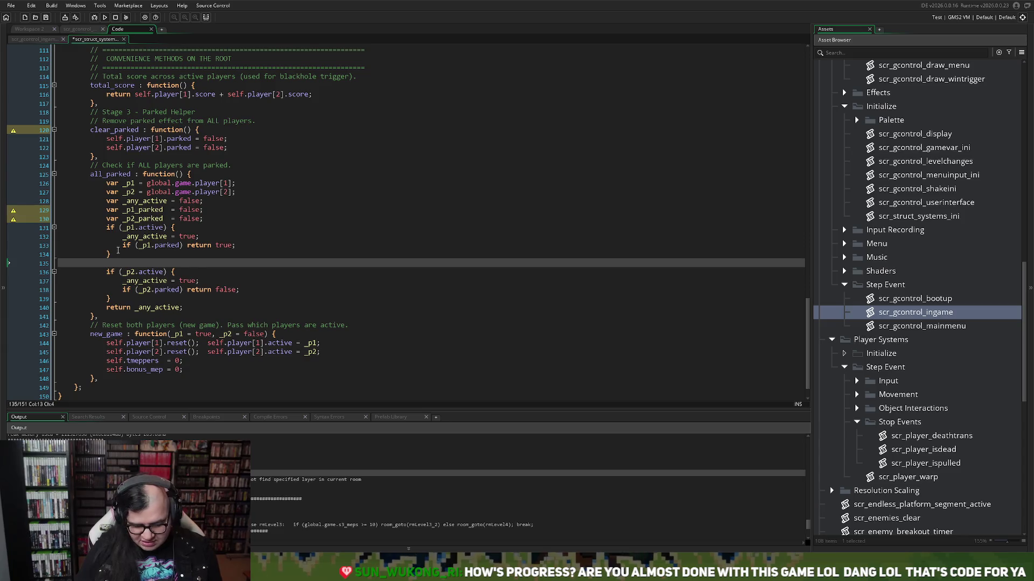
pyautogui.write('else')
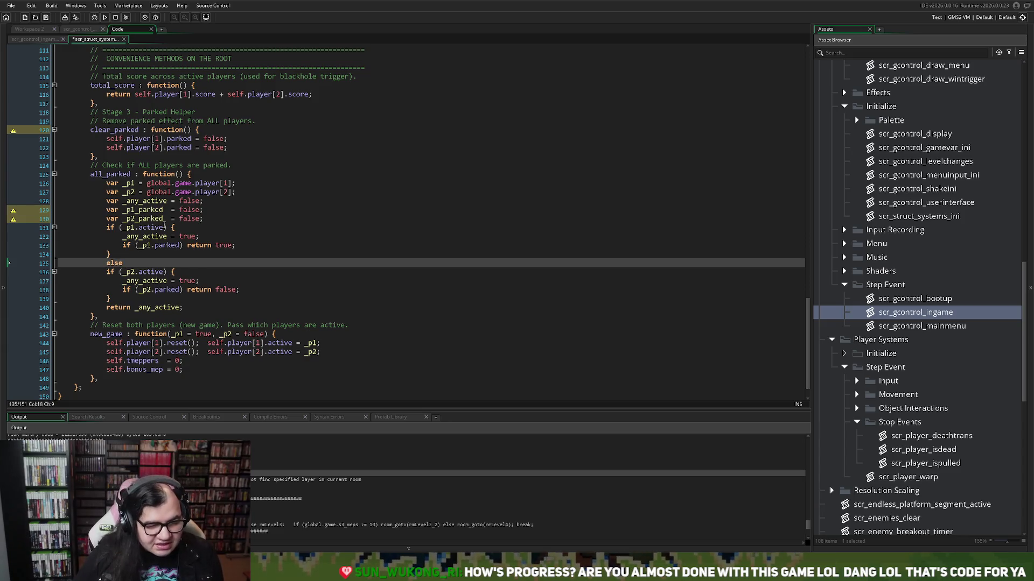
pyautogui.doubleClick(152, 212)
pyautogui.hotkey('ctrl', 'c')
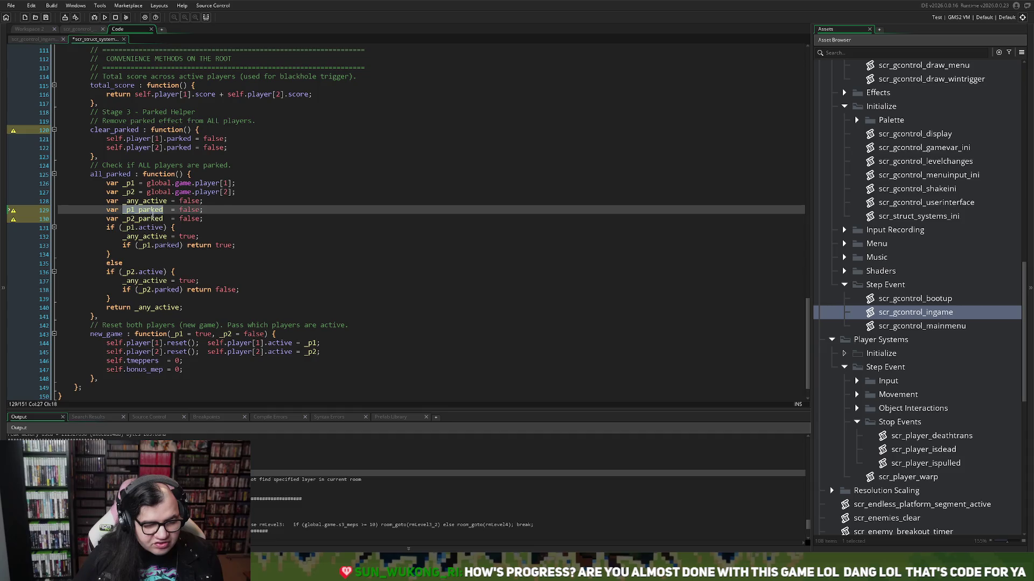
pyautogui.click(126, 263)
pyautogui.hotkey('ctrl', 'v')
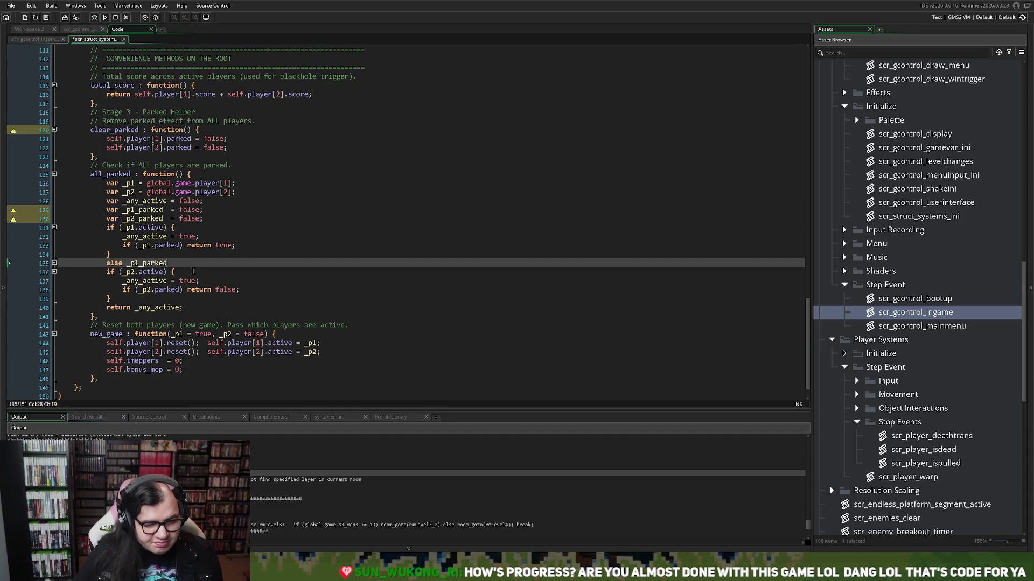
pyautogui.write(' = true;')
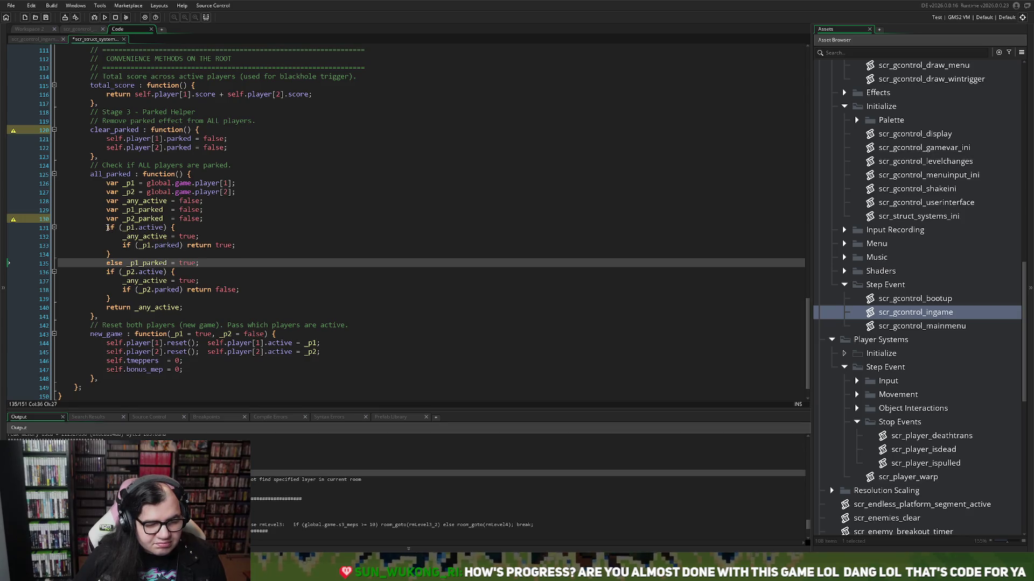
pyautogui.moveTo(108, 227)
pyautogui.mouseDown()
pyautogui.moveTo(176, 238)
pyautogui.moveTo(166, 235)
pyautogui.mouseUp()
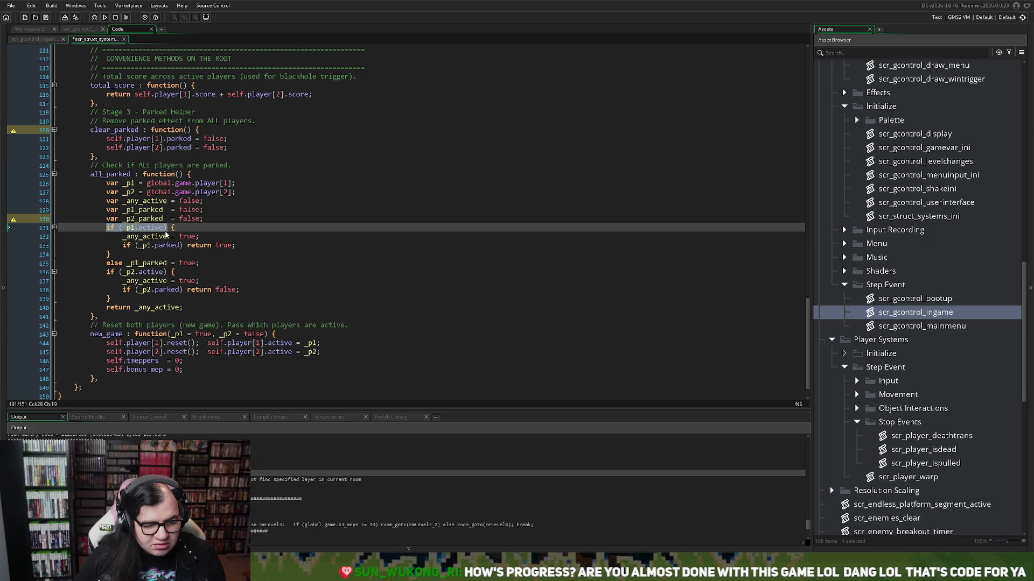
pyautogui.click(167, 235)
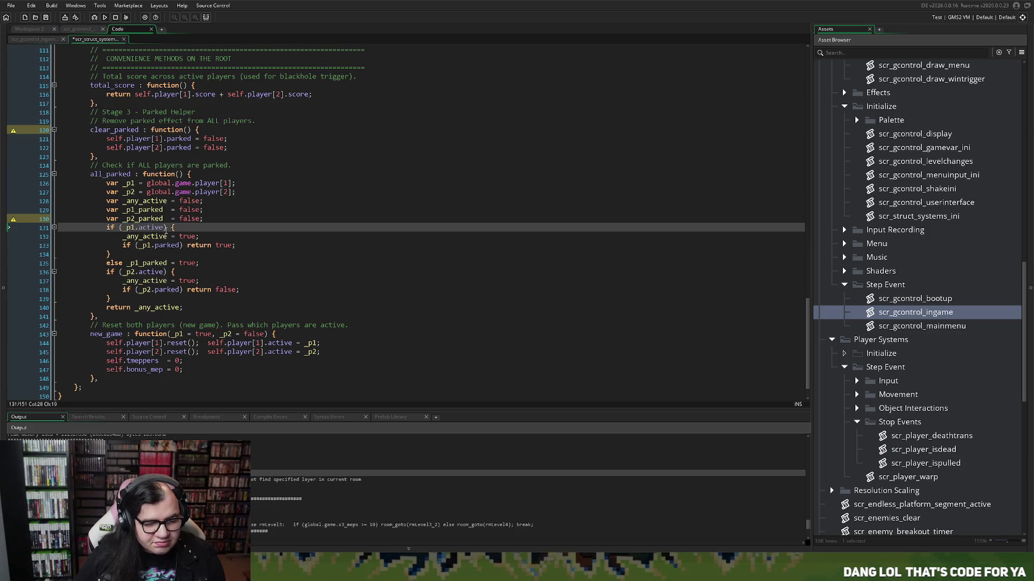
pyautogui.click(205, 220)
pyautogui.press('Return')
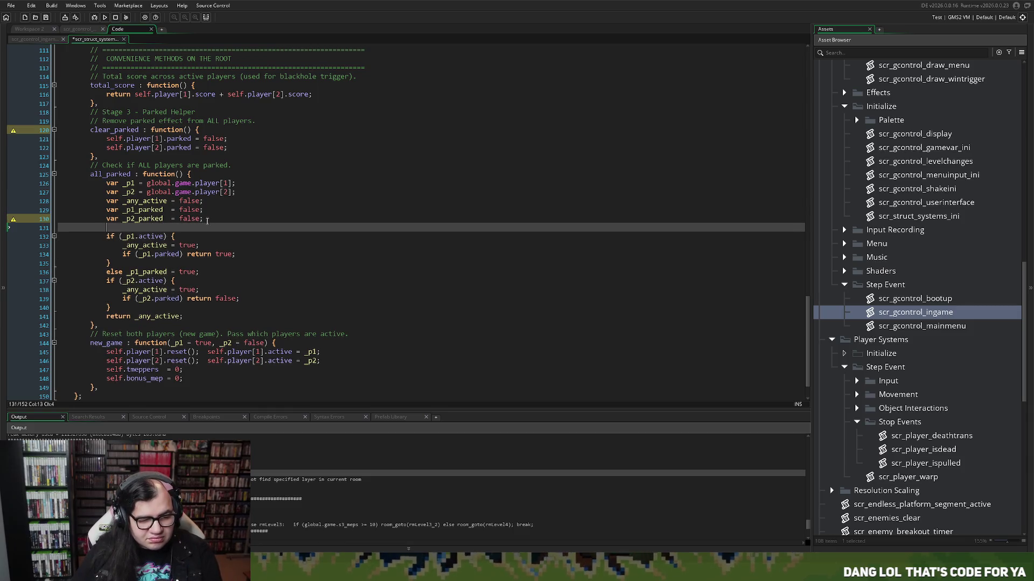
# Step: Comment out the _any_active declaration with // and add 'var _all_parked = false;'
pyautogui.click(107, 201)
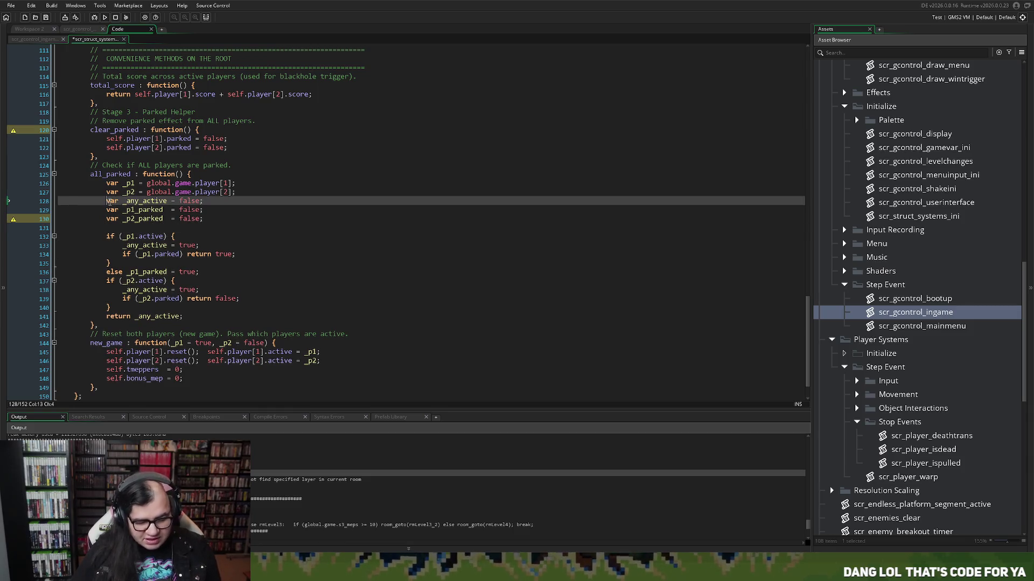
pyautogui.write('//')
pyautogui.click(110, 226)
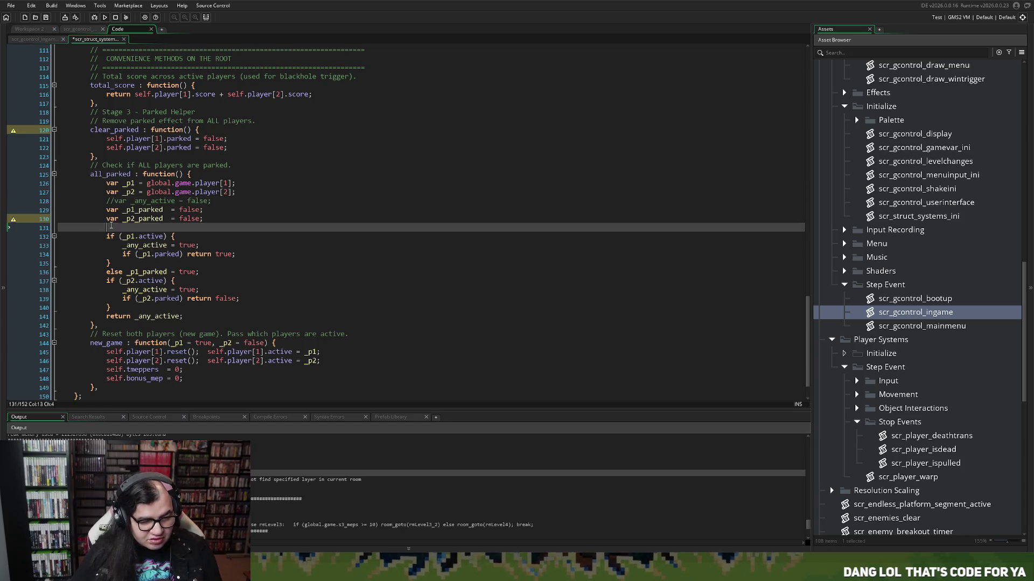
pyautogui.write('var _a')
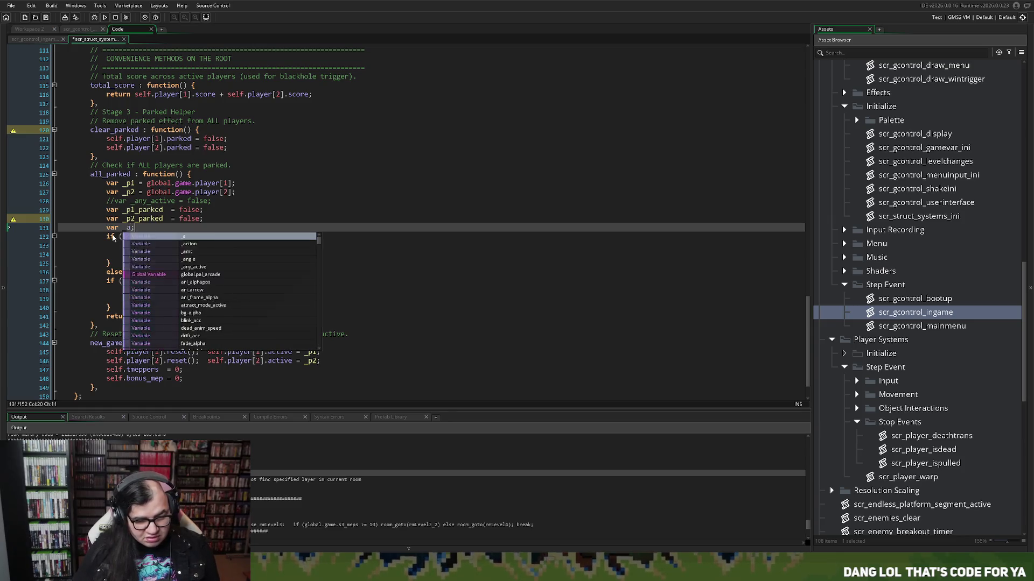
pyautogui.write(' all_parked= false;')
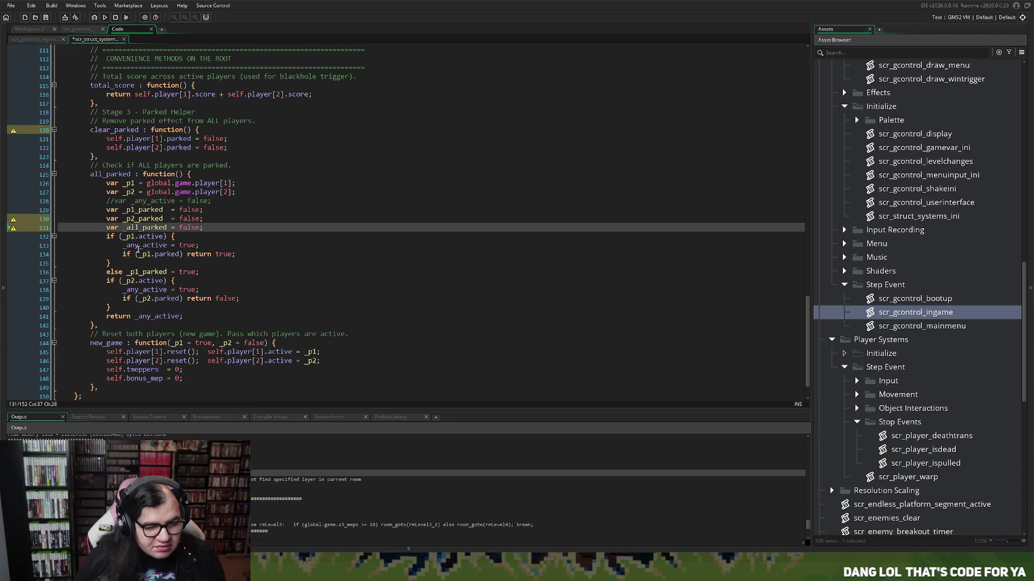
# Step: Check where _p1_parked and _any_active are used, selecting player 1's '_any_active = true' line
pyautogui.doubleClick(139, 227)
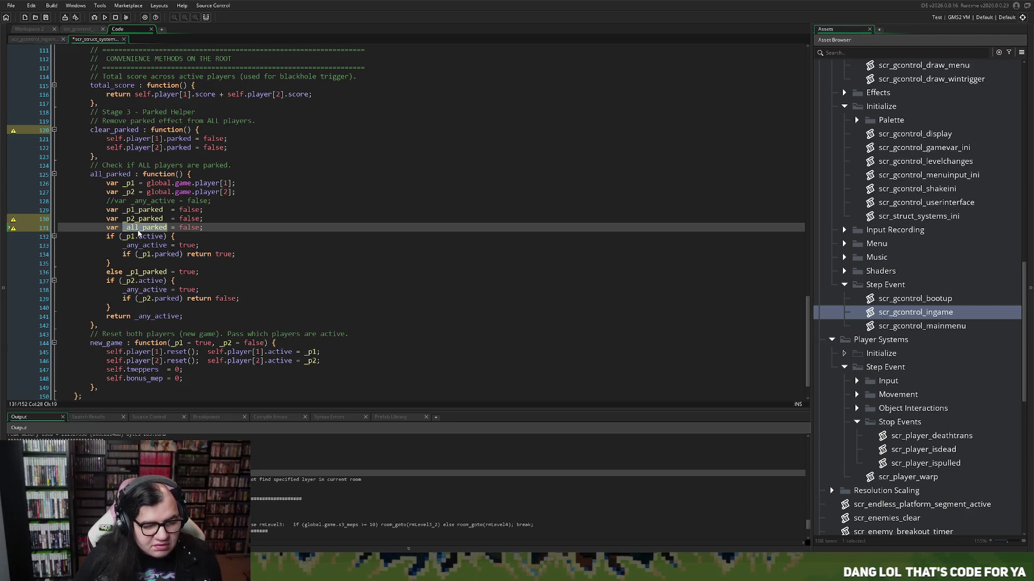
pyautogui.click(155, 245)
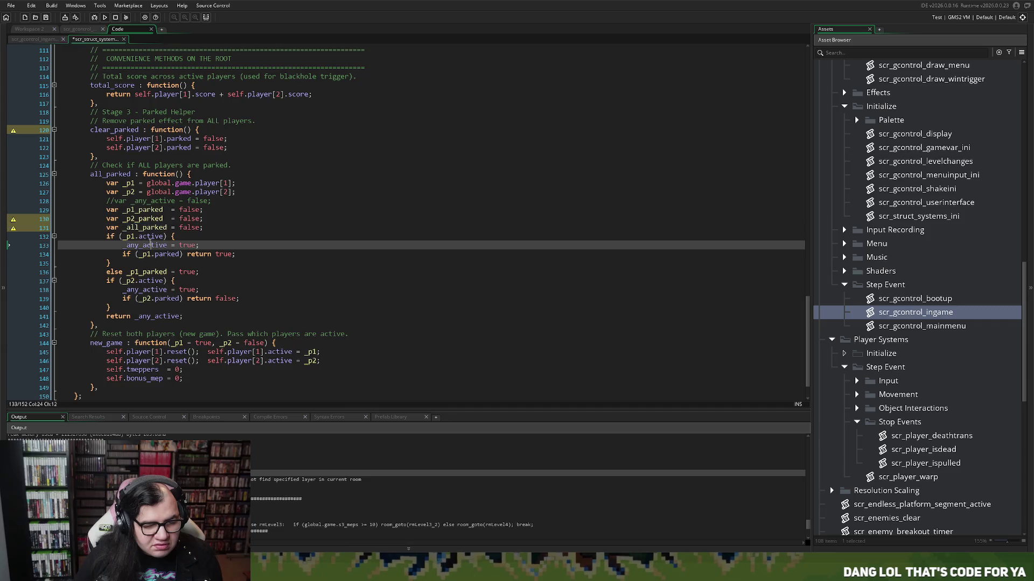
pyautogui.doubleClick(154, 210)
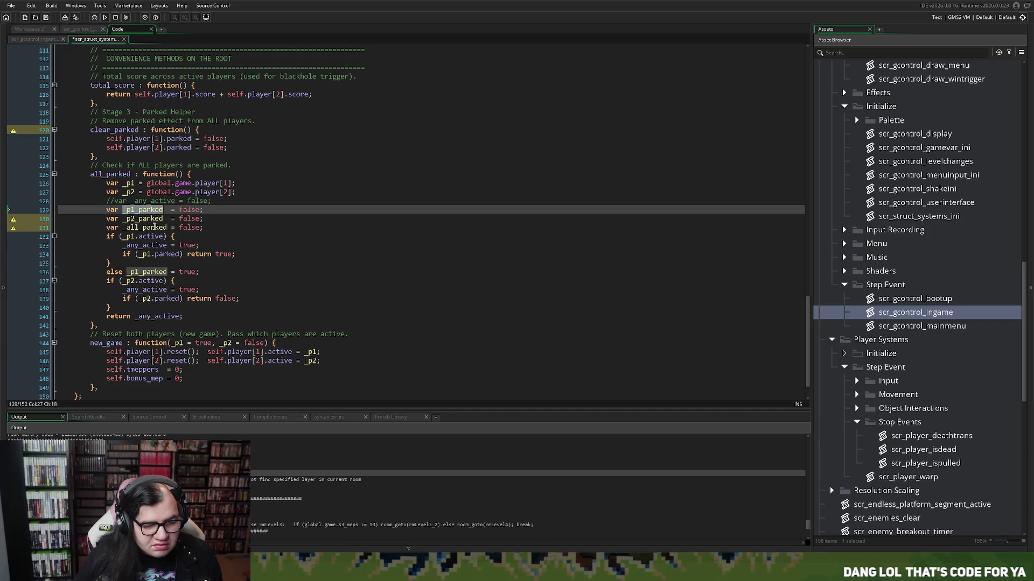
pyautogui.doubleClick(156, 245)
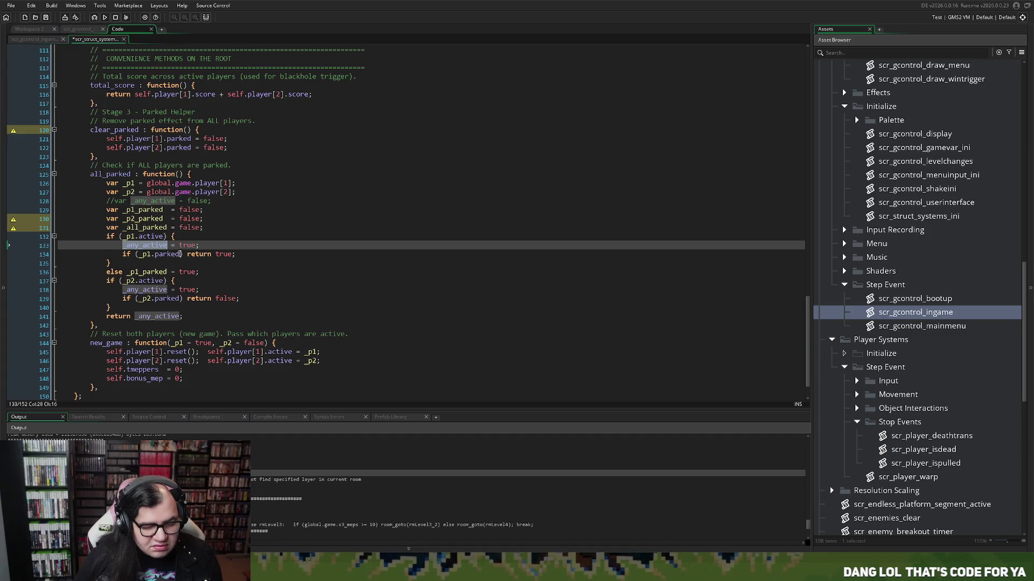
pyautogui.moveTo(200, 246); pyautogui.dragTo(81, 246)
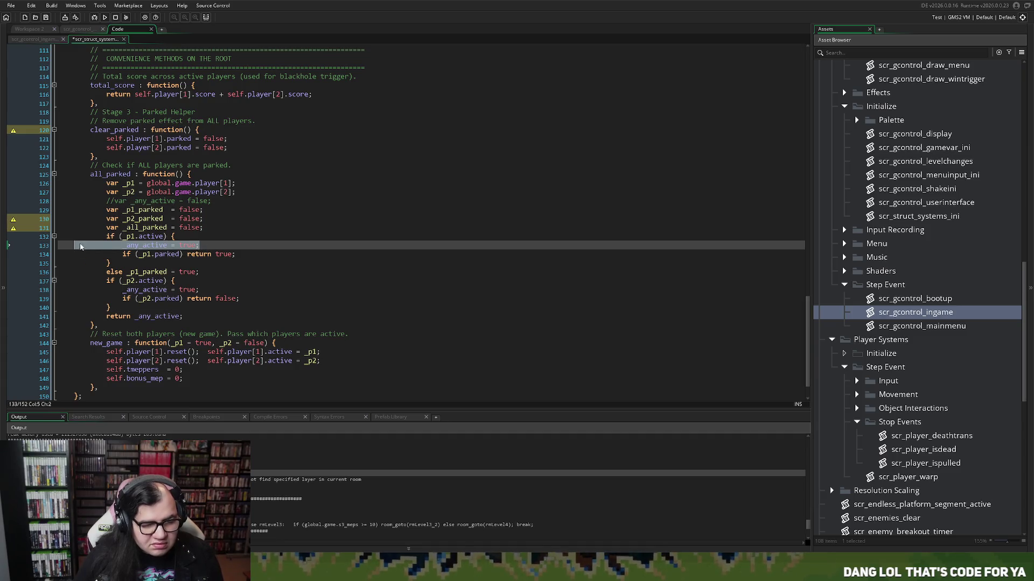
# Step: Delete the _any_active assignment and make player 1's parked check set _p1_parked = true
pyautogui.press('BackSpace')
pyautogui.press('BackSpace')
pyautogui.press('Down')
pyautogui.press('Home')
pyautogui.press('BackSpace')
pyautogui.press('BackSpace')
pyautogui.press('BackSpace')
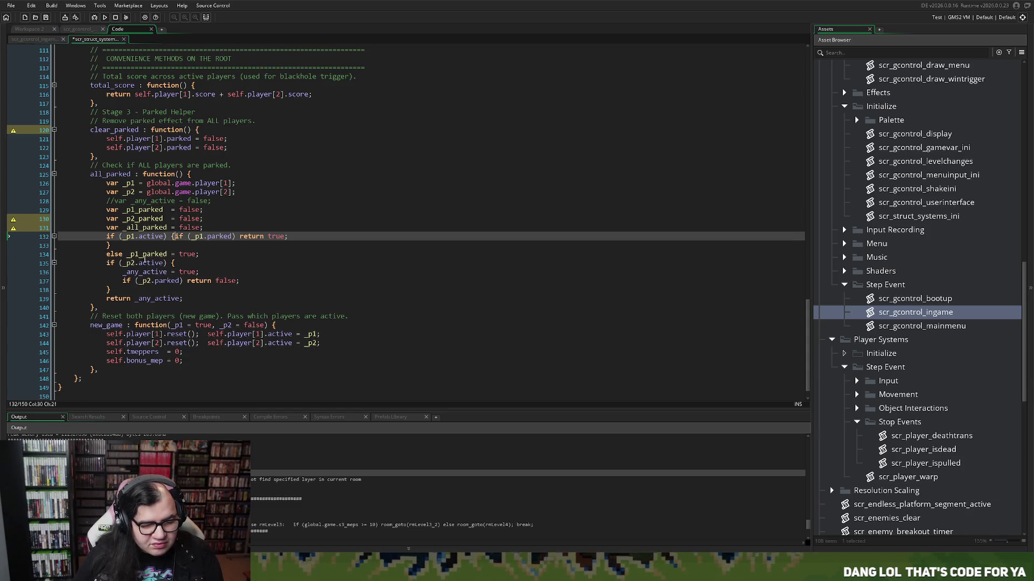
pyautogui.press('Return')
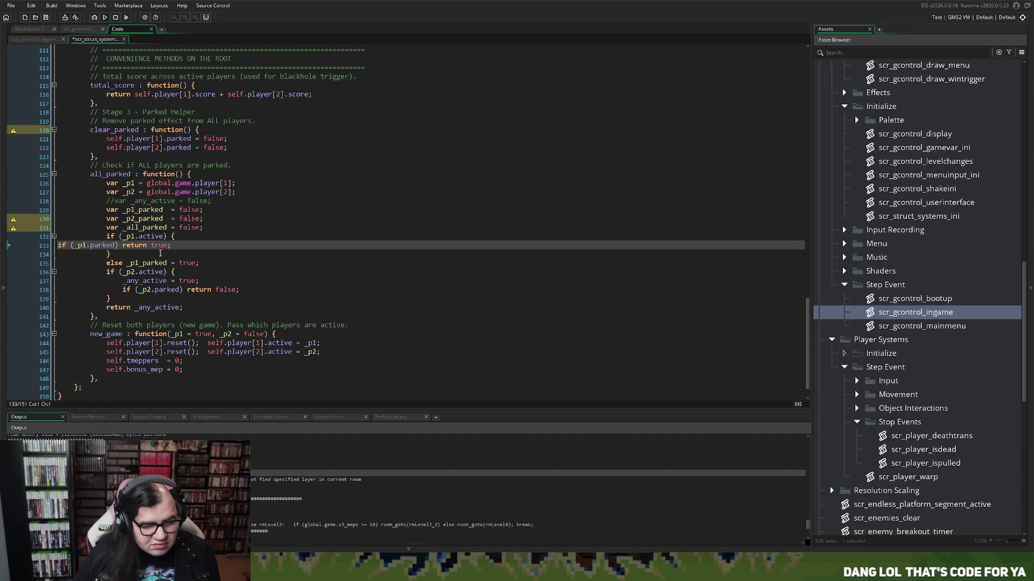
pyautogui.press('Tab')
pyautogui.press('Tab')
pyautogui.press('Tab')
pyautogui.press('Tab')
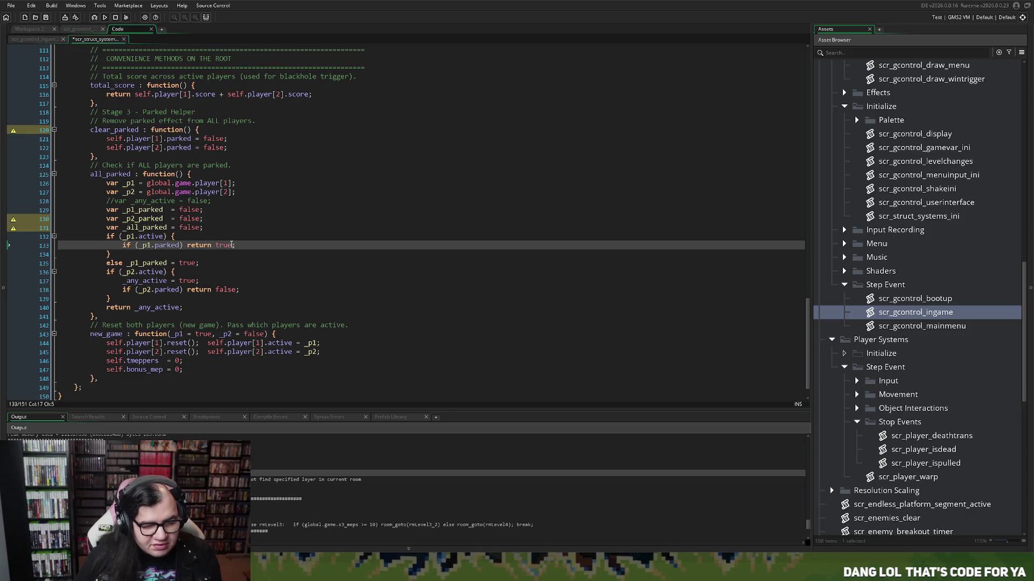
pyautogui.moveTo(233, 245); pyautogui.dragTo(189, 248)
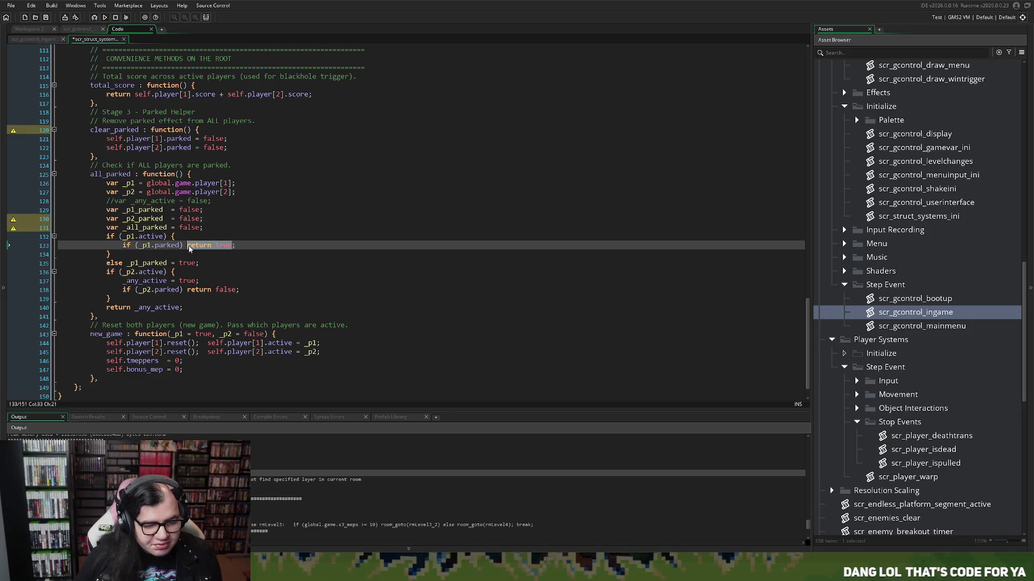
pyautogui.write('_p1_parked = true')
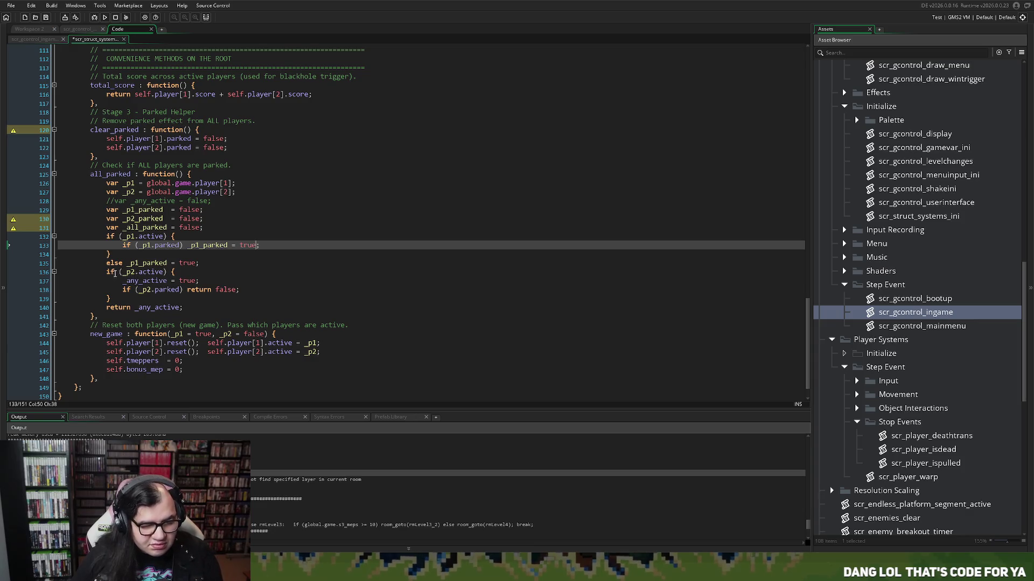
# Step: Copy the player 1 if/else block over the player 2 block
pyautogui.moveTo(203, 264)
pyautogui.mouseDown()
pyautogui.moveTo(110, 254)
pyautogui.moveTo(105, 237)
pyautogui.mouseUp()
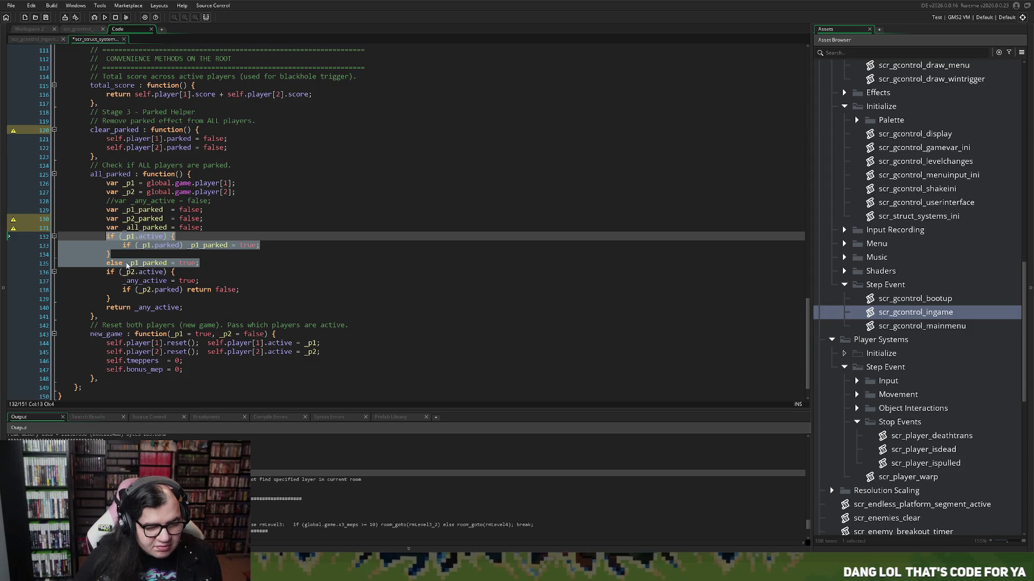
pyautogui.hotkey('ctrl', 'c')
pyautogui.moveTo(142, 297); pyautogui.dragTo(108, 271)
pyautogui.hotkey('ctrl', 'v')
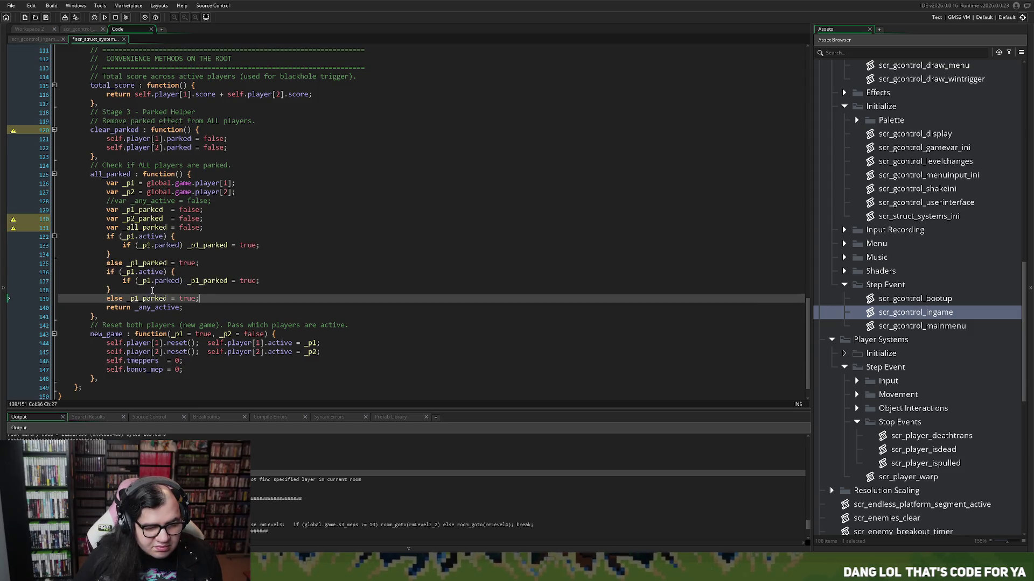
# Step: Change every _p1 to _p2 in the pasted block on lines 136–139
pyautogui.click(132, 271)
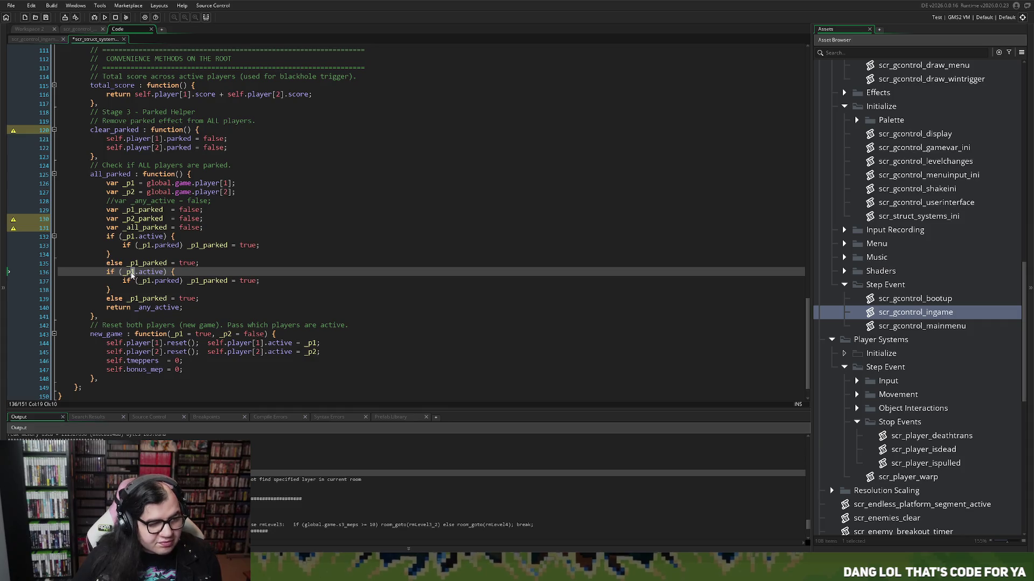
pyautogui.press('BackSpace')
pyautogui.write('2')
pyautogui.press('Up')
pyautogui.press('Up')
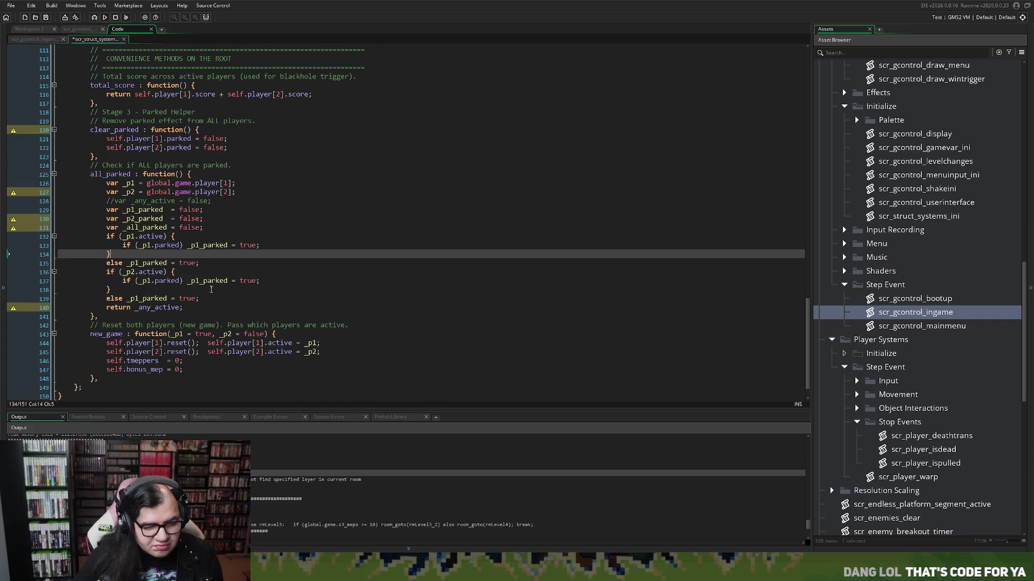
pyautogui.click(199, 280)
pyautogui.press('BackSpace')
pyautogui.write('2')
pyautogui.click(150, 281)
pyautogui.press('BackSpace')
pyautogui.write('2')
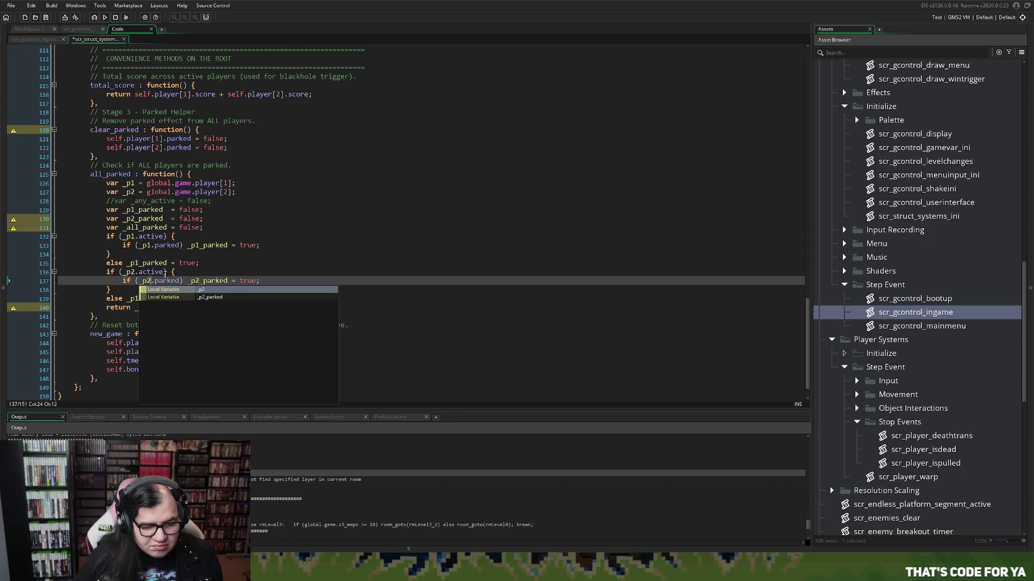
pyautogui.click(165, 273)
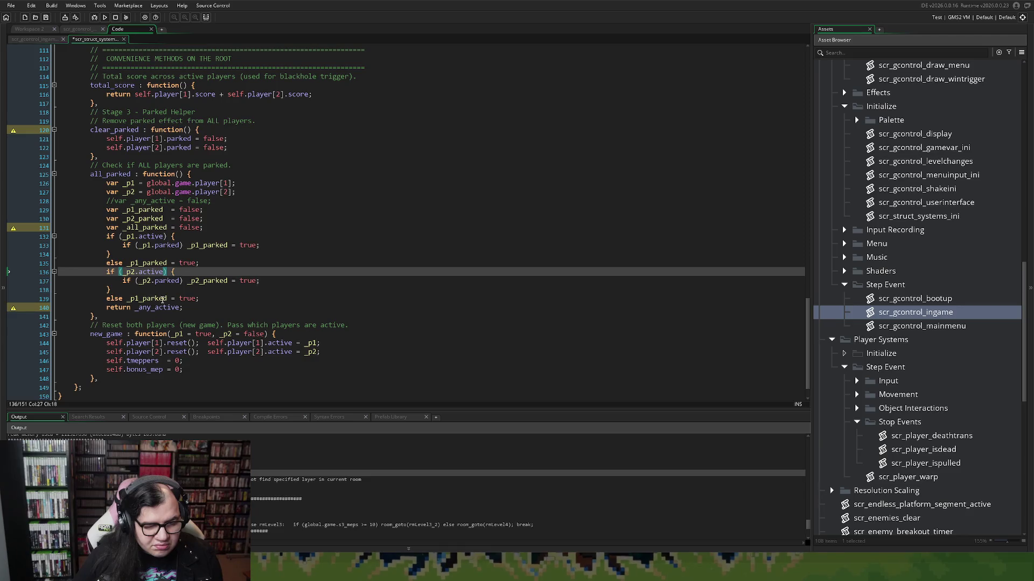
pyautogui.click(139, 299)
pyautogui.press('BackSpace')
pyautogui.write('2')
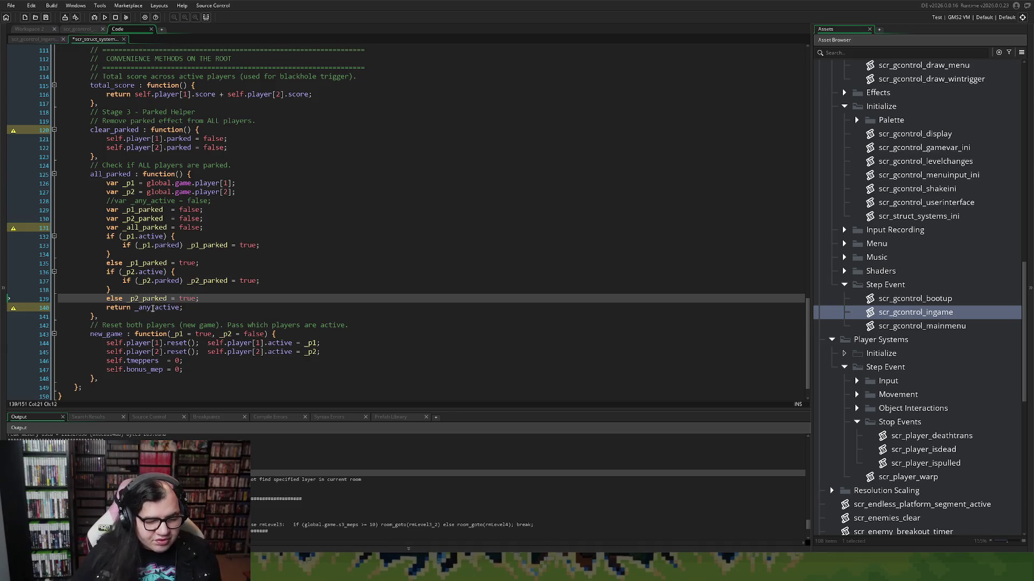
# Step: Insert a blank line 140 above the return and begin an if statement there
pyautogui.click(106, 308)
pyautogui.press('Return')
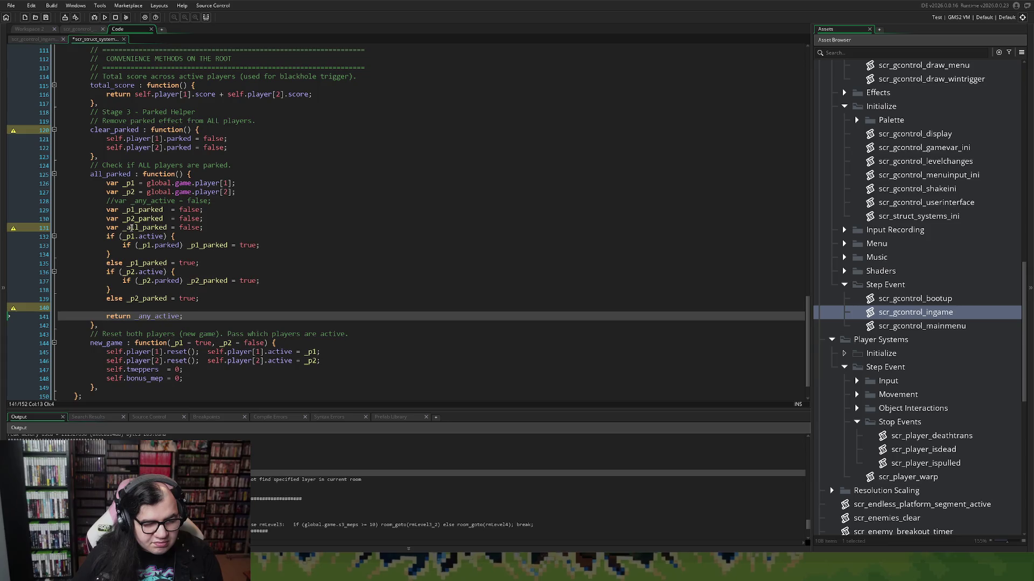
pyautogui.click(114, 229)
pyautogui.doubleClick(139, 228)
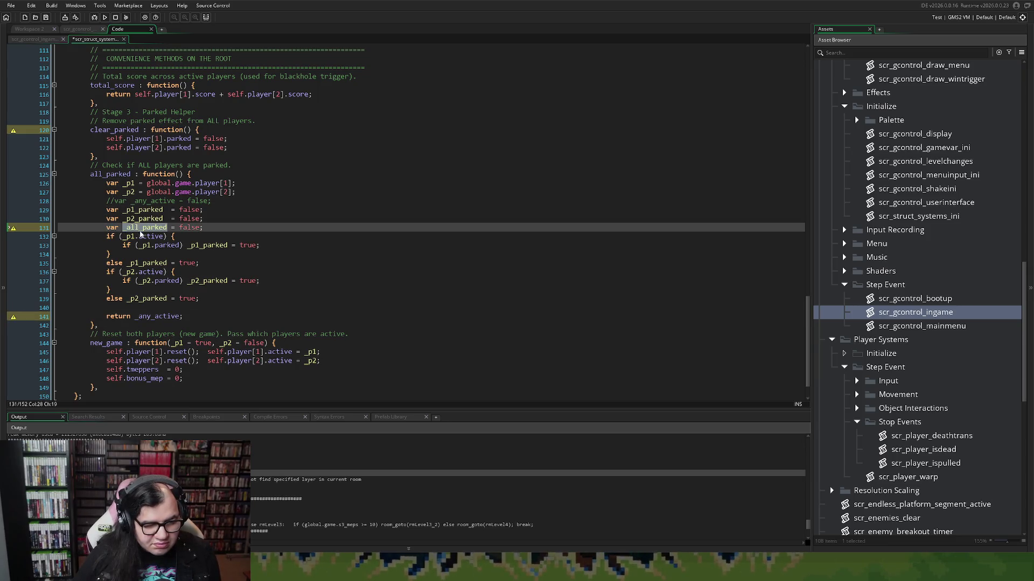
pyautogui.click(114, 307)
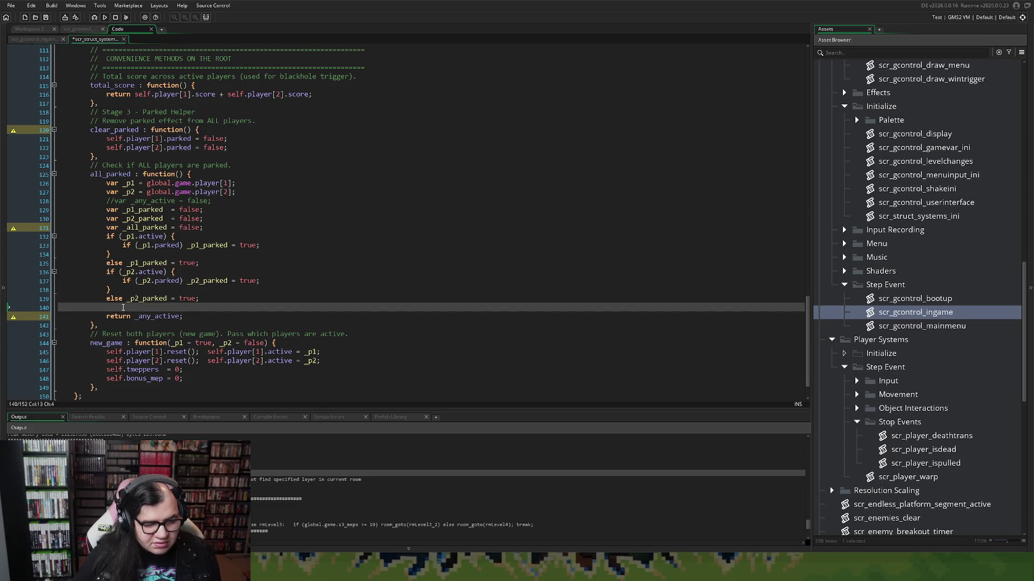
pyautogui.write('if')
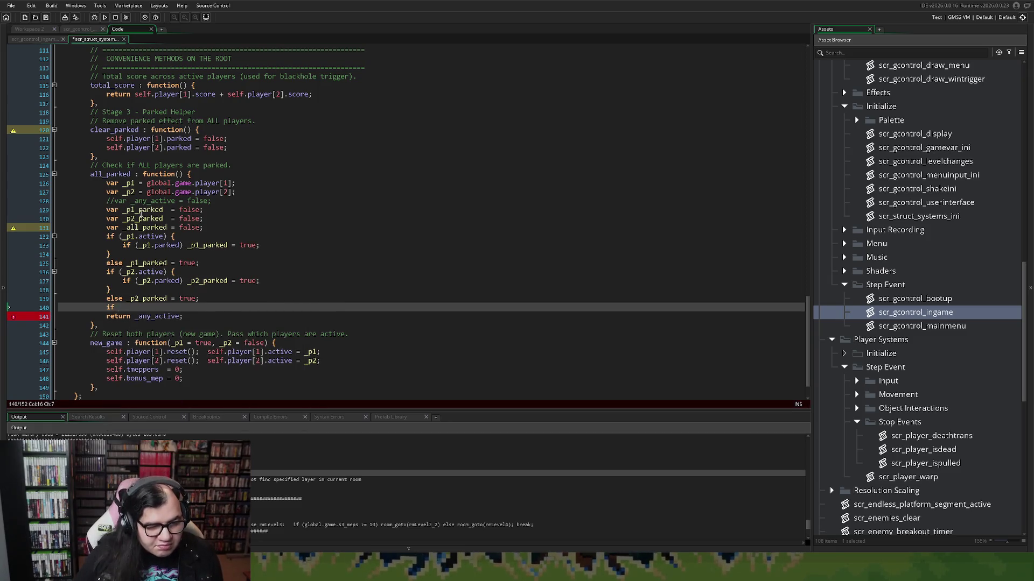
# Step: Complete line 140 as 'if (_p1_parked && _p2_parked) _all_parked = true;'
pyautogui.doubleClick(139, 210)
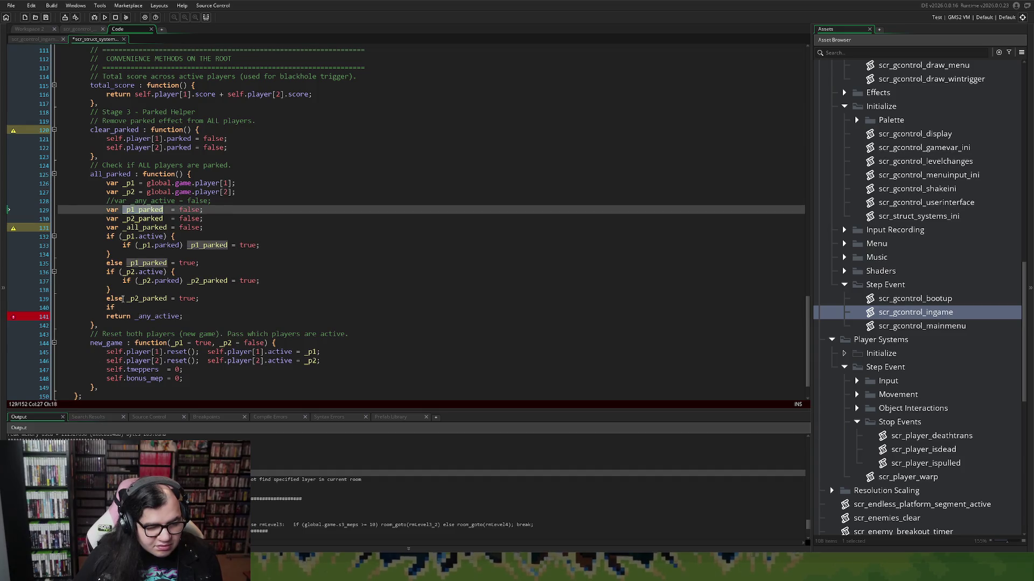
pyautogui.click(123, 307)
pyautogui.write('(')
pyautogui.hotkey('ctrl', 'v')
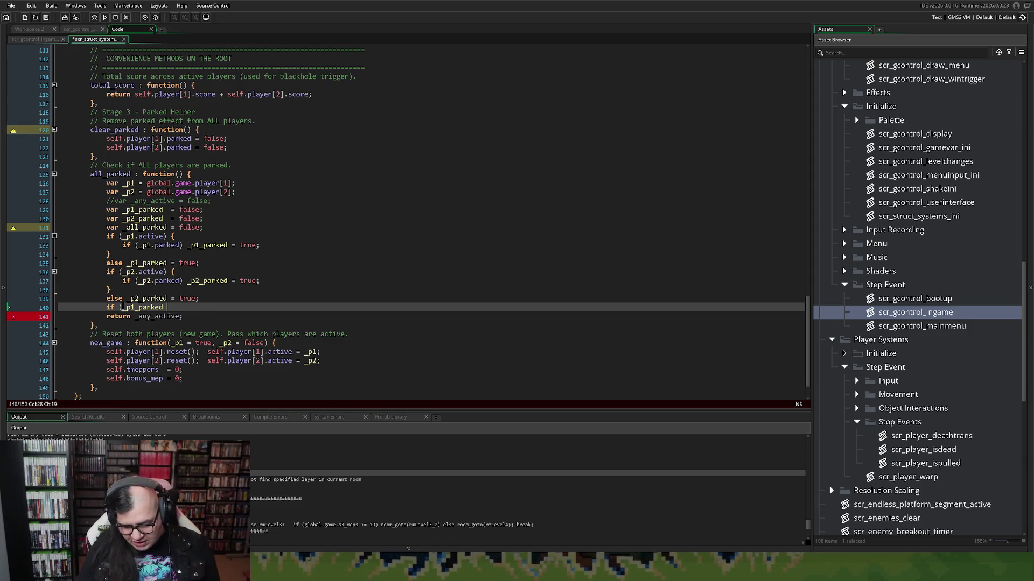
pyautogui.write('&&')
pyautogui.hotkey('ctrl', 'v')
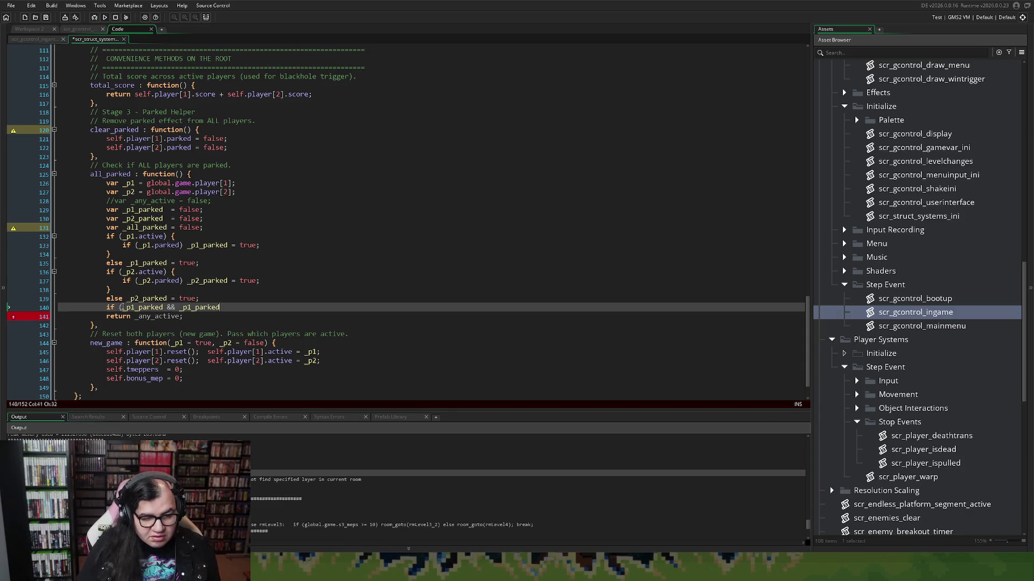
pyautogui.click(191, 308)
pyautogui.press('BackSpace')
pyautogui.write('2')
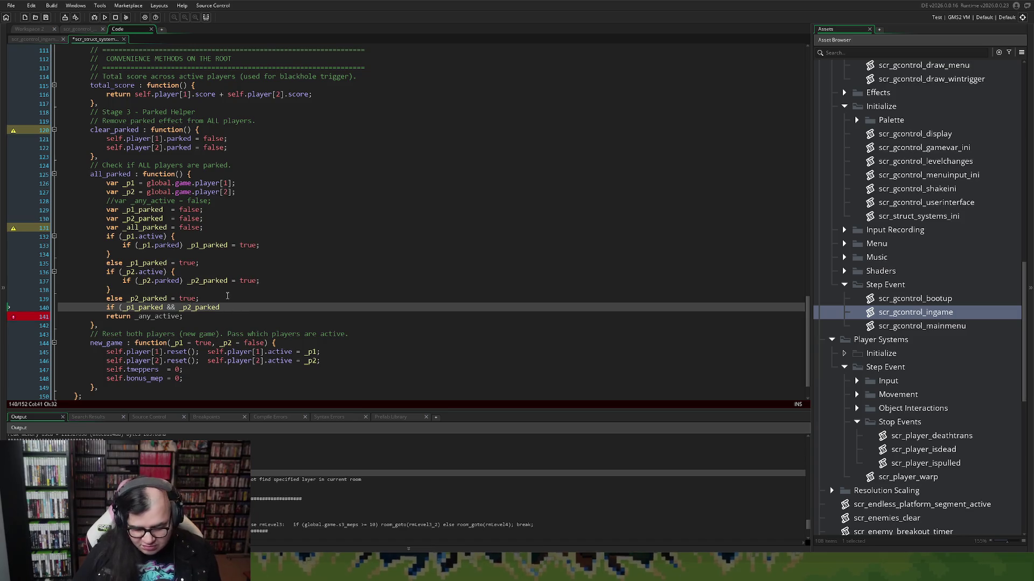
pyautogui.write(')')
pyautogui.click(145, 228)
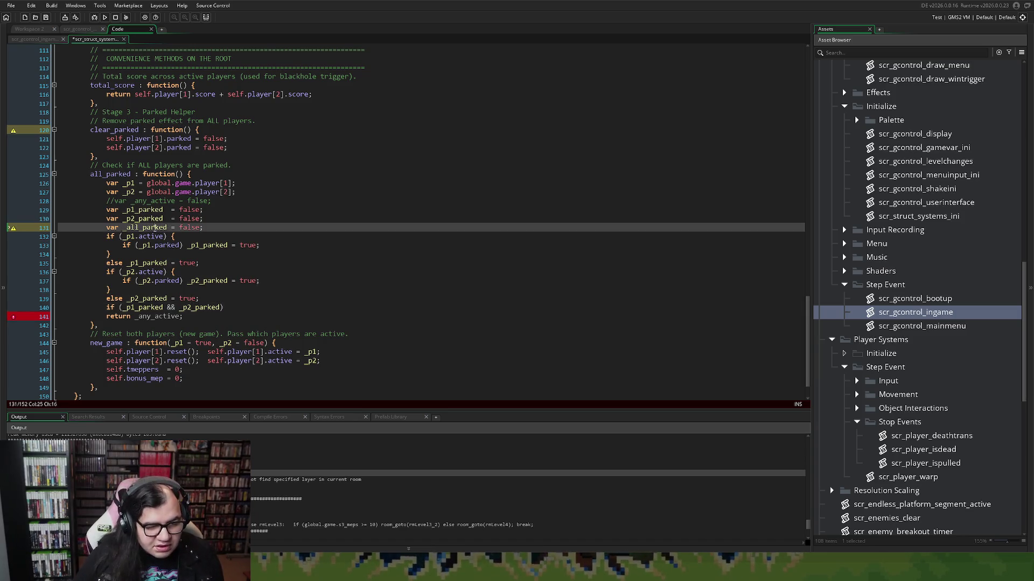
pyautogui.click(318, 309)
pyautogui.hotkey('ctrl', 'v')
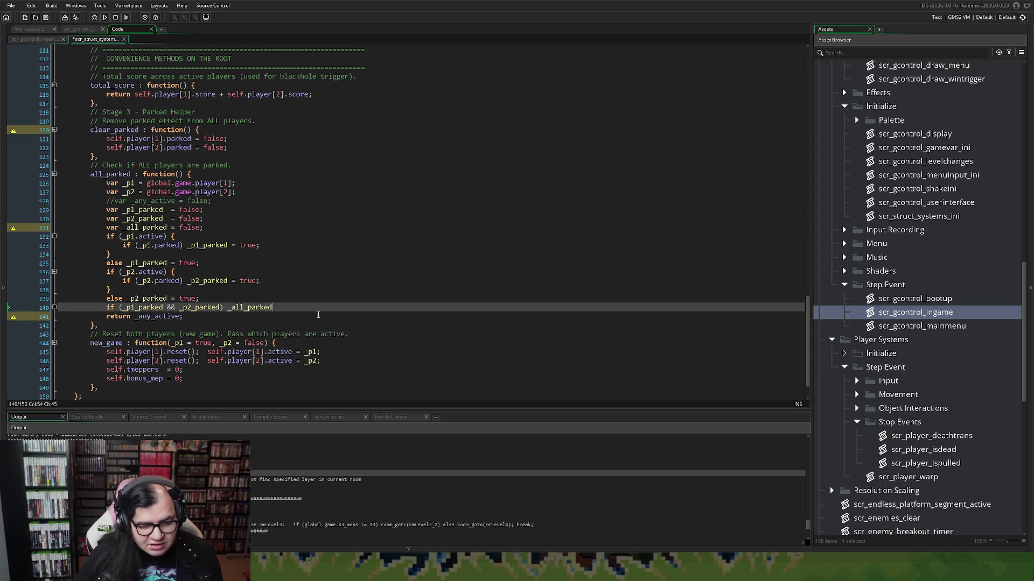
pyautogui.write(' = true;')
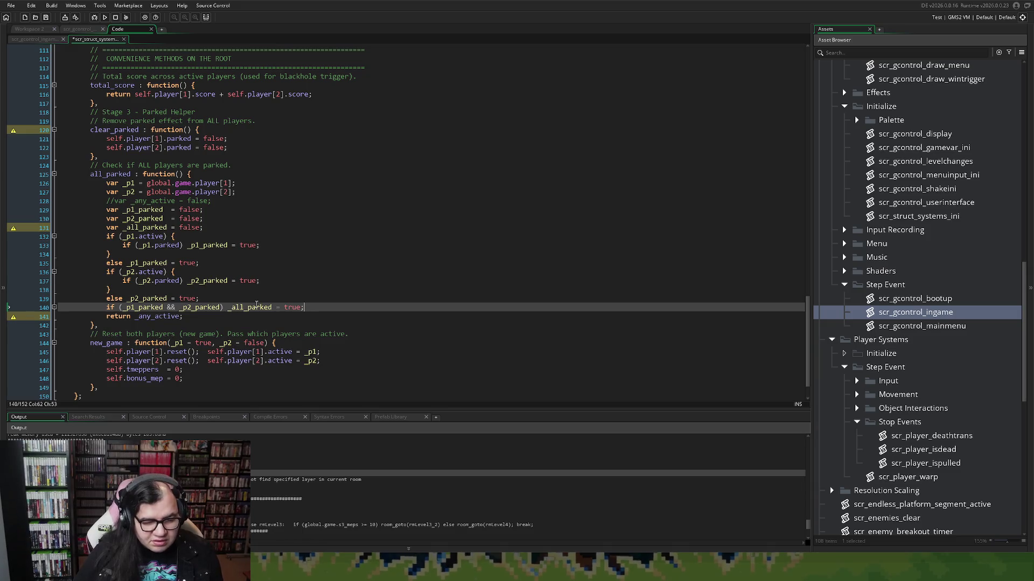
# Step: Make the function return _all_parked instead of _any_active
pyautogui.doubleClick(257, 307)
pyautogui.hotkey('ctrl', 'c')
pyautogui.doubleClick(157, 316)
pyautogui.hotkey('ctrl', 'v')
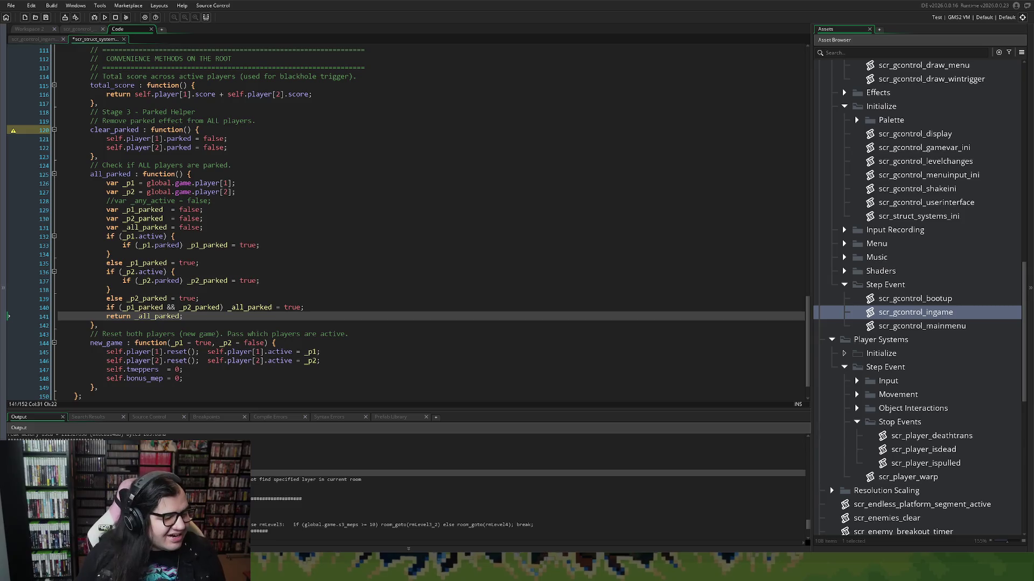
# Step: Build and run the game with F5, then start stage 3 from the title menu
pyautogui.press('F5')
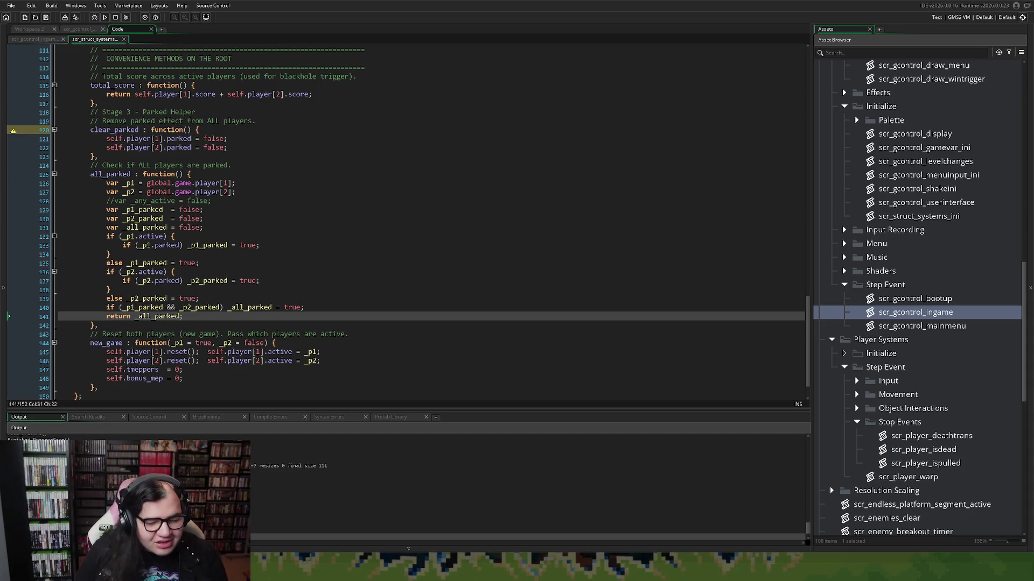
pyautogui.press('Return')
pyautogui.press('Right')
pyautogui.press('Right')
pyautogui.press('Return')
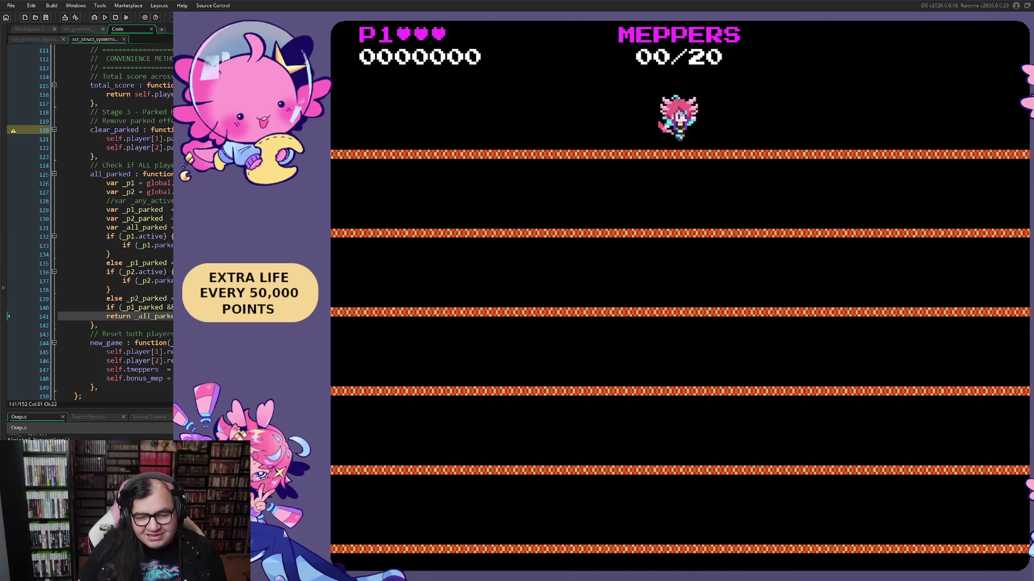
# Step: Play the Saturn stage 3 bonus round, running, jumping and bubbling an enemy to collect meppers
pyautogui.press('Right')
pyautogui.press('Left')
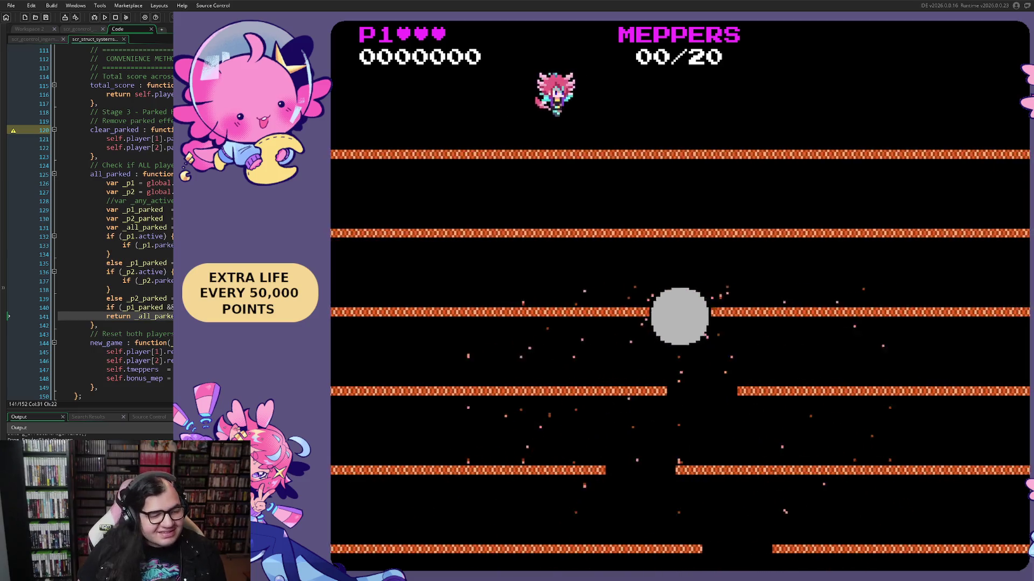
pyautogui.press('Right')
pyautogui.press('Right')
pyautogui.press('Left')
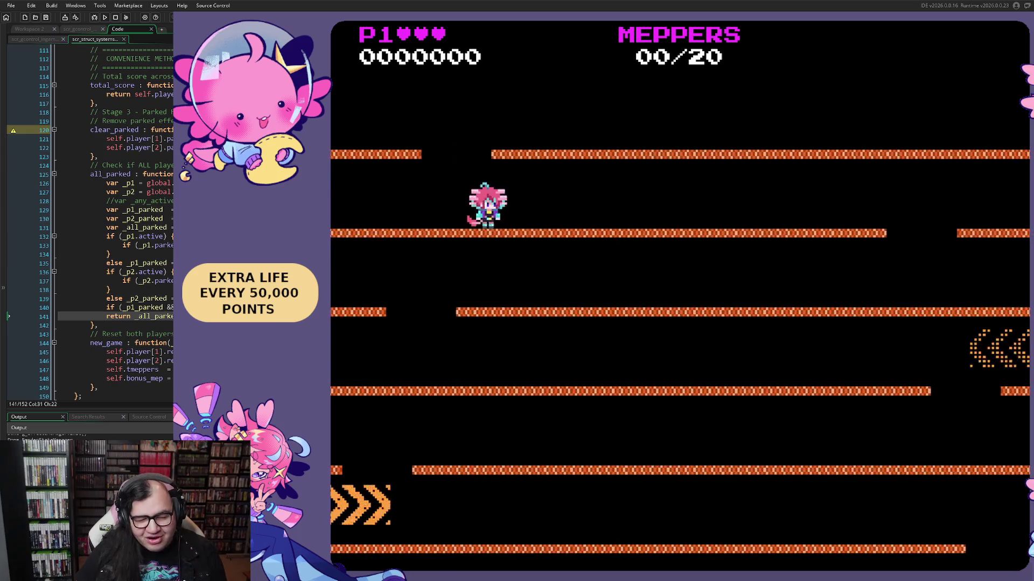
pyautogui.press('Right')
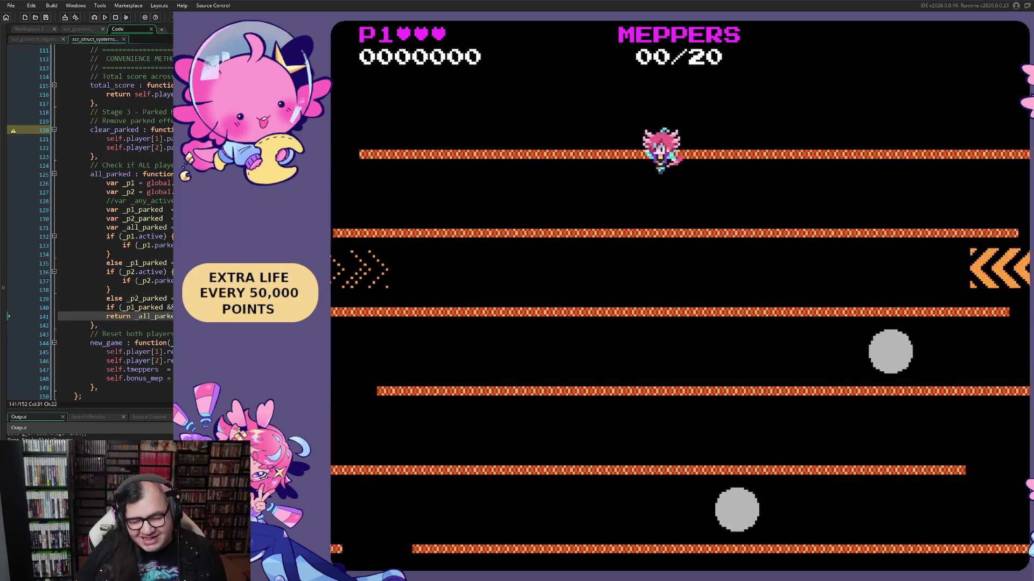
pyautogui.press('Right')
pyautogui.press('Left')
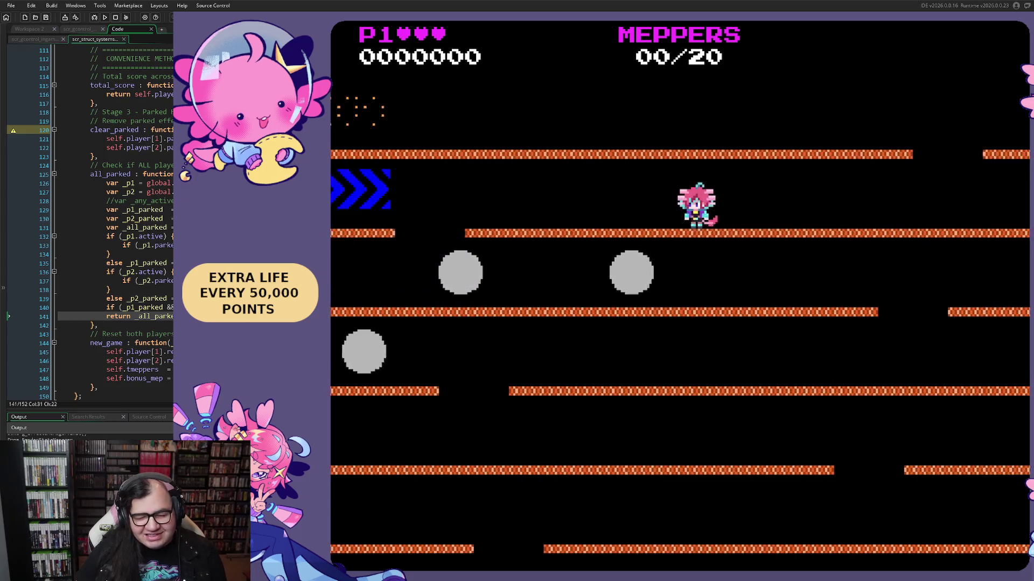
pyautogui.press('Left')
pyautogui.press('space')
pyautogui.press('Right')
pyautogui.press('space')
pyautogui.press('Left')
pyautogui.press('Right')
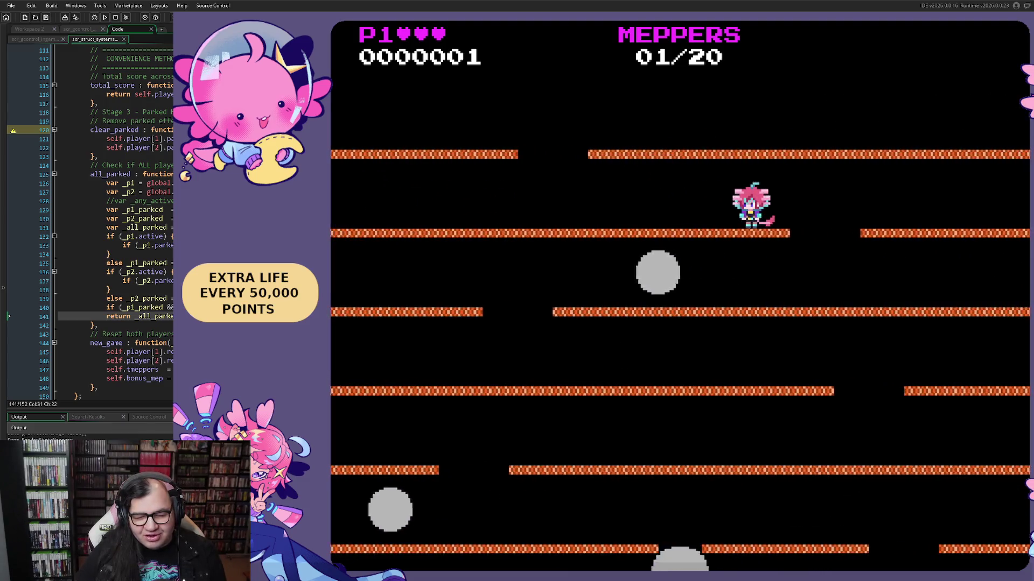
pyautogui.press('Right')
pyautogui.press('Left')
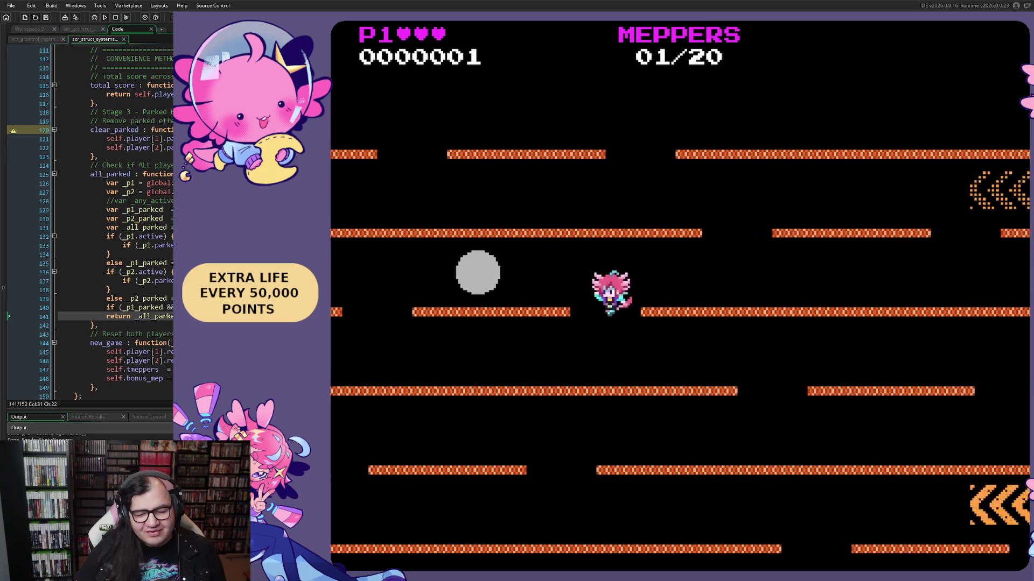
pyautogui.press('Left')
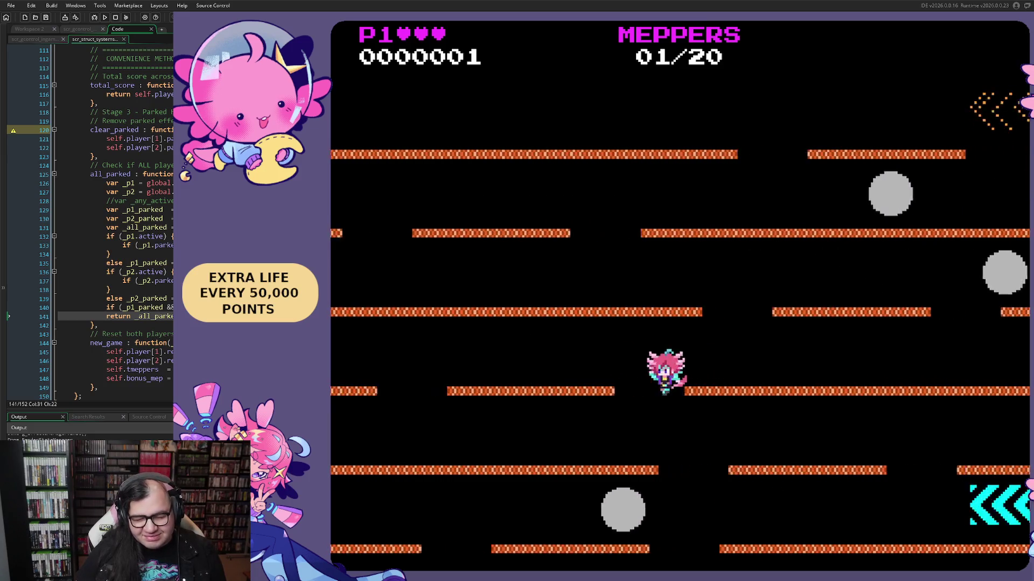
pyautogui.press('Right')
pyautogui.press('Right')
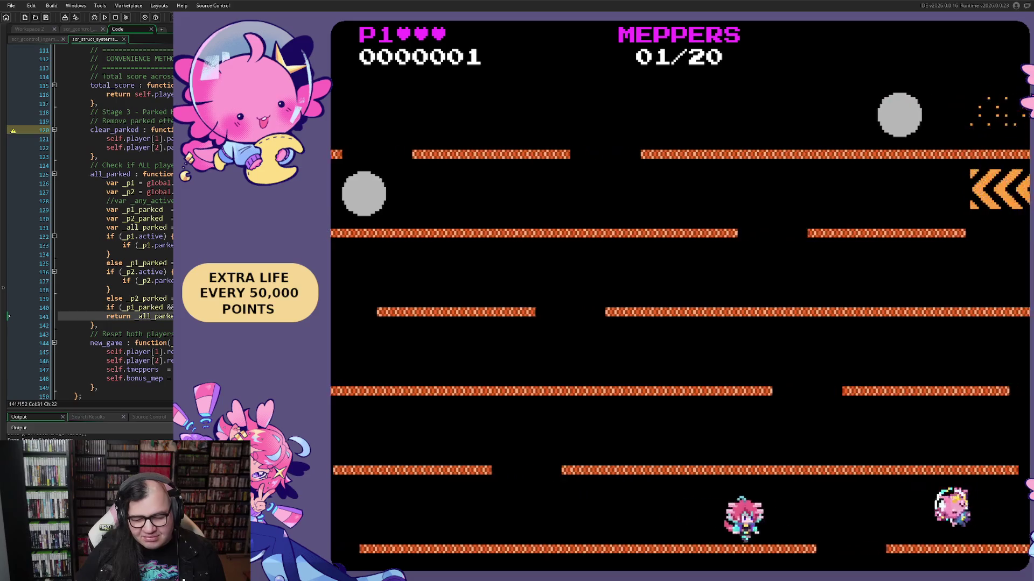
pyautogui.press('Left')
pyautogui.press('Right')
pyautogui.press('Left')
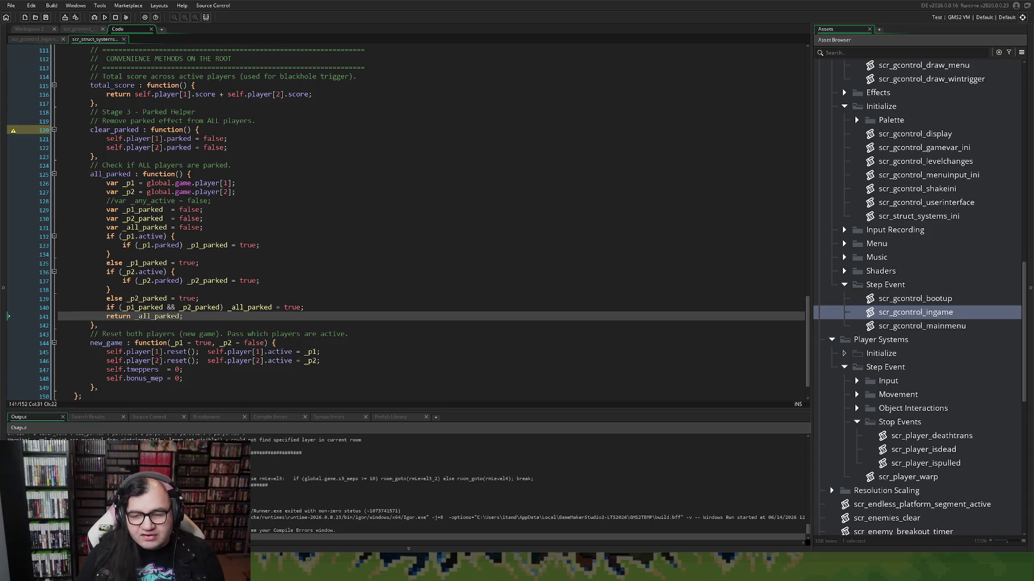
# Step: In scr_gcontrol_draw_wintrigger, replace s3_meps on line 209 with bonus_mep for the rmLevel3 check
pyautogui.scroll(3, 855, 438)
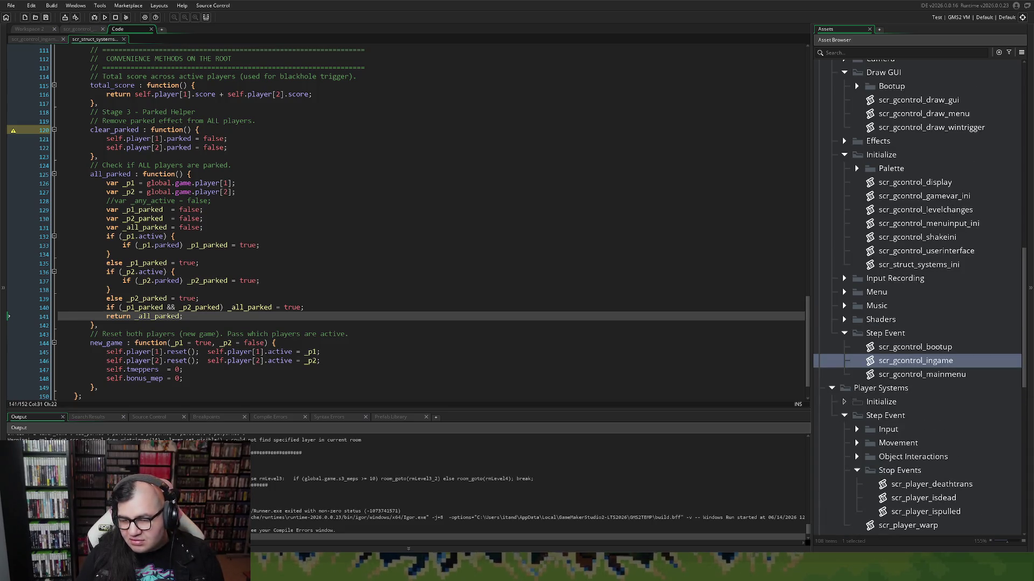
pyautogui.doubleClick(924, 128)
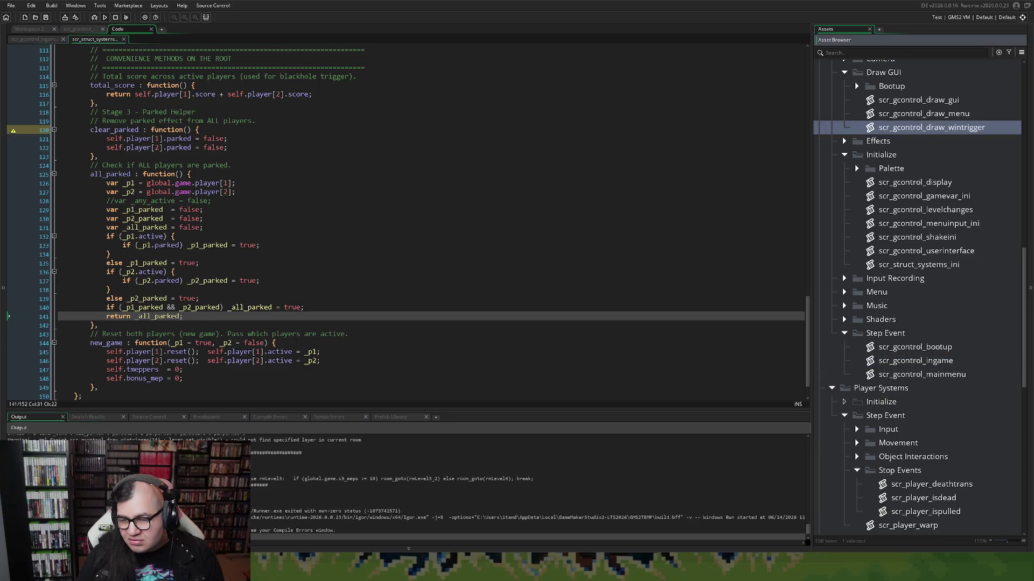
pyautogui.scroll(-20, 291, 337)
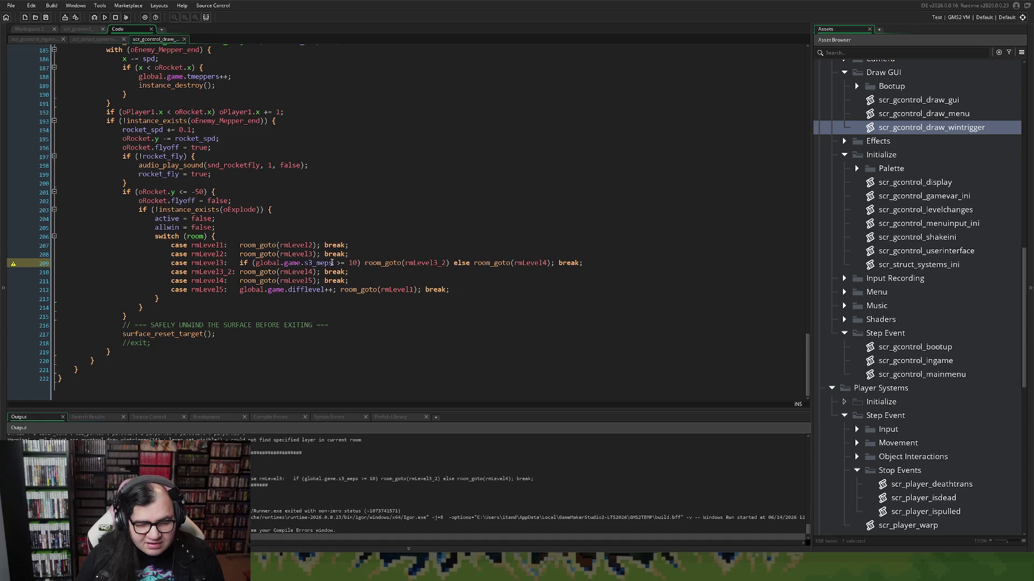
pyautogui.moveTo(332, 263); pyautogui.dragTo(319, 263)
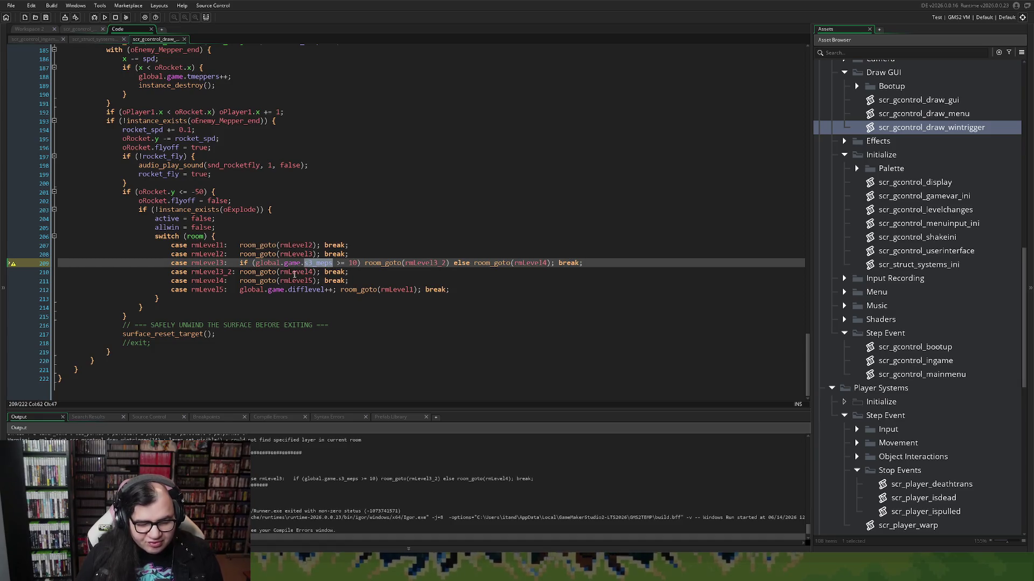
pyautogui.write('bonus')
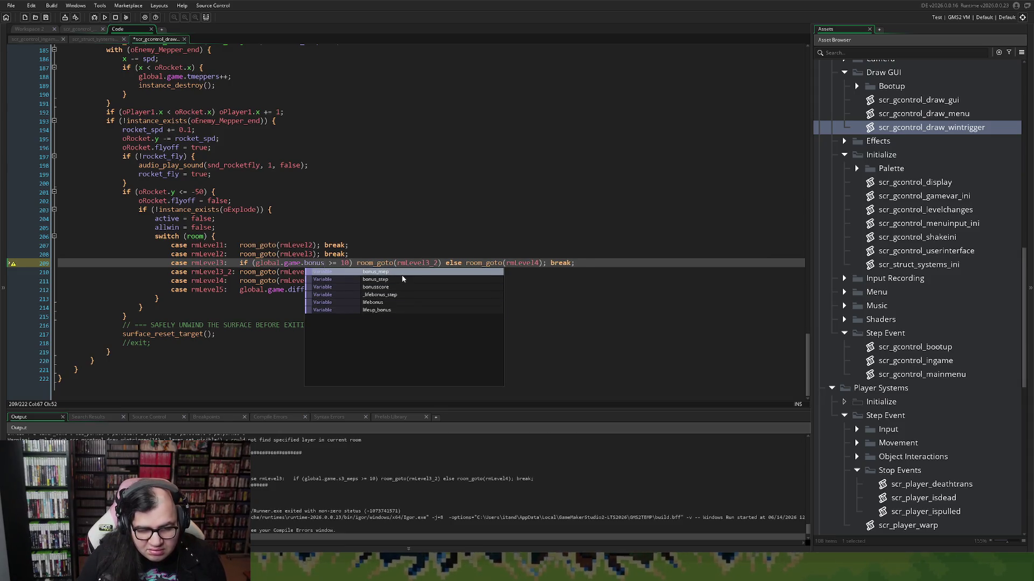
pyautogui.press('Return')
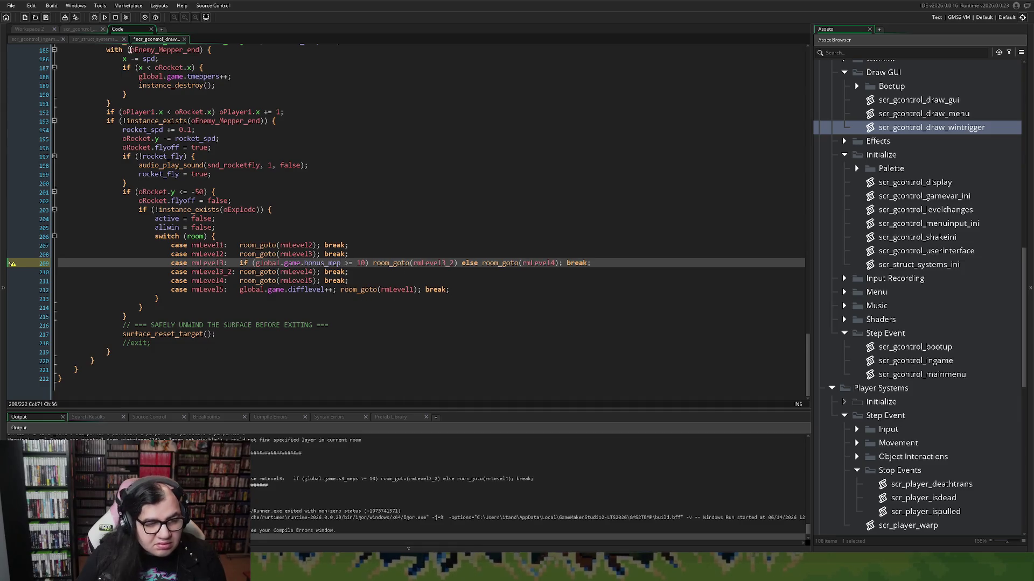
pyautogui.click(34, 30)
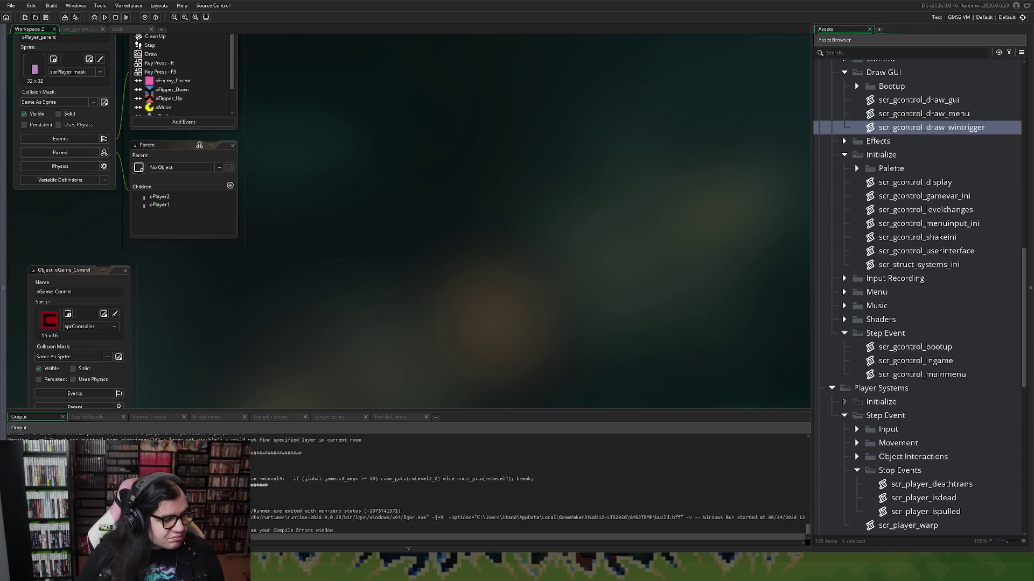
# Step: Rebuild and launch the game, then start the chosen stage from the stage selection menu
pyautogui.press('F5')
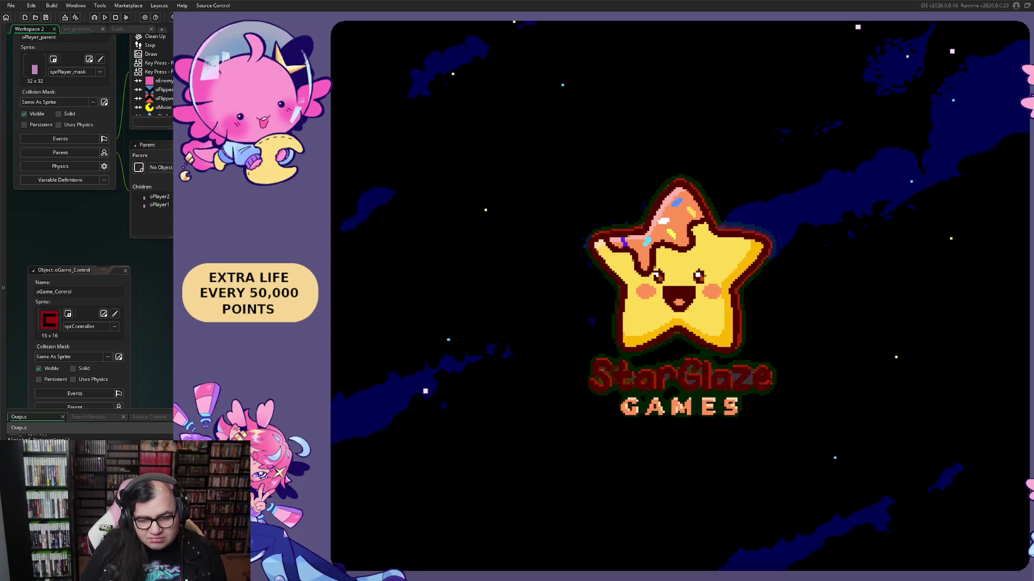
pyautogui.press('Return')
pyautogui.press('Down')
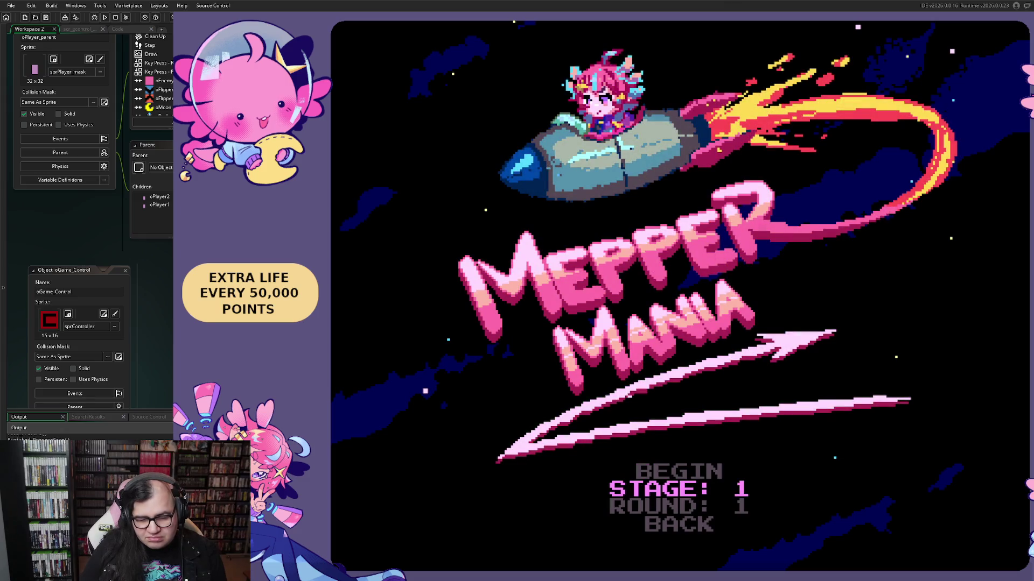
pyautogui.press('Up')
pyautogui.press('Return')
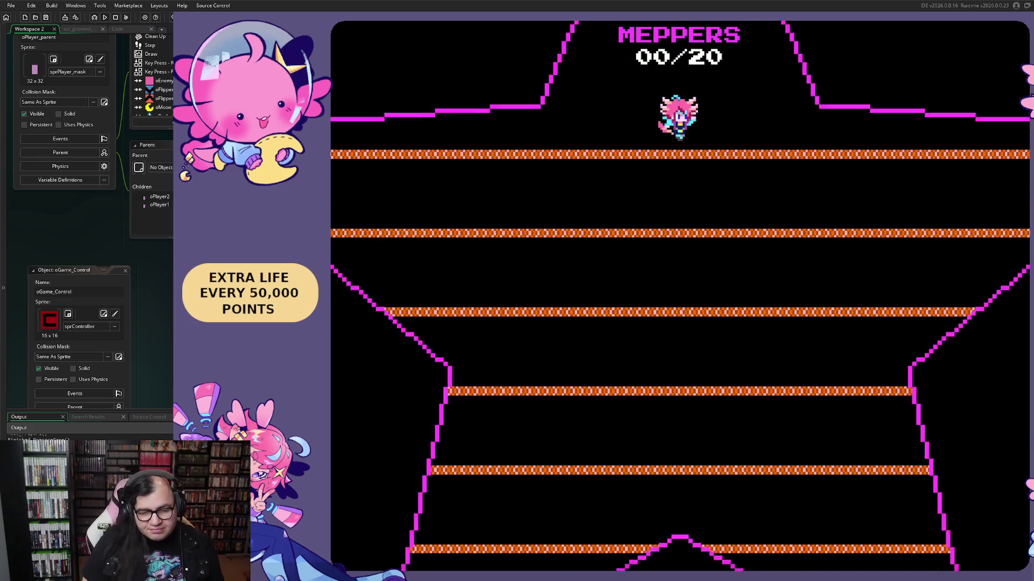
# Step: Work the player down from the top platform, jumping the rolling ball, to the trapped Mepper
pyautogui.press('Left')
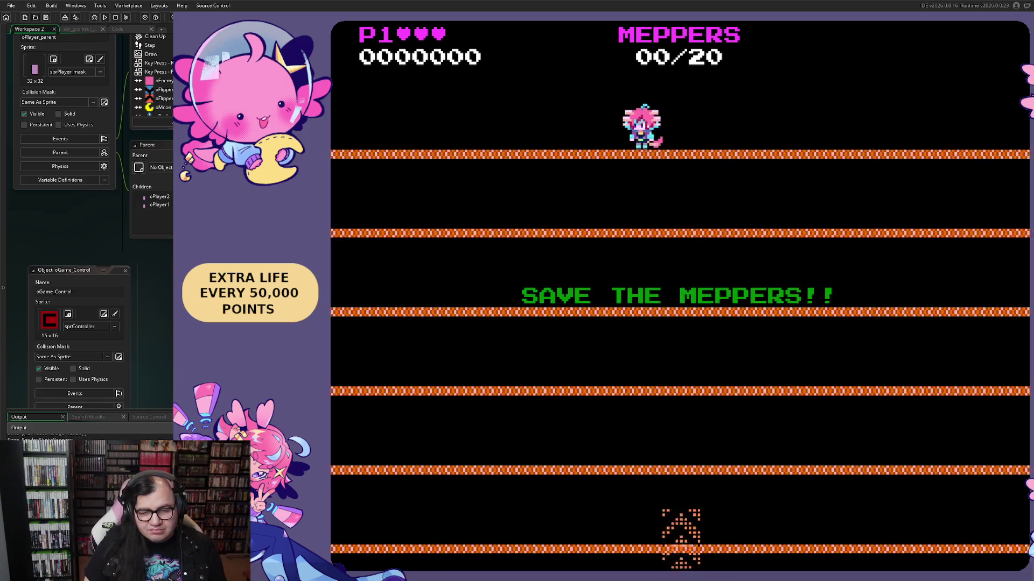
pyautogui.press('Right')
pyautogui.press('Left')
pyautogui.press('space')
pyautogui.press('Left')
pyautogui.press('Right')
pyautogui.press('Left')
pyautogui.press('Right')
pyautogui.press('space')
pyautogui.press('Left')
pyautogui.press('Left')
pyautogui.press('Right')
pyautogui.press('Left')
pyautogui.press('Left')
pyautogui.press('Right')
pyautogui.press('Left')
pyautogui.press('Right')
pyautogui.press('space')
pyautogui.press('Right')
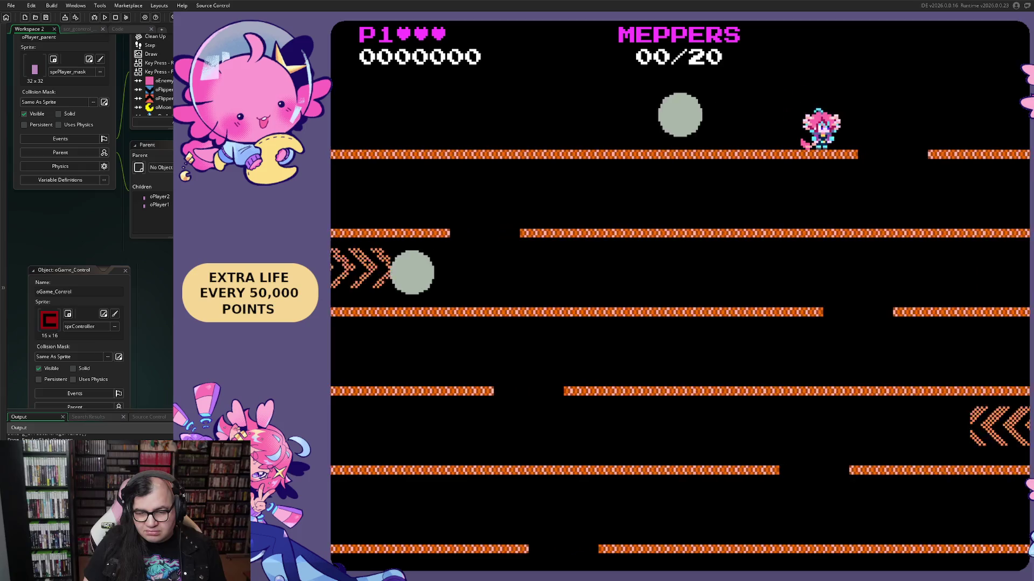
pyautogui.press('Right')
pyautogui.press('Left')
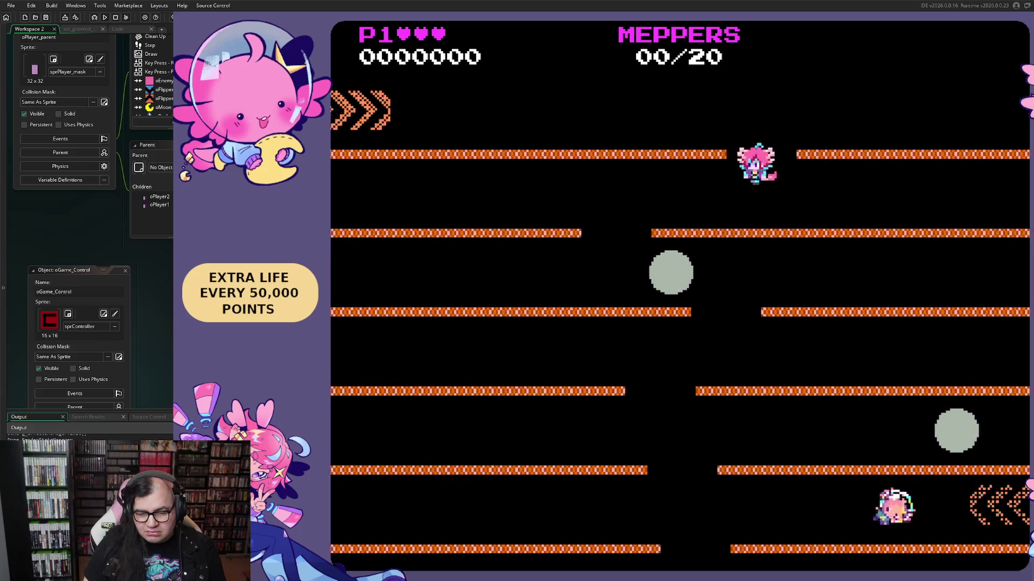
pyautogui.press('Right')
pyautogui.press('Left')
pyautogui.press('Right')
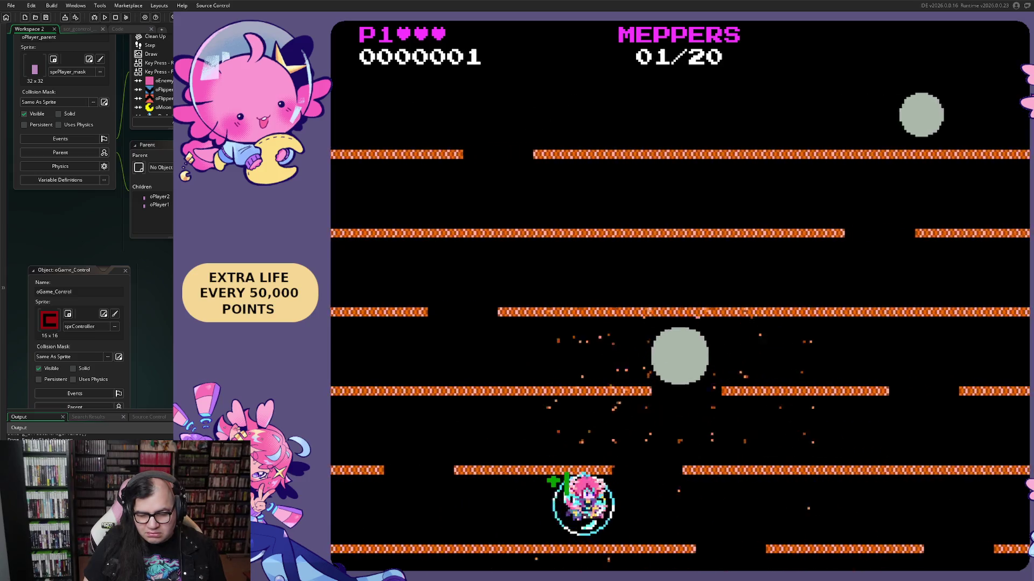
pyautogui.press('Right')
pyautogui.press('Left')
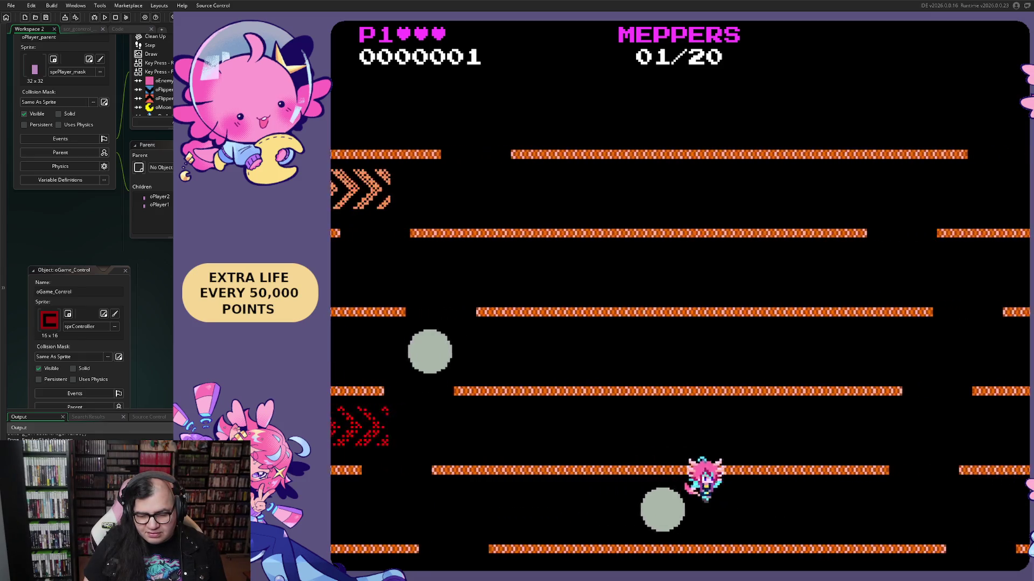
# Step: Fall and wrap through the stage, rescuing Meppers and collecting Mepper bubbles
pyautogui.press('Left')
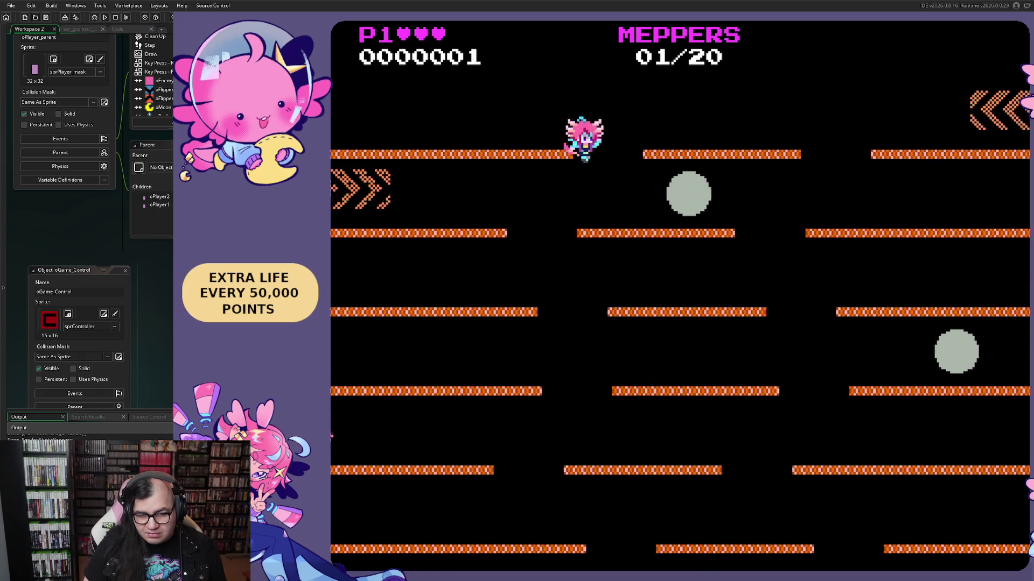
pyautogui.press('Left')
pyautogui.press('Right')
pyautogui.press('Left')
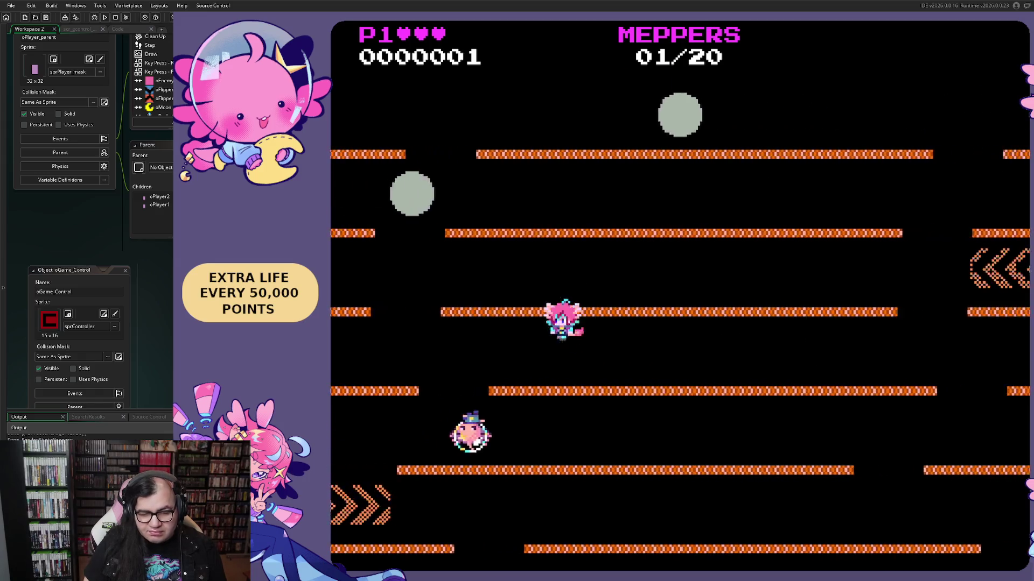
pyautogui.press('Right')
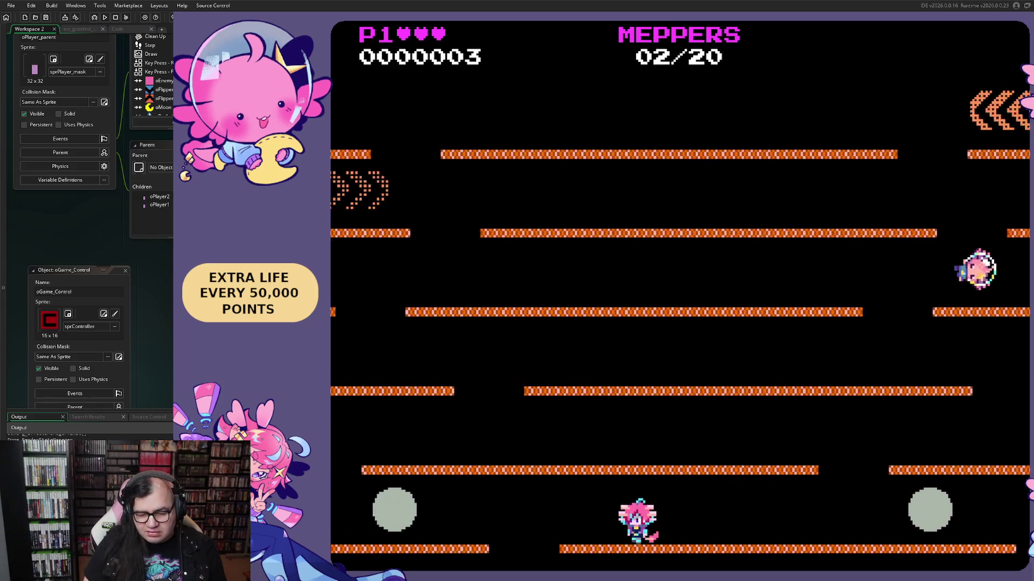
pyautogui.press('Right')
pyautogui.press('Left')
pyautogui.press('Left')
pyautogui.press('Left')
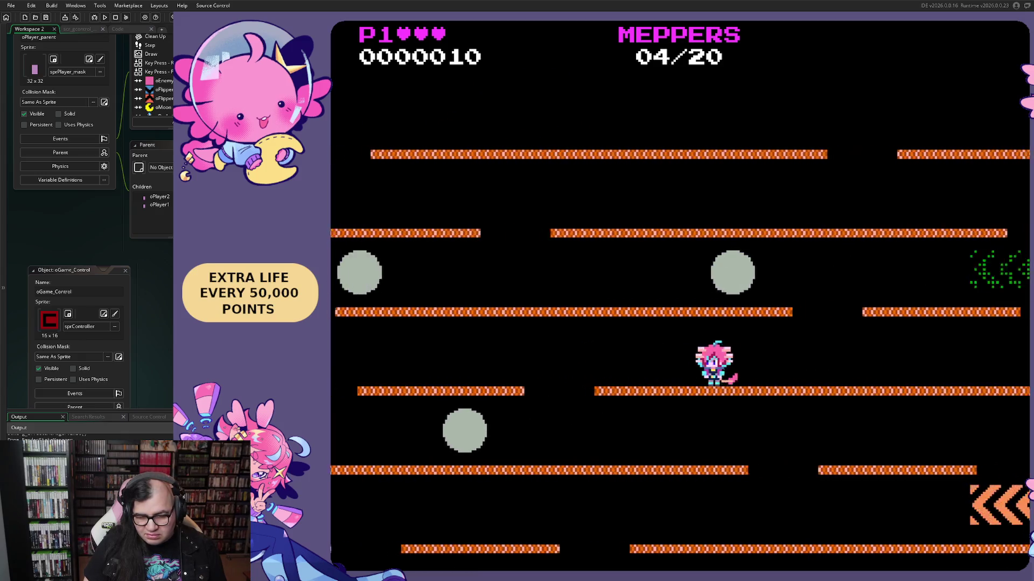
pyautogui.press('Right')
pyautogui.press('Left')
pyautogui.press('Right')
pyautogui.press('Left')
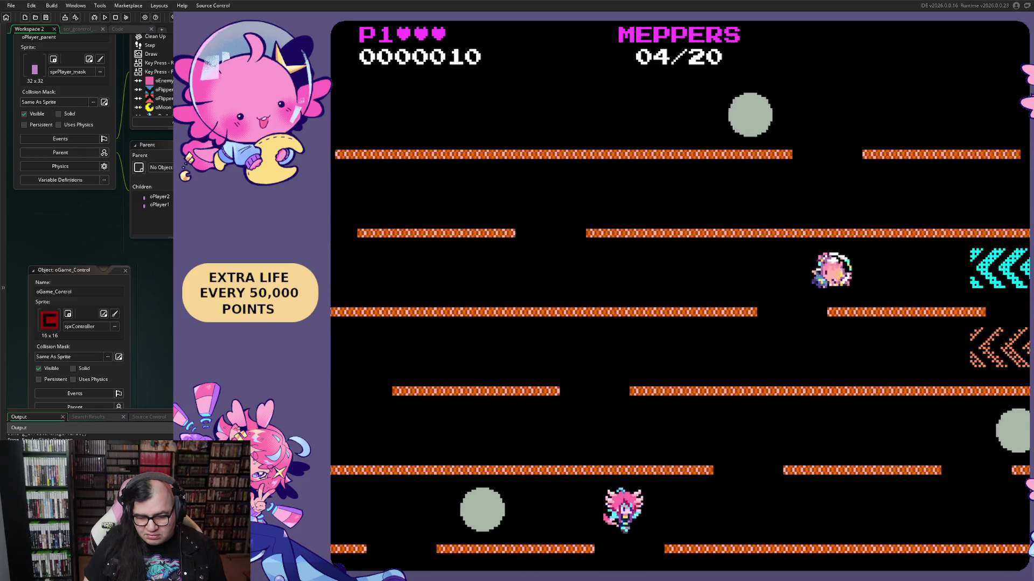
pyautogui.press('Right')
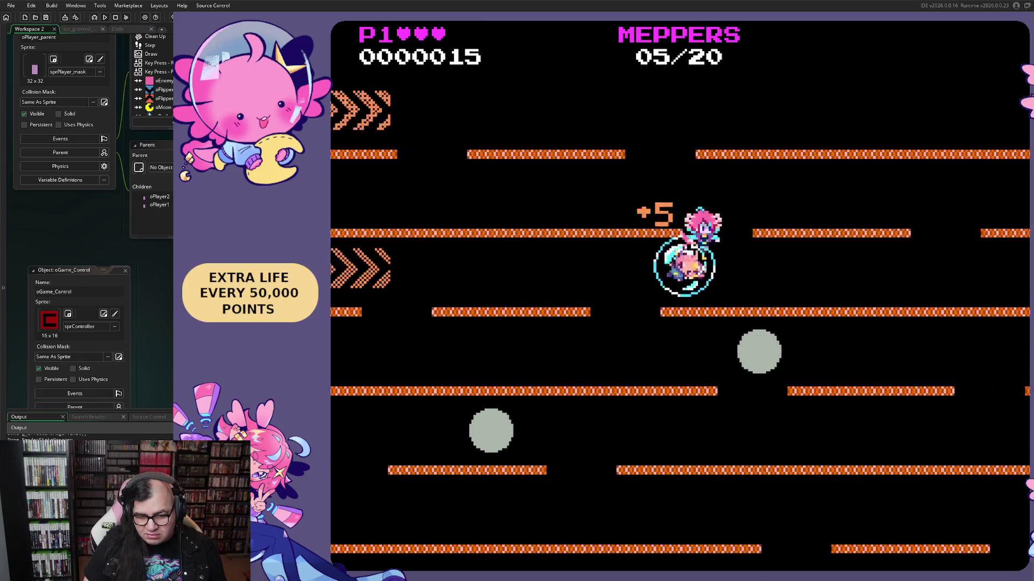
pyautogui.press('Left')
pyautogui.press('Right')
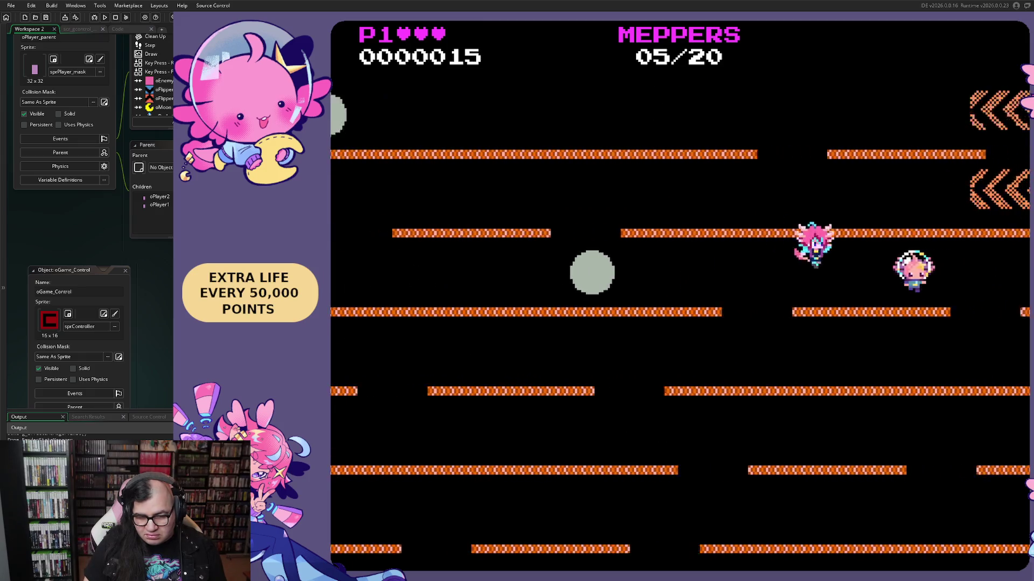
pyautogui.press('Left')
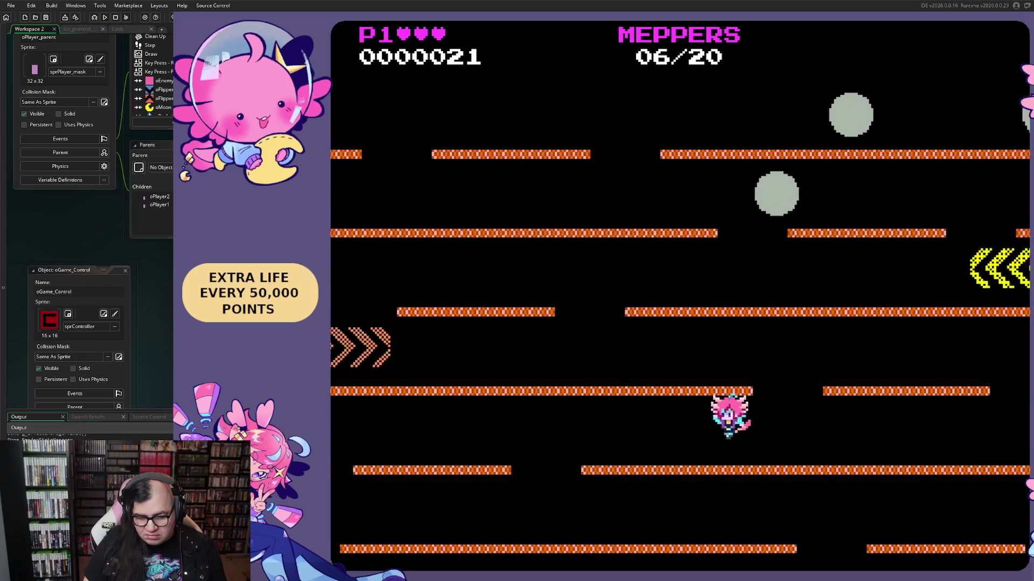
pyautogui.press('Right')
pyautogui.press('Left')
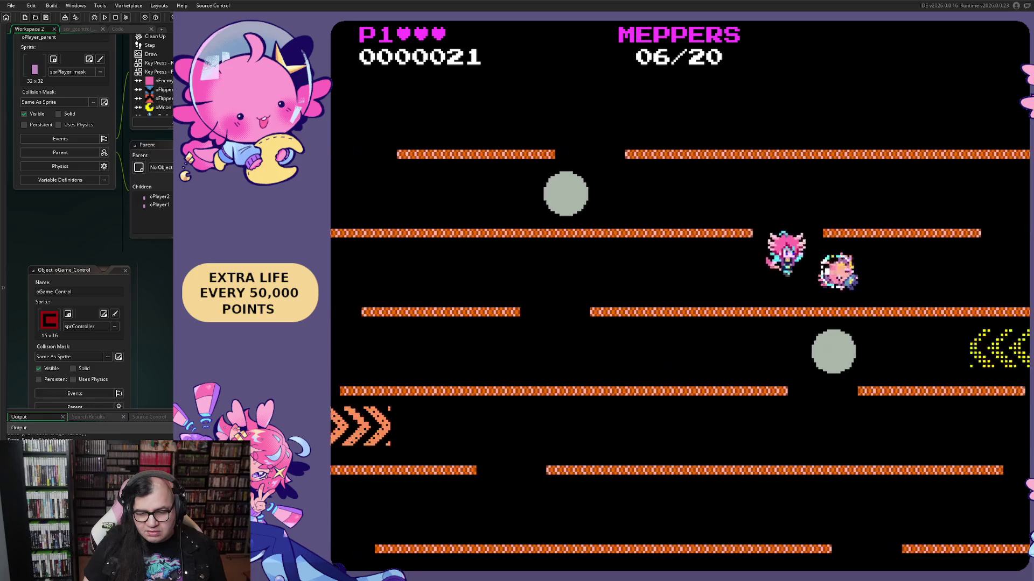
pyautogui.press('Left')
pyautogui.press('Right')
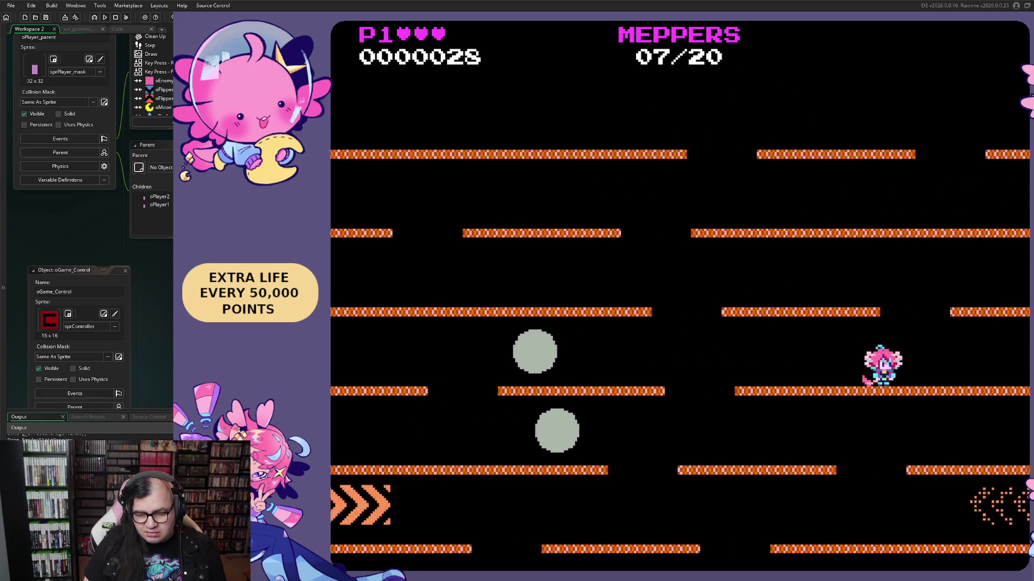
pyautogui.press('Up')
# Step: Collect the remaining Meppers and trap and pop the bubbled enemy to finish Saturn Mission 3
pyautogui.press('Left')
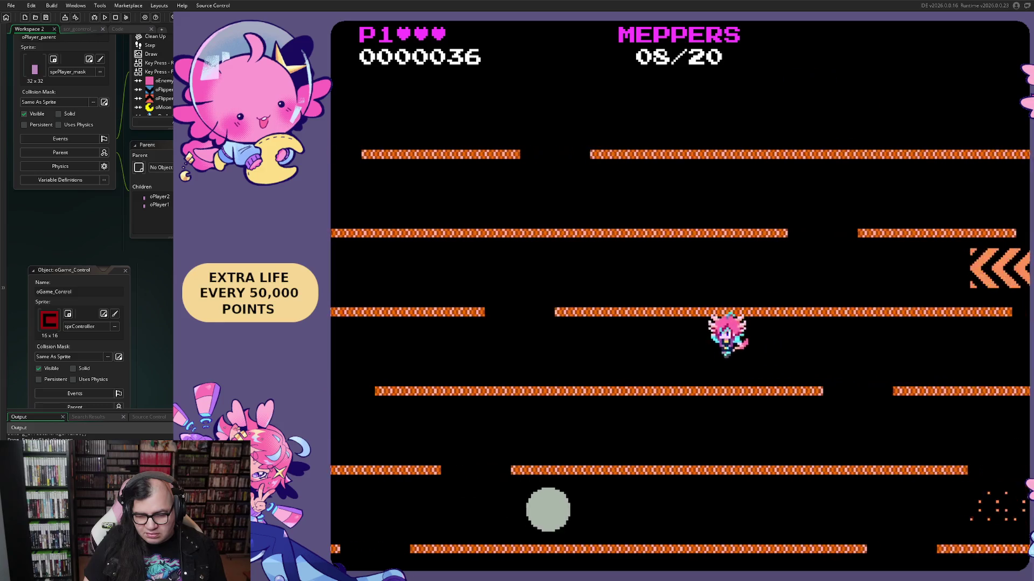
pyautogui.press('Left')
pyautogui.press('Right')
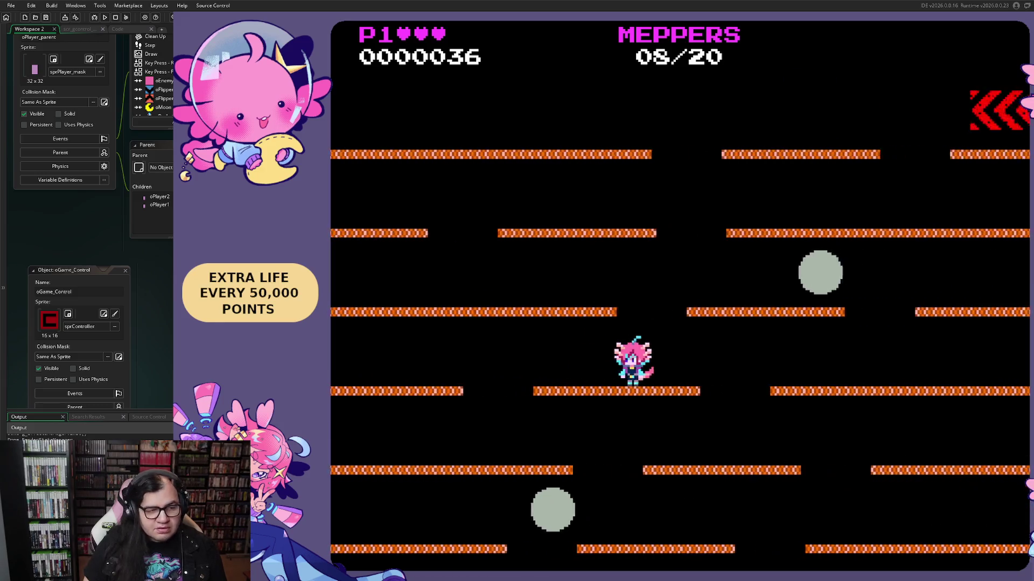
pyautogui.press('Right')
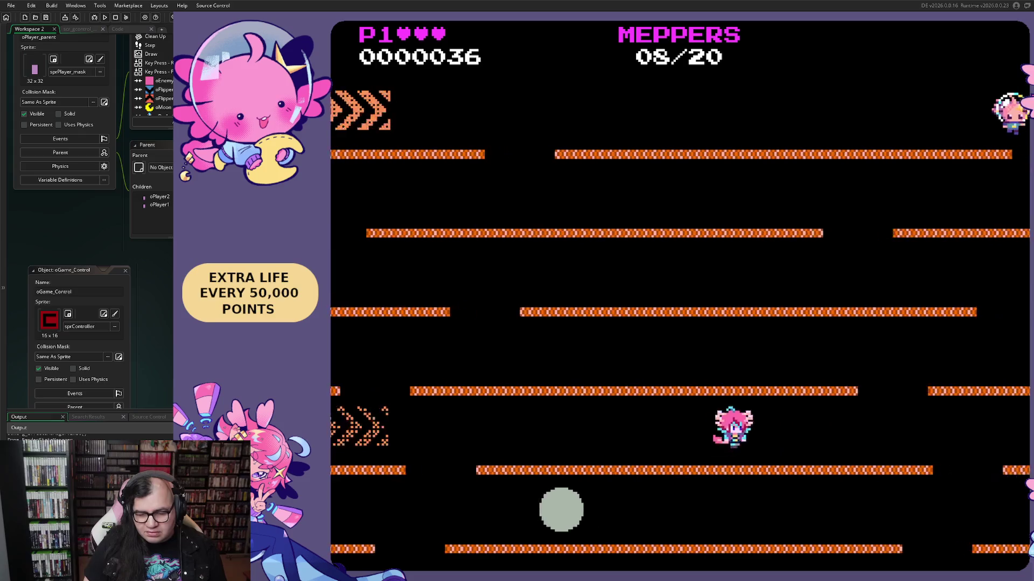
pyautogui.press('Left')
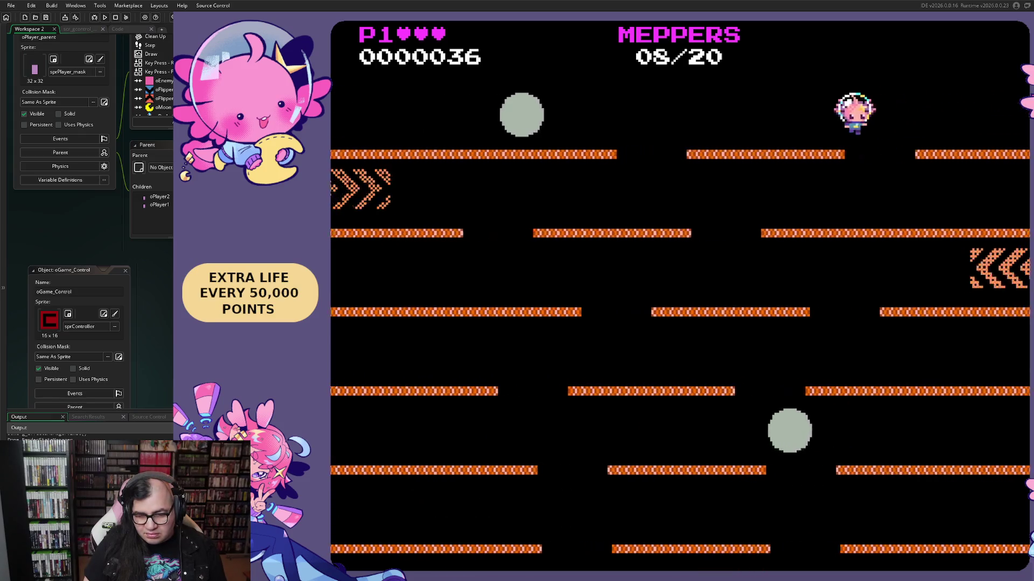
pyautogui.press('Right')
pyautogui.press('Left')
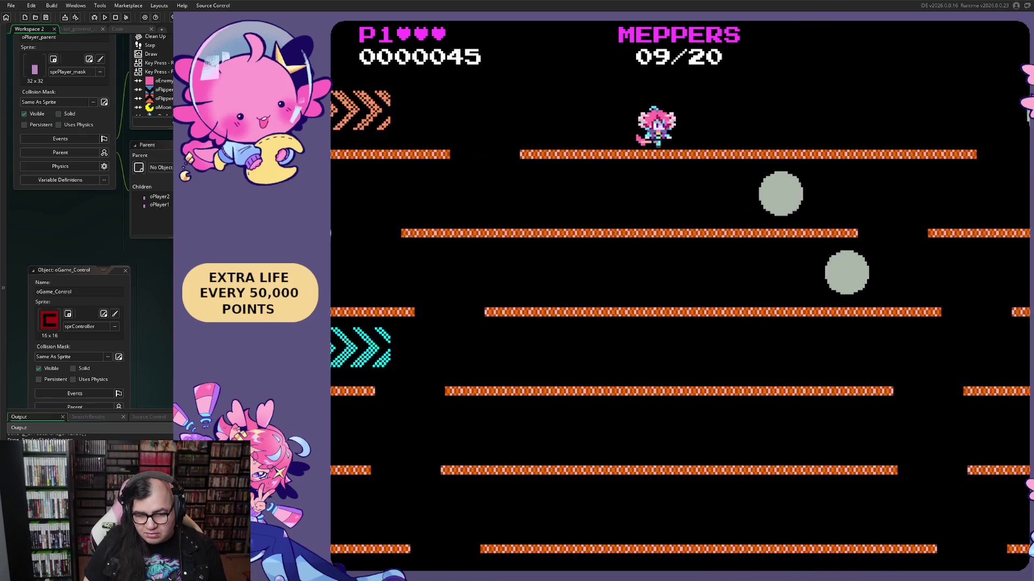
pyautogui.press('Right')
pyautogui.press('Left')
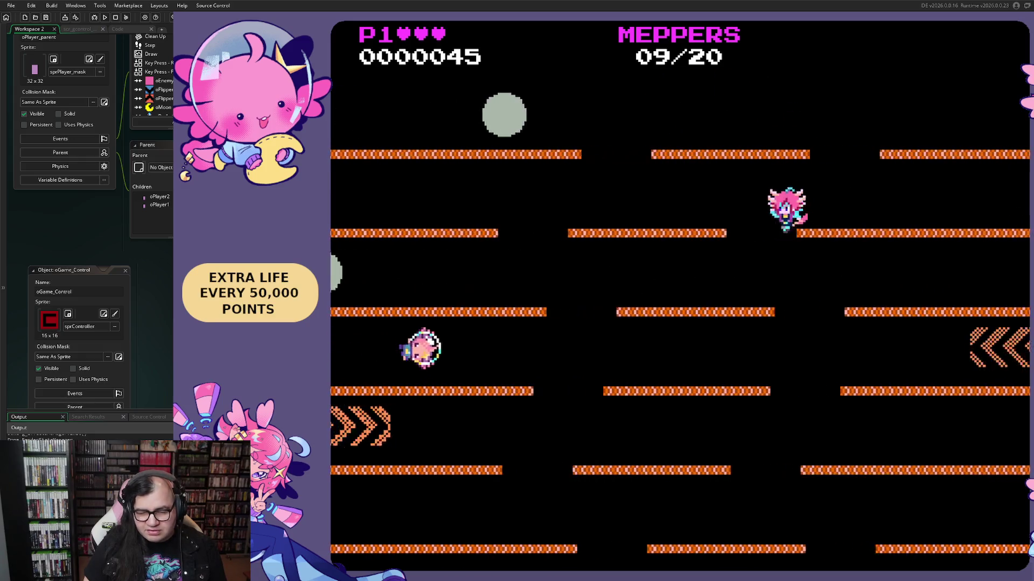
pyautogui.press('Right')
pyautogui.press('Left')
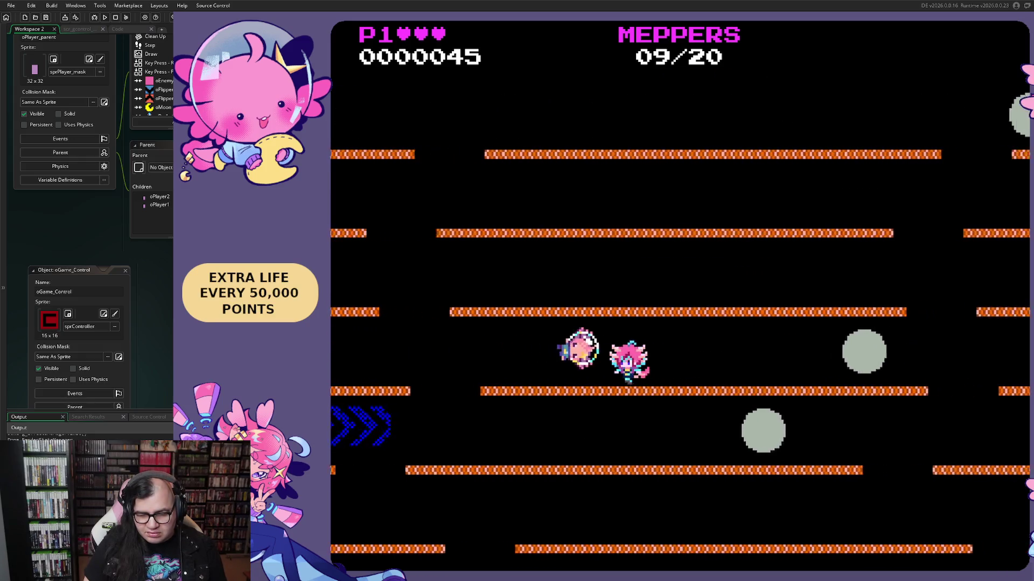
pyautogui.press('Left')
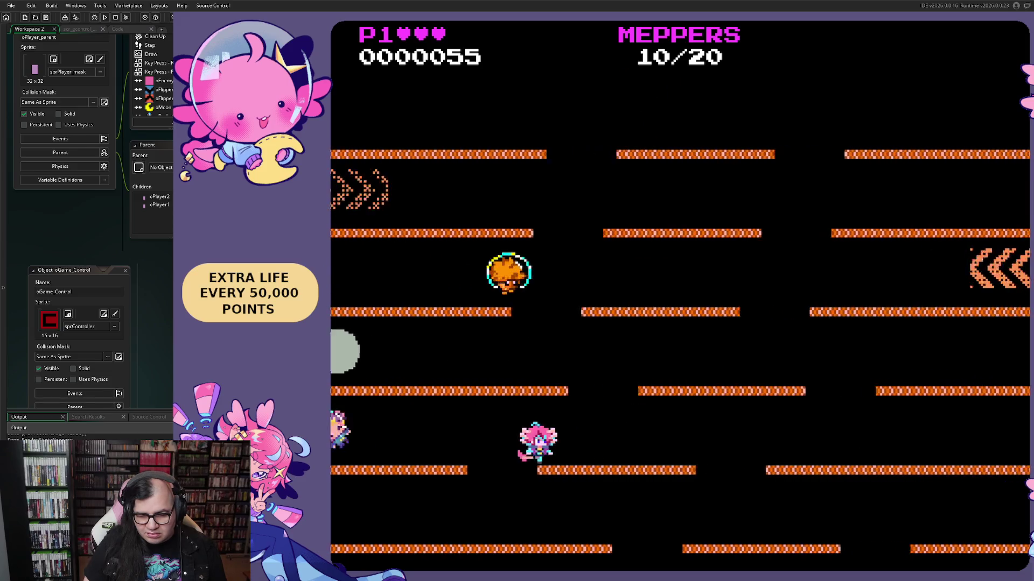
pyautogui.press('Left')
pyautogui.press('Left')
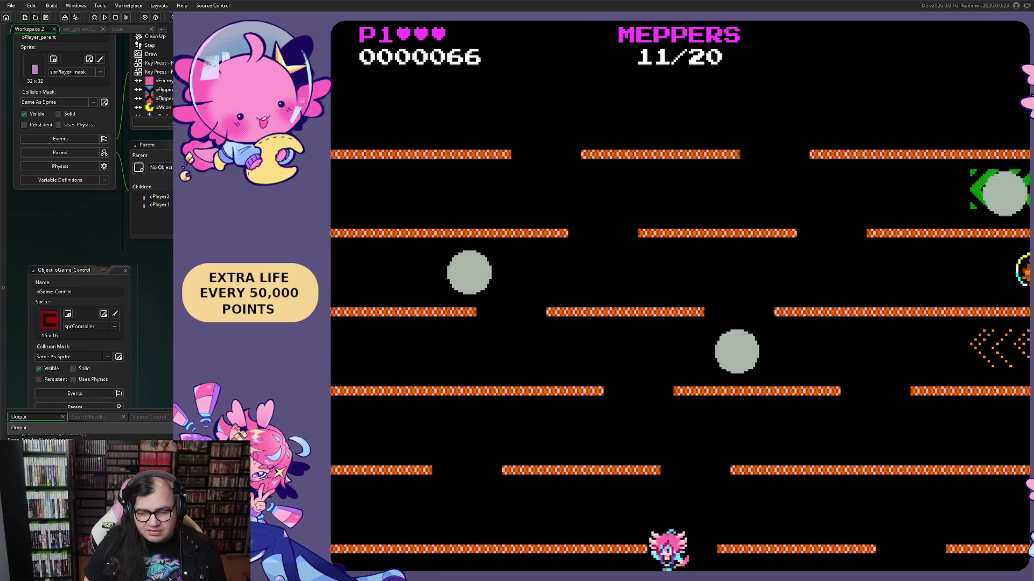
pyautogui.press('Right')
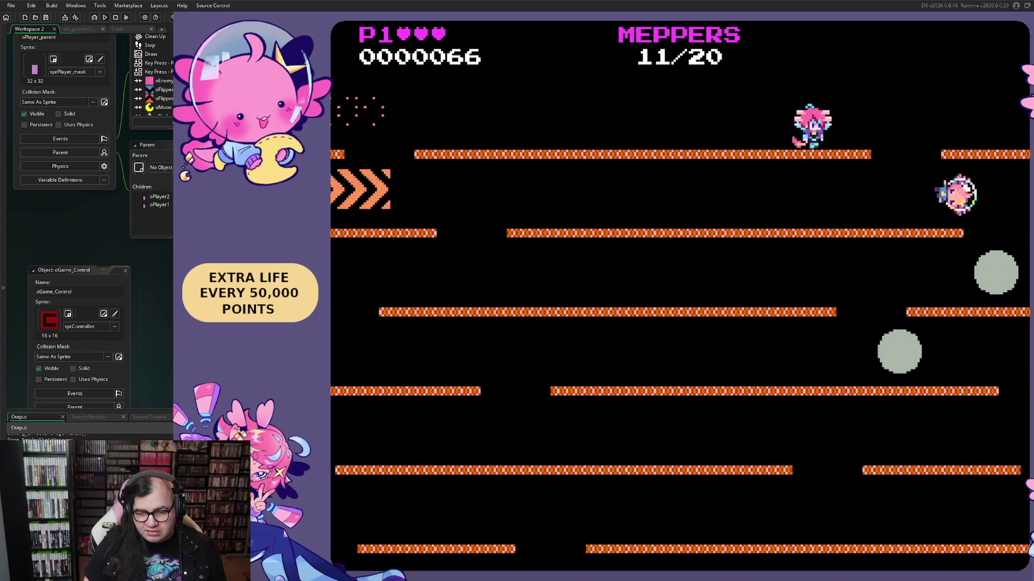
pyautogui.press('Left')
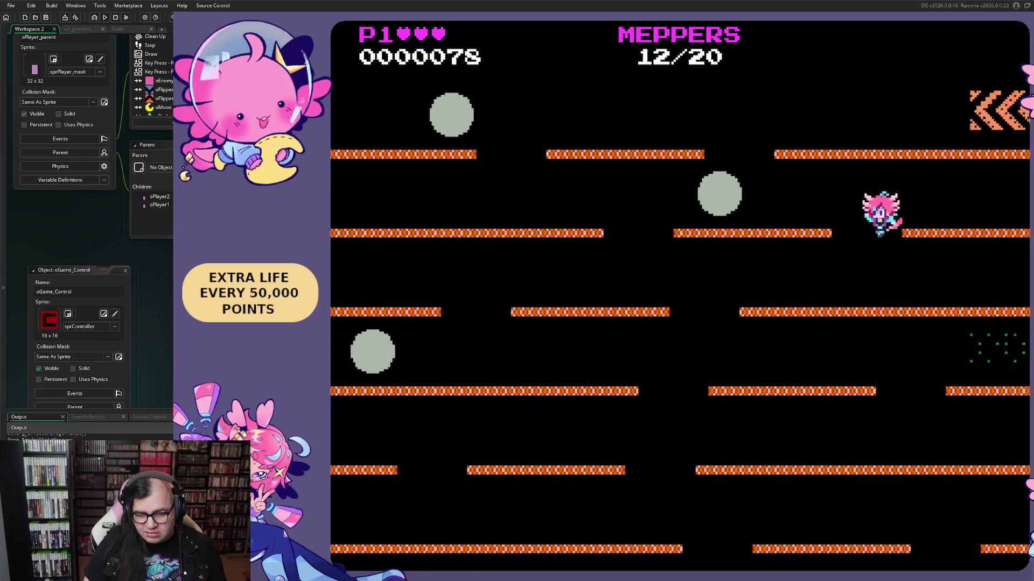
pyautogui.press('Left')
pyautogui.press('Right')
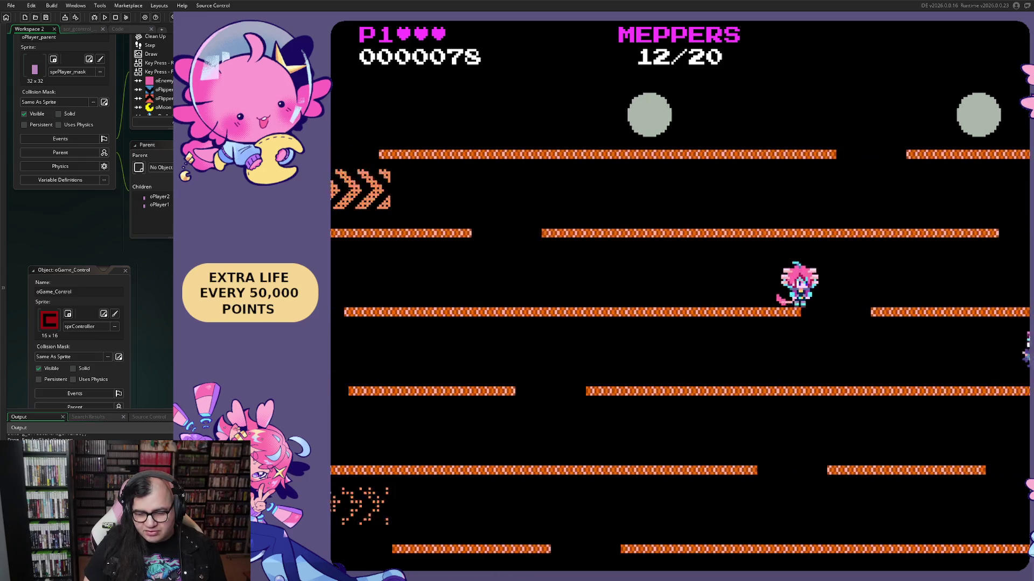
pyautogui.press('Right')
pyautogui.press('Left')
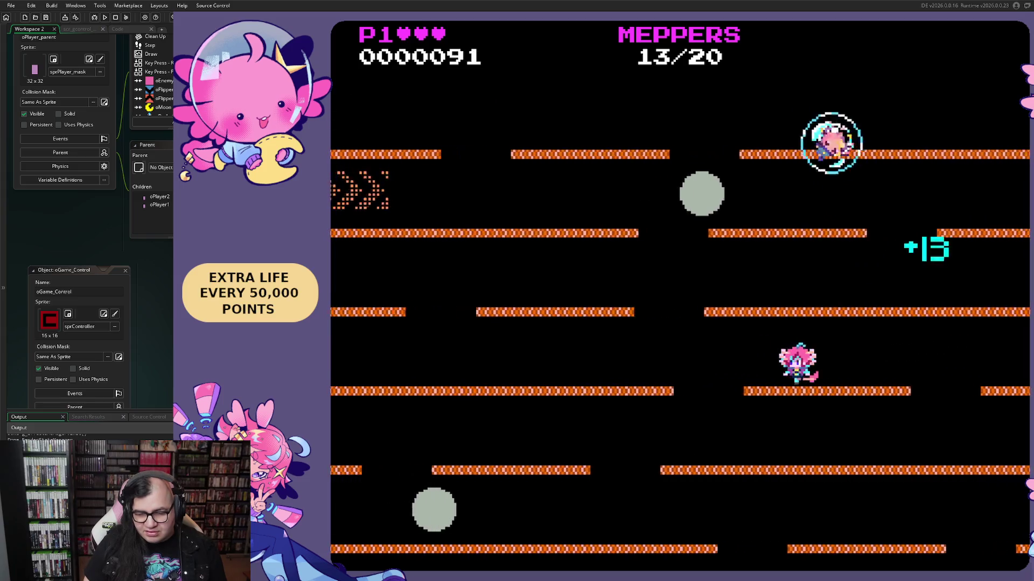
pyautogui.press('Left')
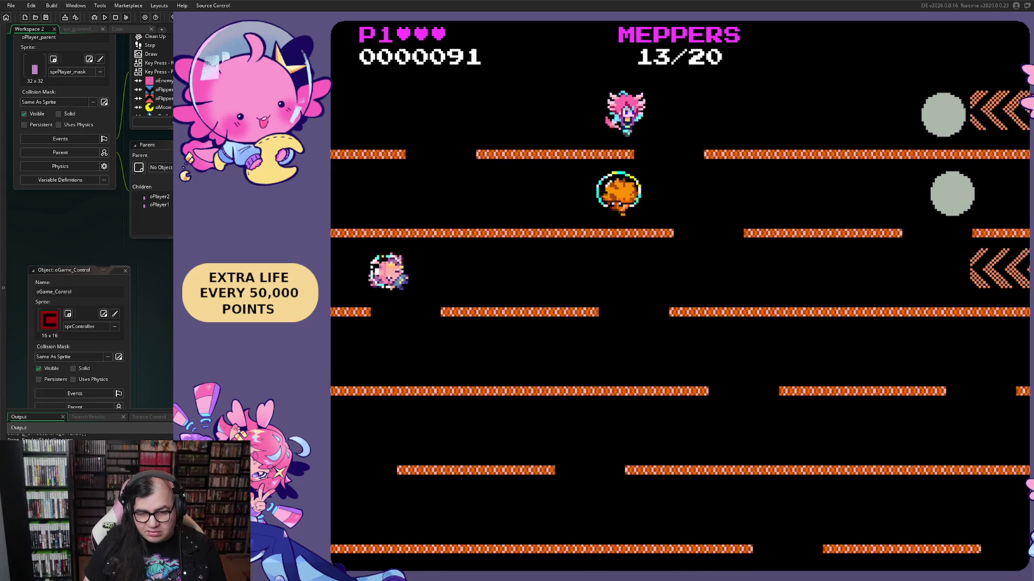
pyautogui.press('Right')
pyautogui.press('Left')
pyautogui.press('Right')
pyautogui.press('Left')
pyautogui.press('Left')
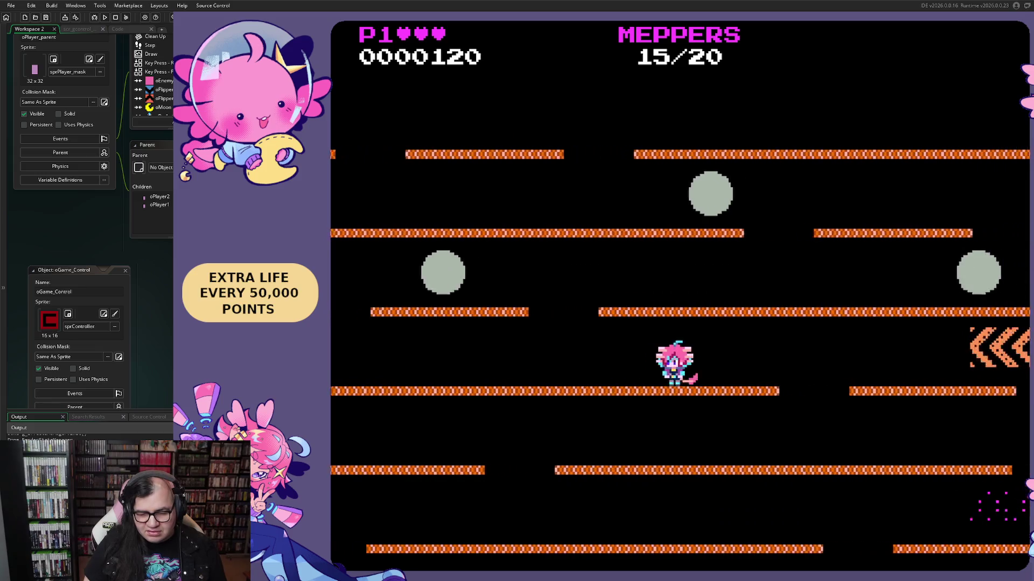
pyautogui.press('Left')
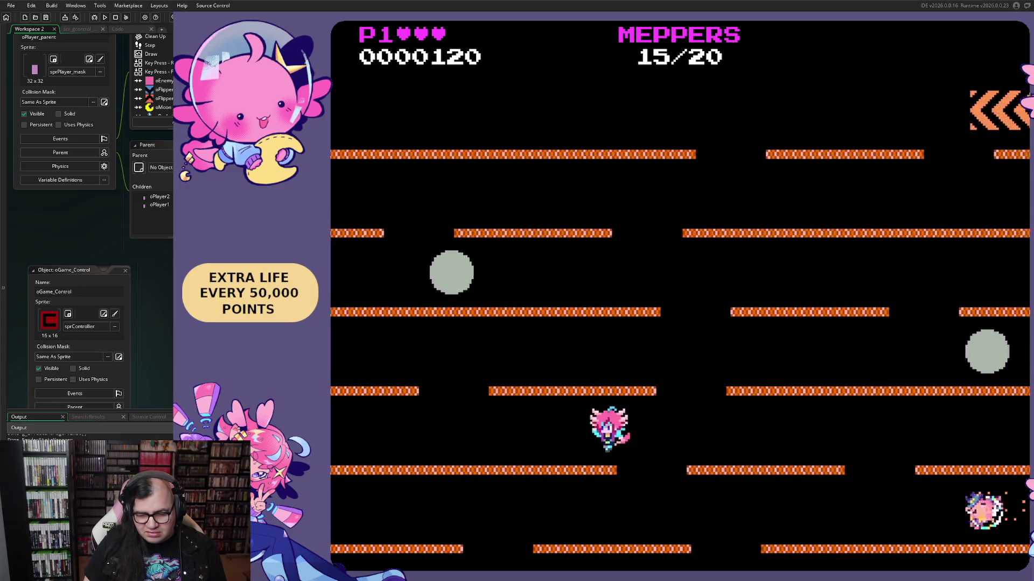
pyautogui.press('Right')
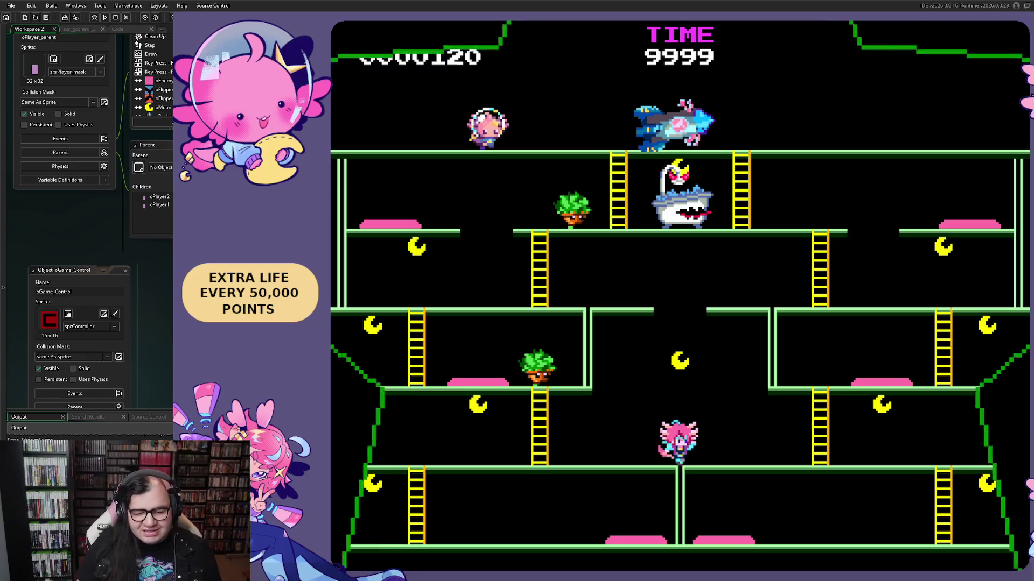
# Step: Climb down the ladder in Shower Showdown, then pause with Esc and quit the game with Alt+F4
pyautogui.press('Left')
pyautogui.press('Down')
pyautogui.press('Right')
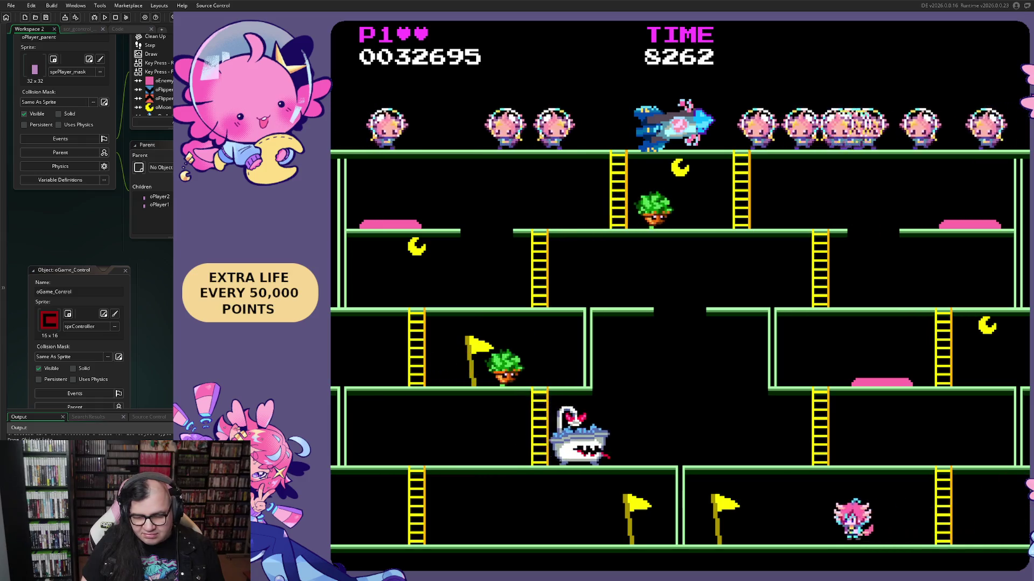
pyautogui.press('Escape')
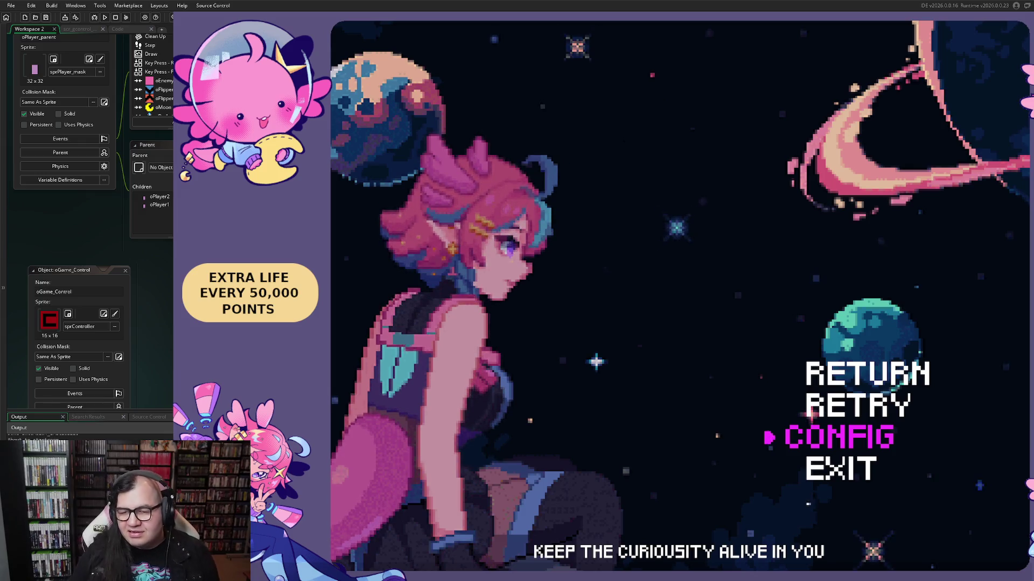
pyautogui.hotkey('alt', 'F4')
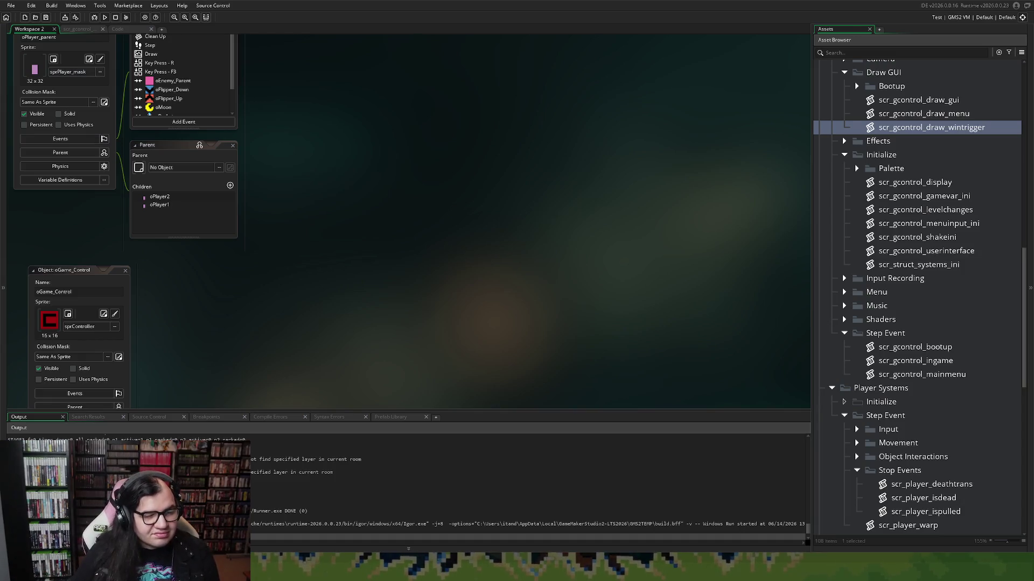
# Step: Open mus_stage3_2_bad under Stage 3-2 music, preview it briefly, then close its sound editor
pyautogui.scroll(-10, 921, 405)
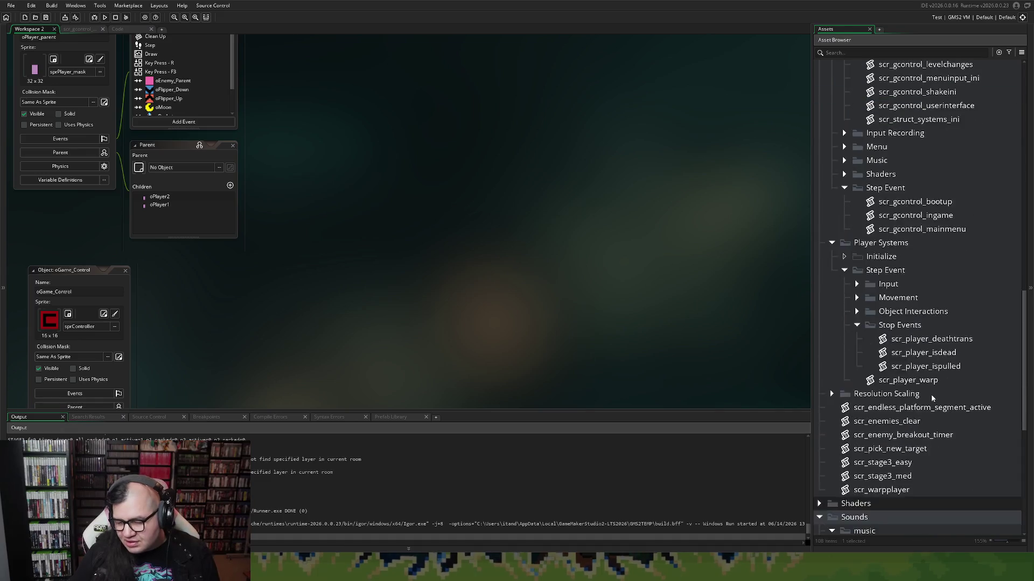
pyautogui.scroll(-2, 921, 405)
pyautogui.doubleClick(829, 335)
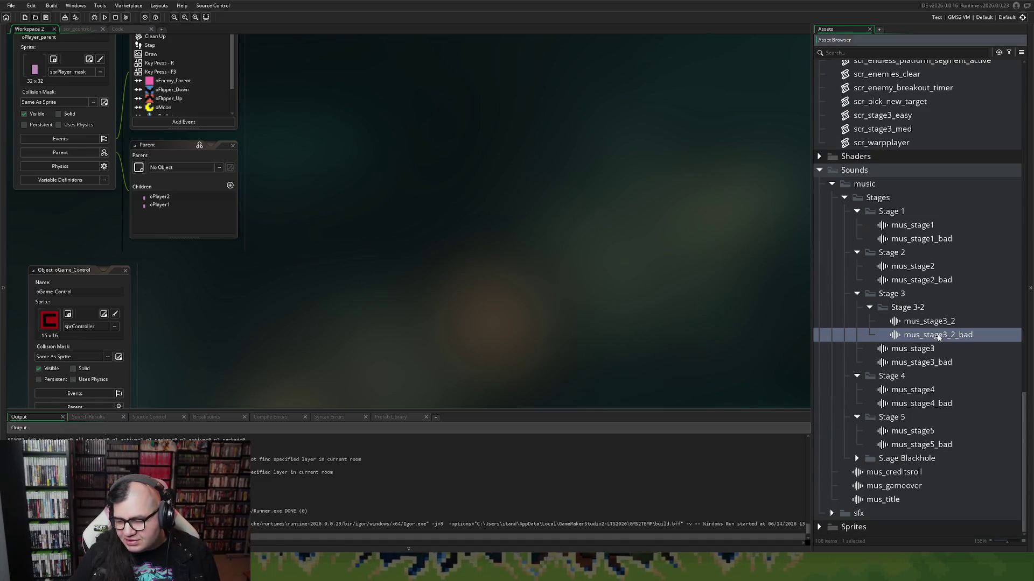
pyautogui.click(134, 155)
pyautogui.click(134, 155)
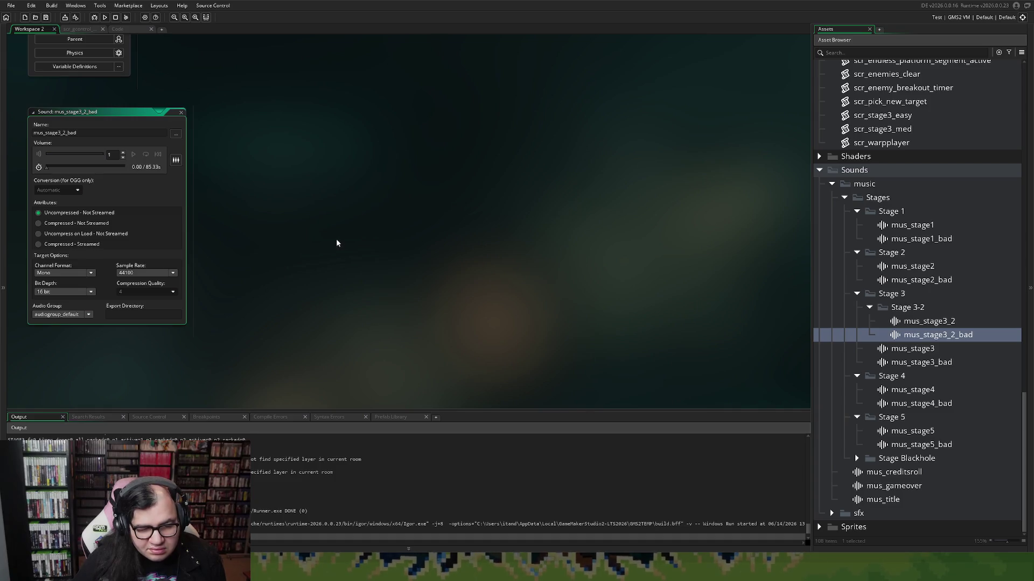
pyautogui.click(181, 112)
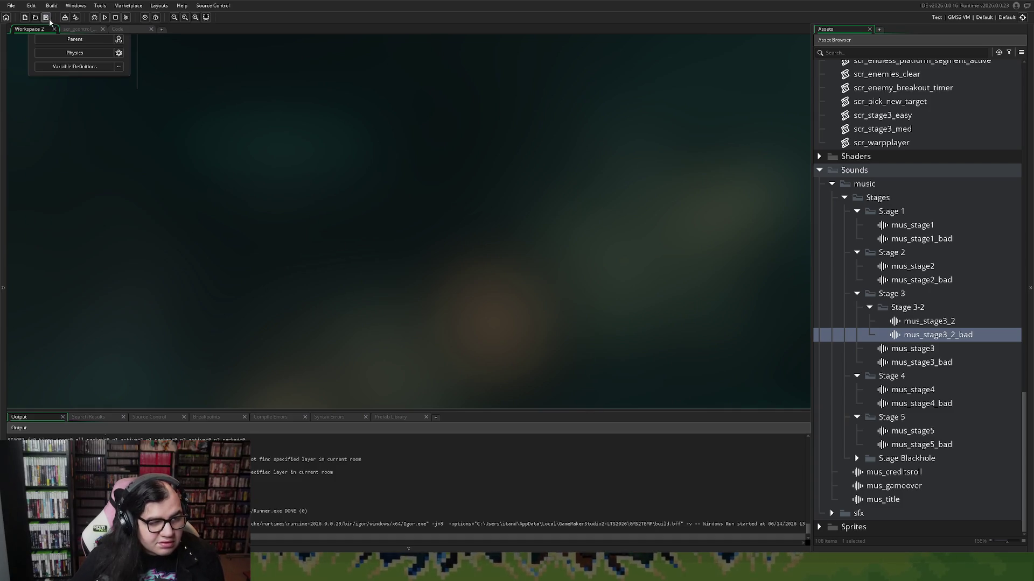
# Step: Return to the object windows and relaunch the project build with the toolbar Run button
pyautogui.scroll(5, 225, 182)
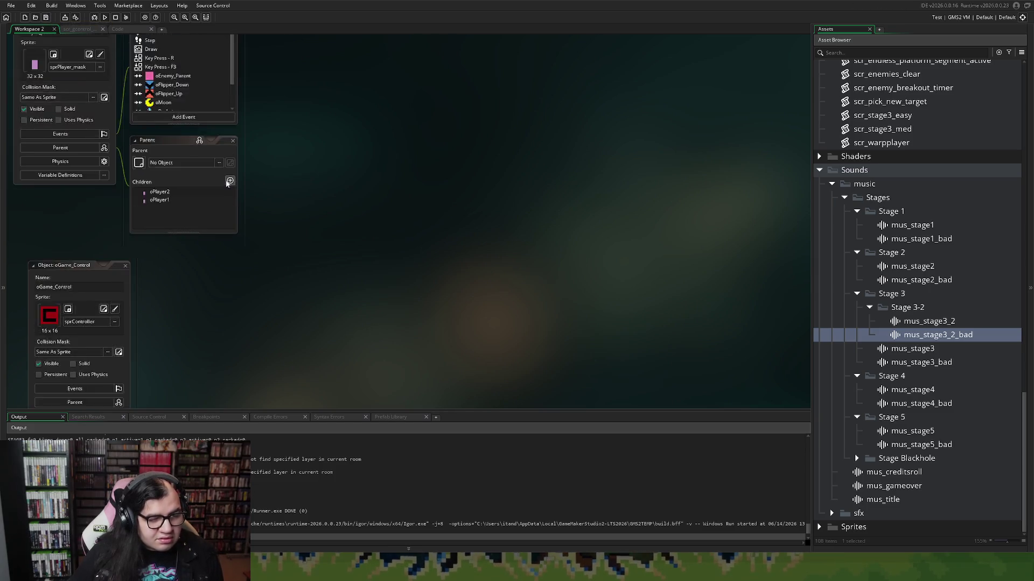
pyautogui.scroll(4, 225, 183)
pyautogui.scroll(-10, 220, 185)
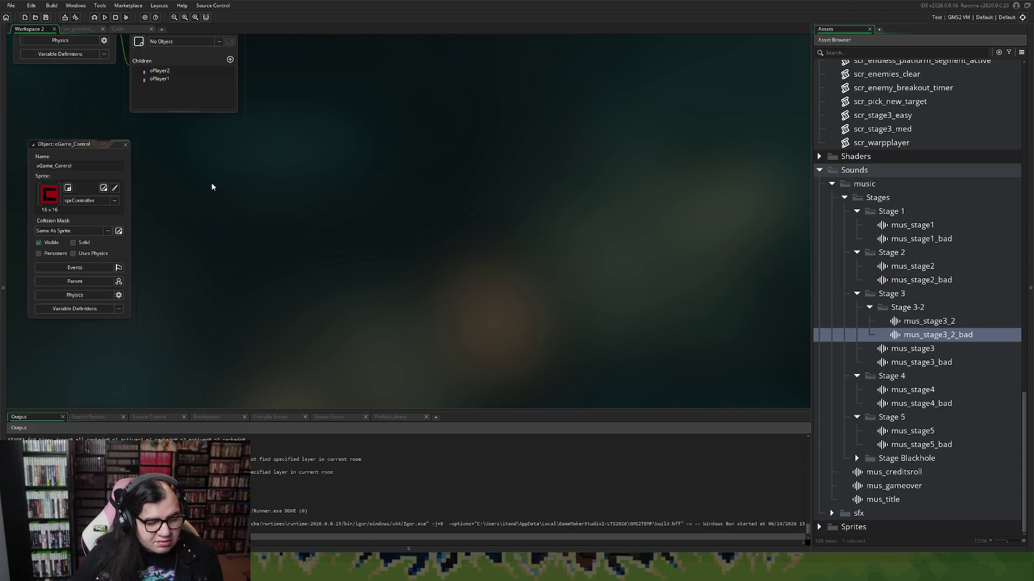
pyautogui.scroll(4, 226, 173)
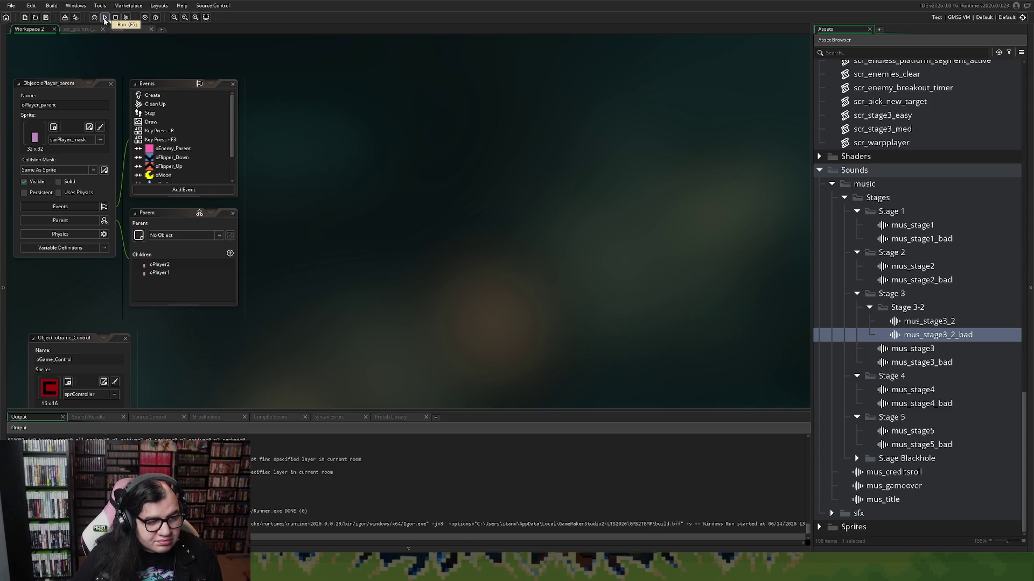
pyautogui.click(105, 20)
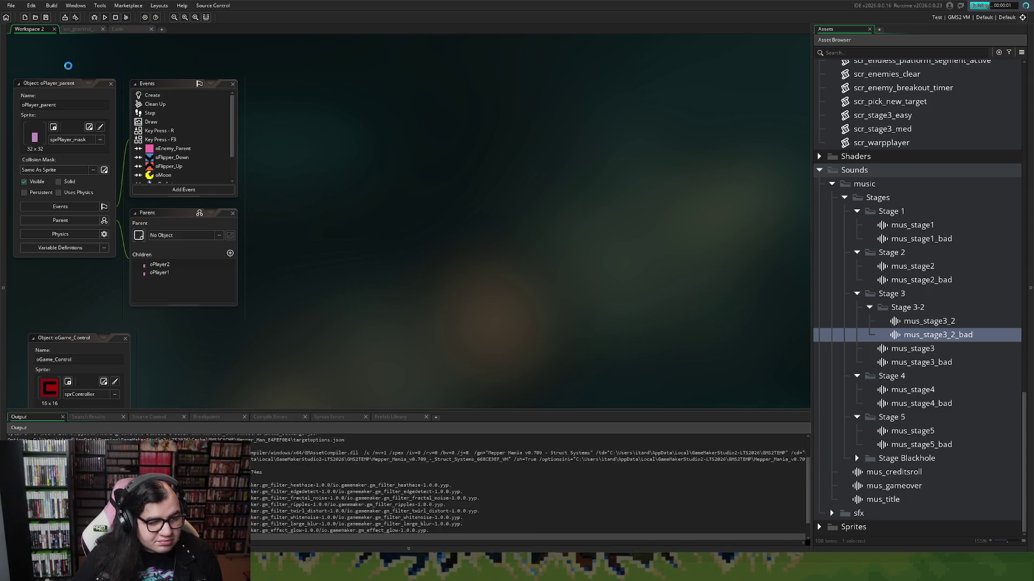
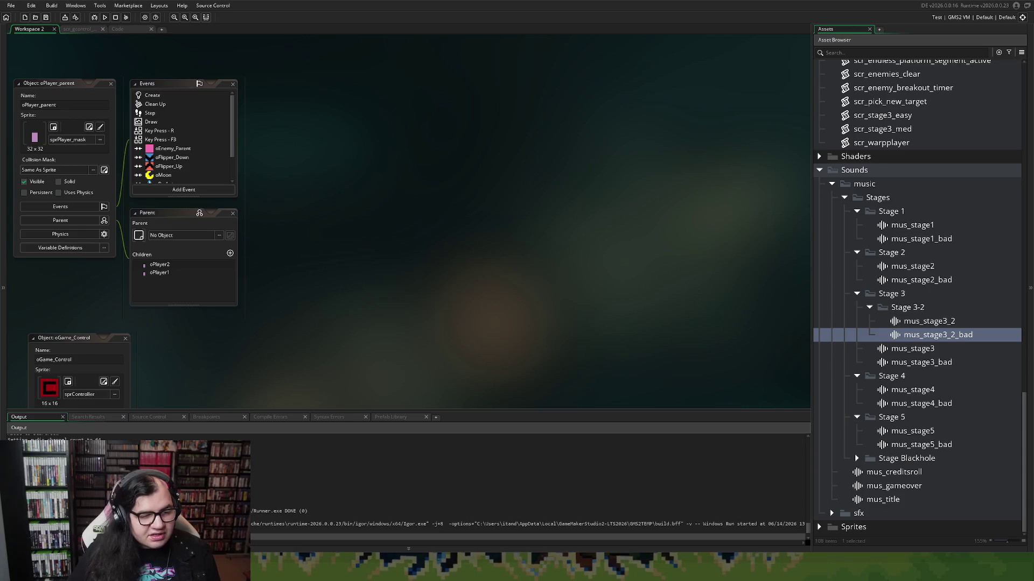
# Step: Open scr_gcontrol_levelchanges maximized and scroll down to its rmLevel3 case
pyautogui.scroll(-1, 409, 215)
pyautogui.scroll(10, 855, 454)
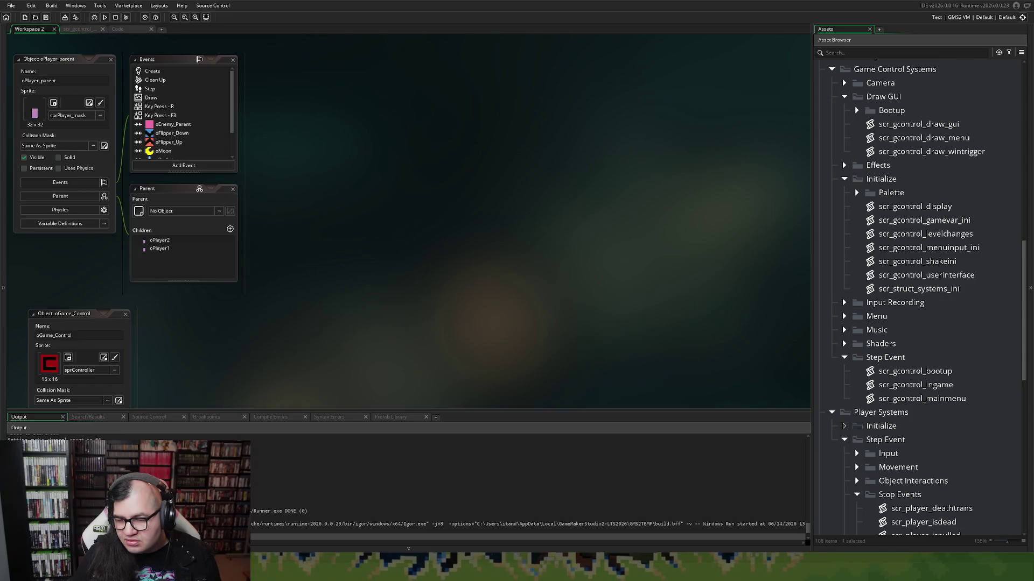
pyautogui.doubleClick(925, 233)
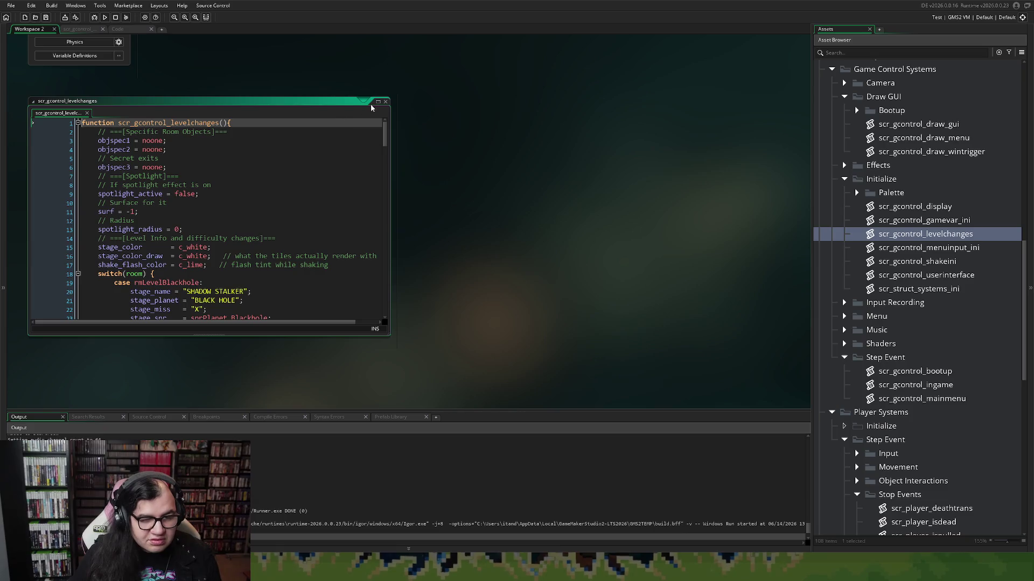
pyautogui.click(378, 101)
pyautogui.scroll(-7, 290, 232)
pyautogui.scroll(2, 290, 232)
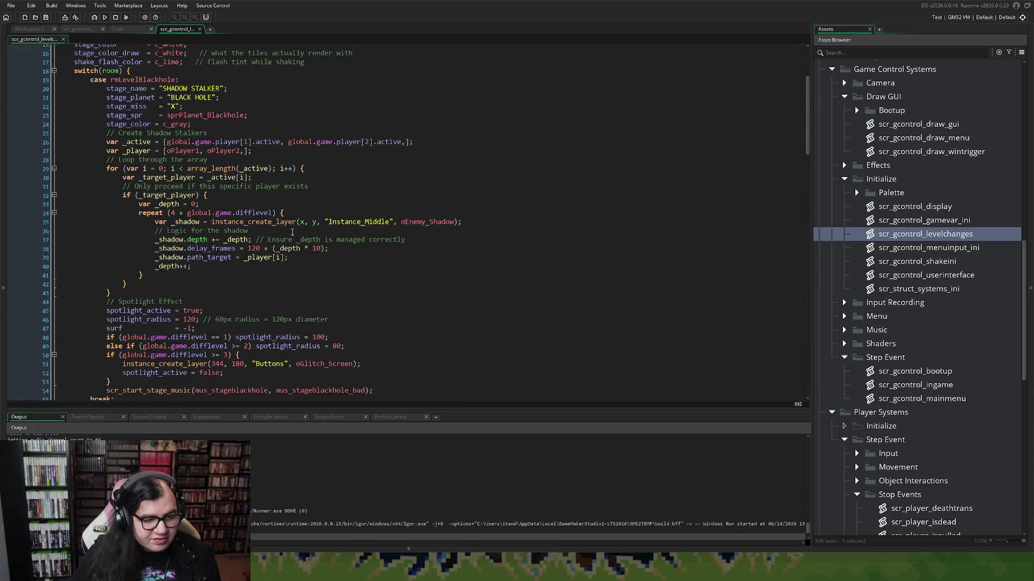
pyautogui.scroll(-17, 292, 232)
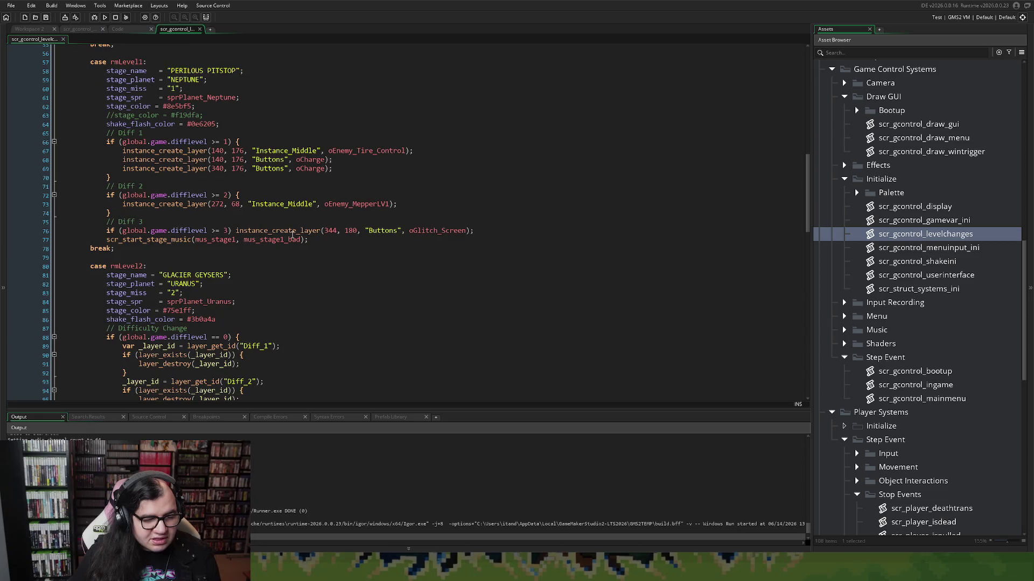
pyautogui.scroll(-12, 291, 237)
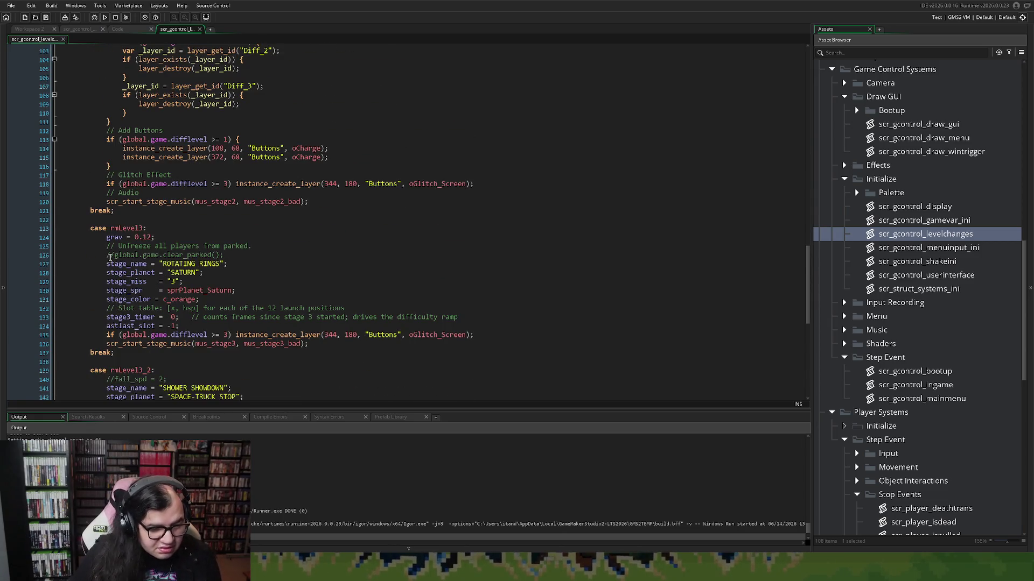
# Step: Delete the commented-out clear_parked lines and add a '// Low gravity.' comment above the gravity setting
pyautogui.moveTo(223, 255); pyautogui.dragTo(52, 250)
pyautogui.press('Delete')
pyautogui.press('BackSpace')
pyautogui.press('BackSpace')
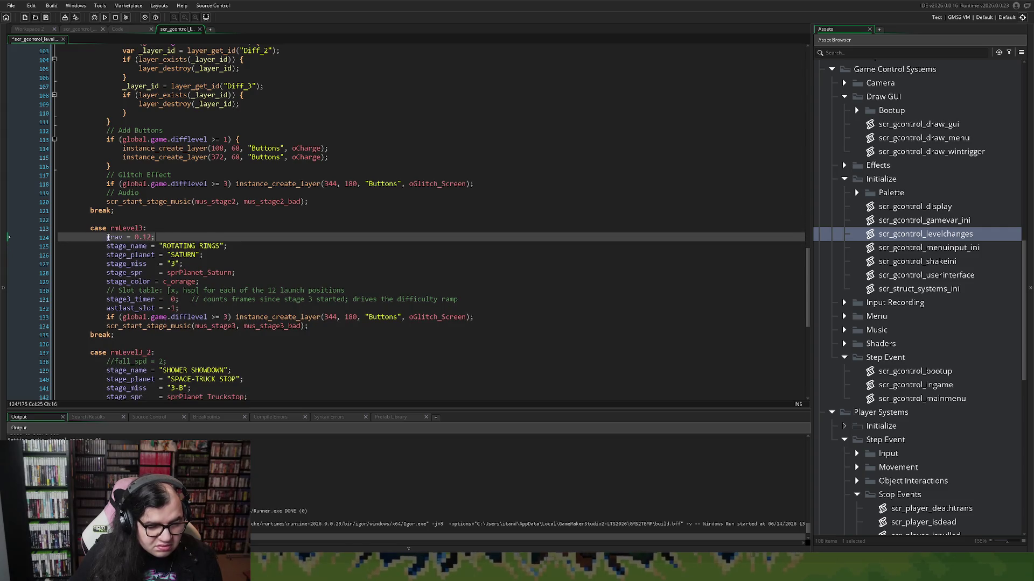
pyautogui.press('Return')
pyautogui.press('Up')
pyautogui.write('// ')
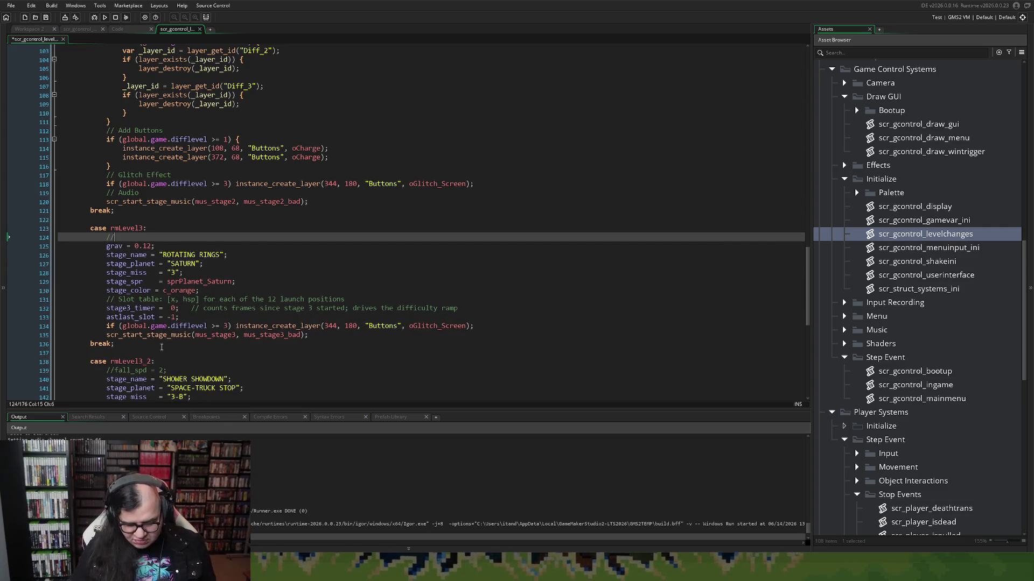
pyautogui.write('Lo')
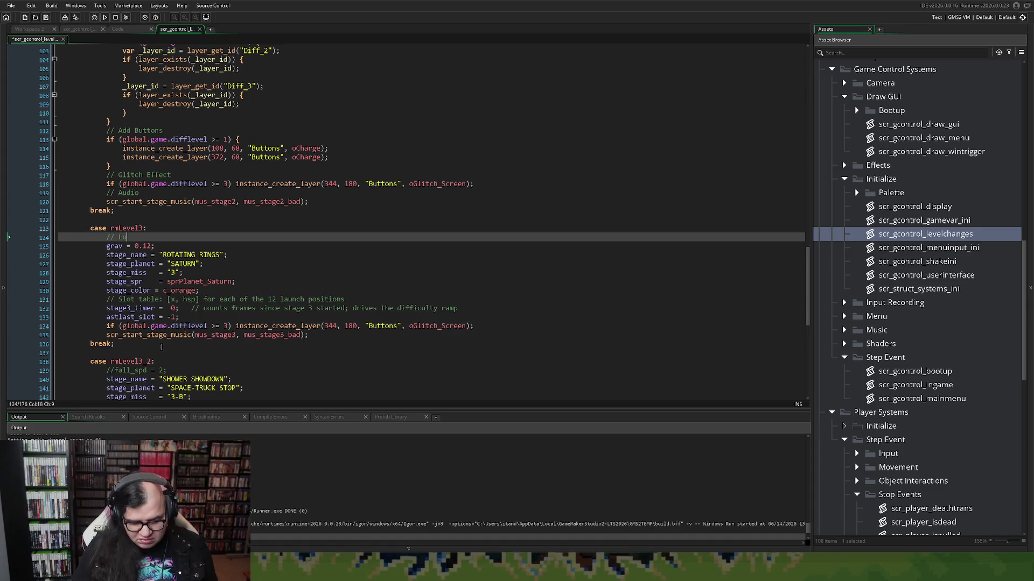
pyautogui.write('w gravity.')
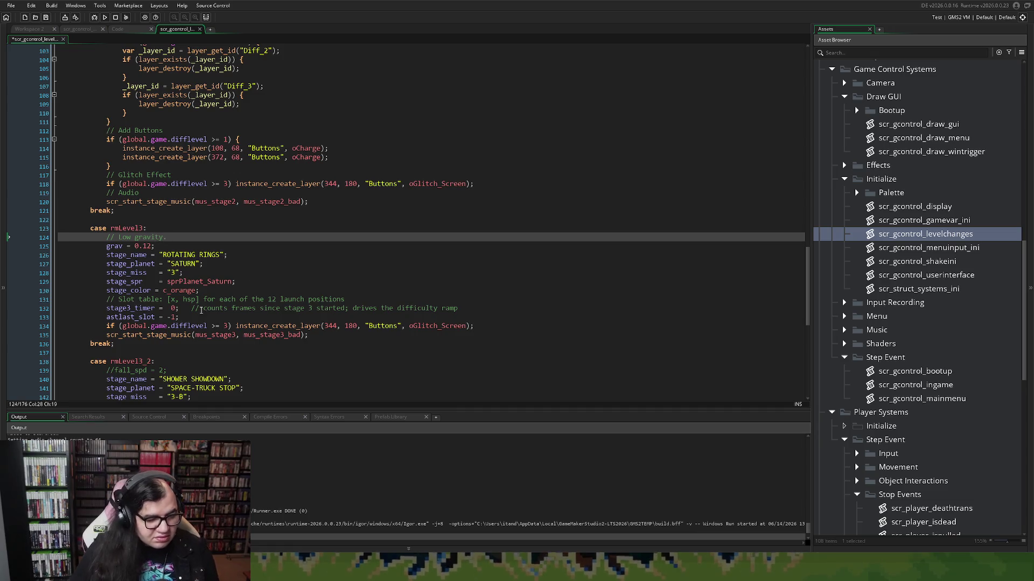
# Step: Add '// Special variables.' and '// Normal stage variables.' comment headings below the gravity setting
pyautogui.click(168, 246)
pyautogui.press('Return')
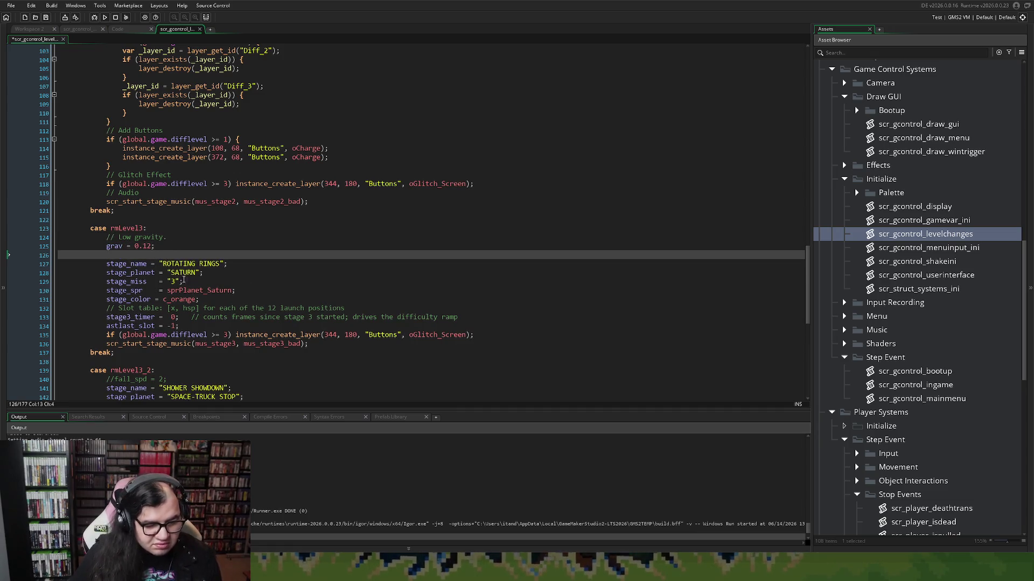
pyautogui.write('// M')
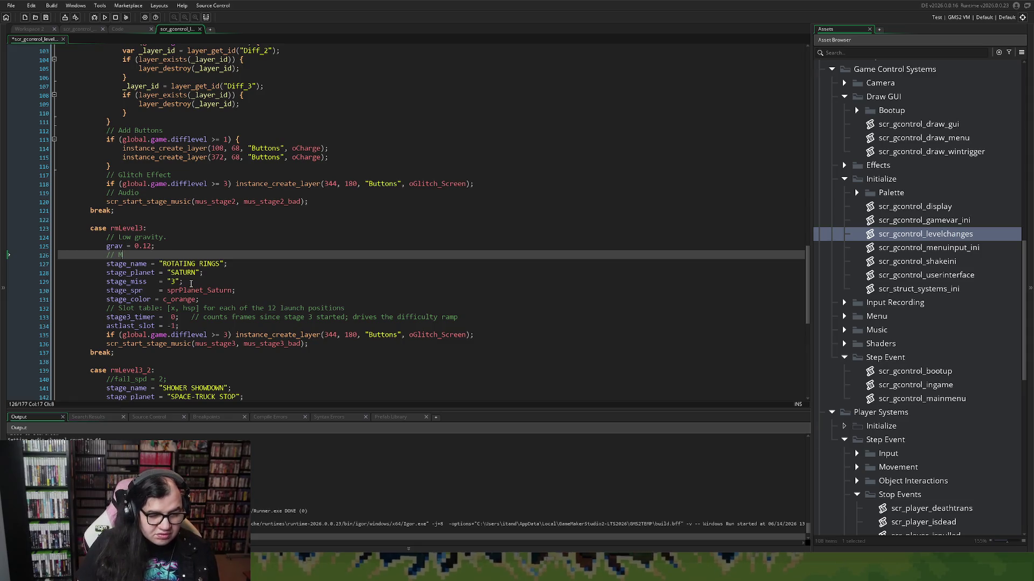
pyautogui.press('BackSpace')
pyautogui.write('Sp')
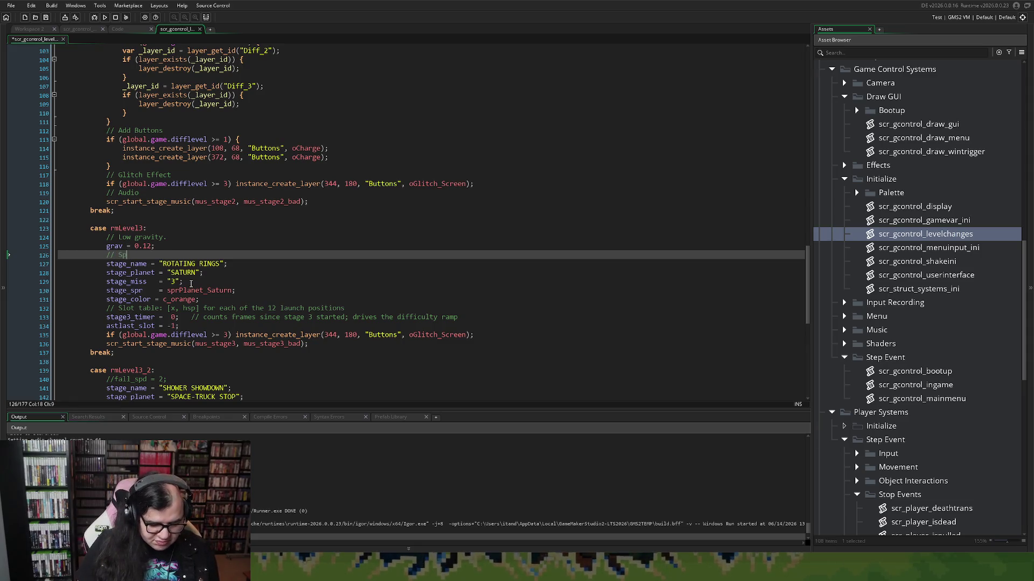
pyautogui.write('ecial Vari')
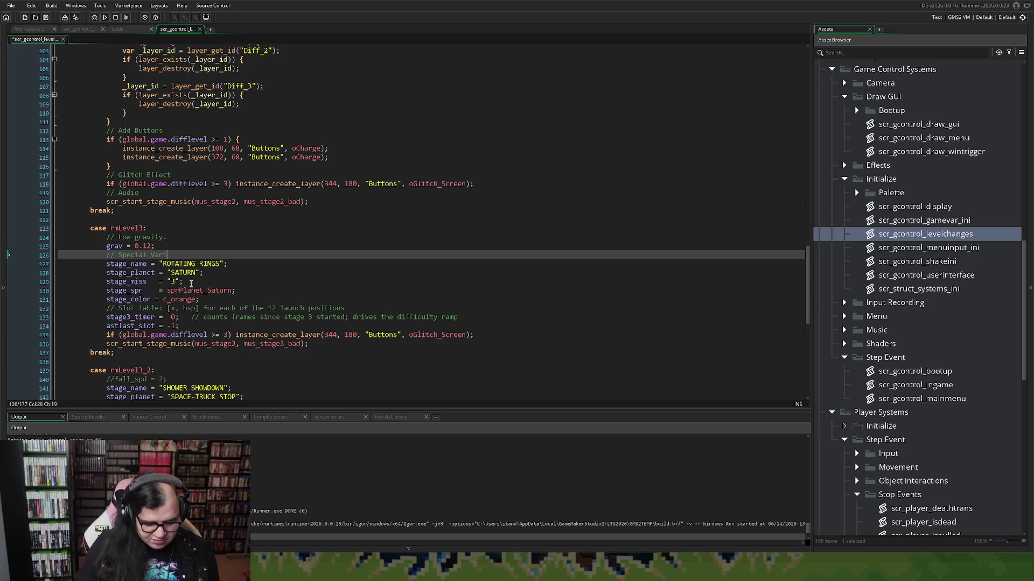
pyautogui.write('ables')
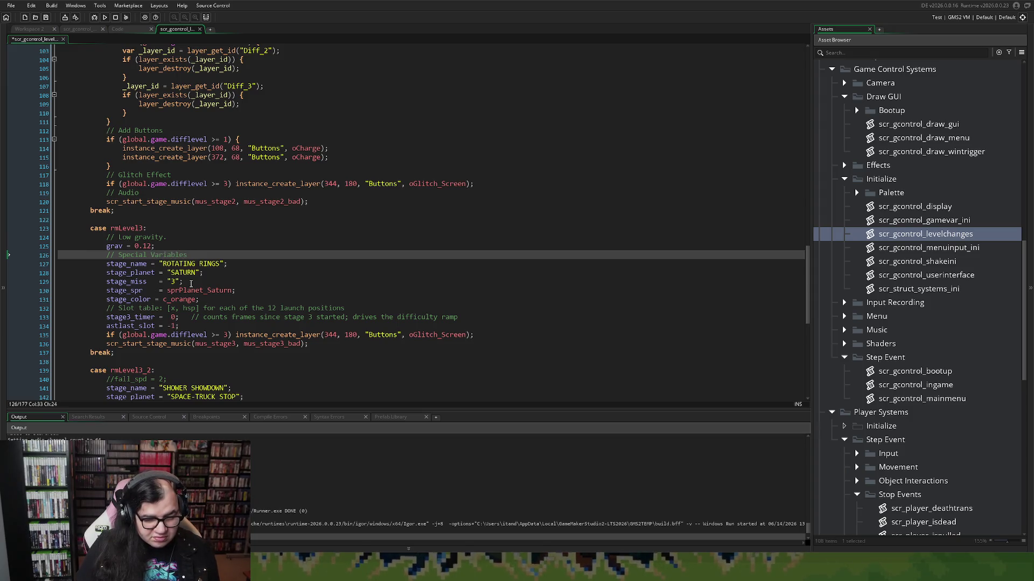
pyautogui.press('Return')
pyautogui.press('Return')
pyautogui.write('..')
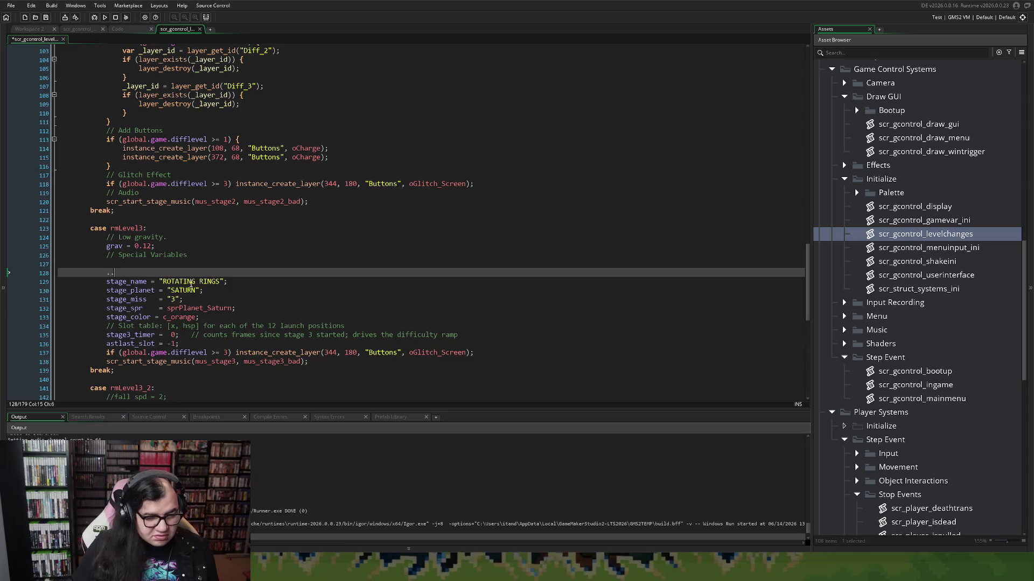
pyautogui.press('BackSpace')
pyautogui.write('// Normal Stage')
pyautogui.press('BackSpace')
pyautogui.press('BackSpace')
pyautogui.press('BackSpace')
pyautogui.write('stage variables')
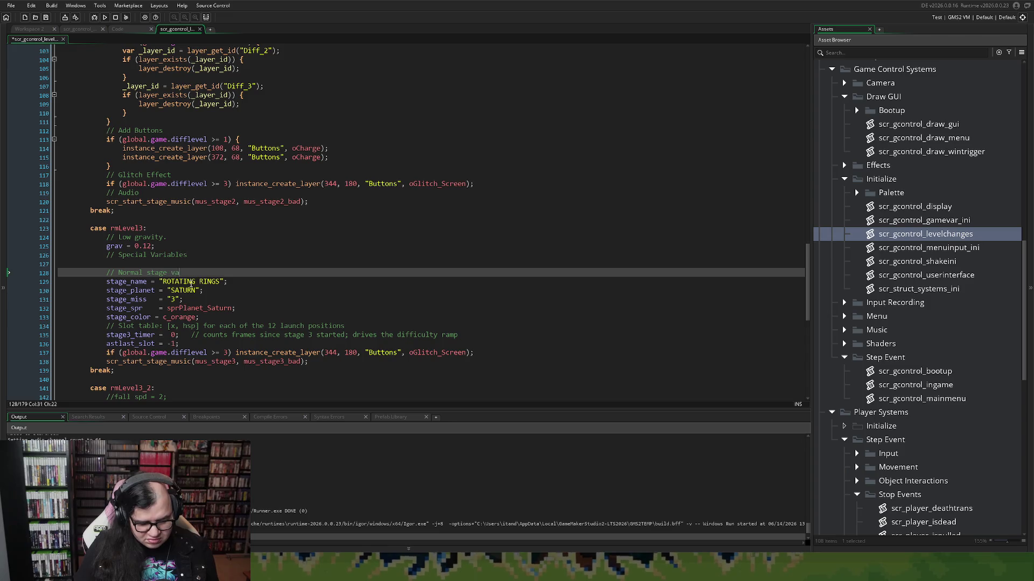
pyautogui.write('.')
pyautogui.doubleClick(167, 254)
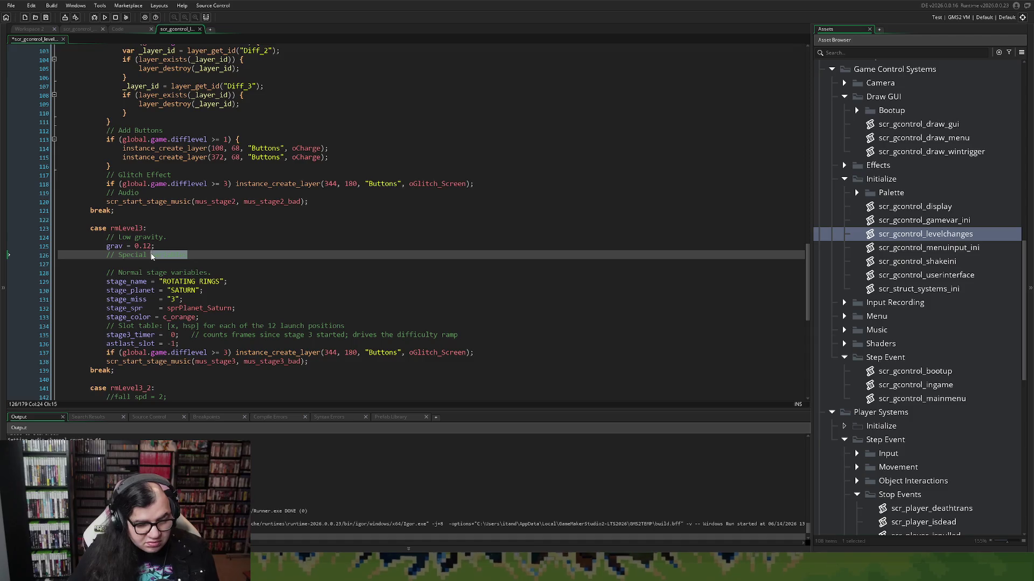
pyautogui.write('v')
pyautogui.write('ariables.')
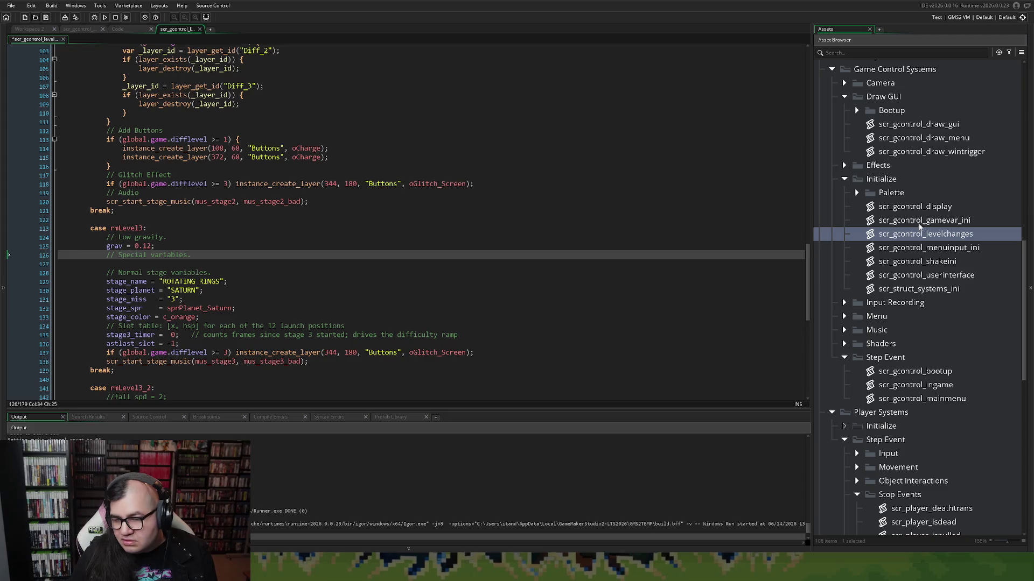
# Step: Cut the Stage 3 variable block through the stage3_end line out of scr_gcontrol_gamevar_ini
pyautogui.doubleClick(919, 225)
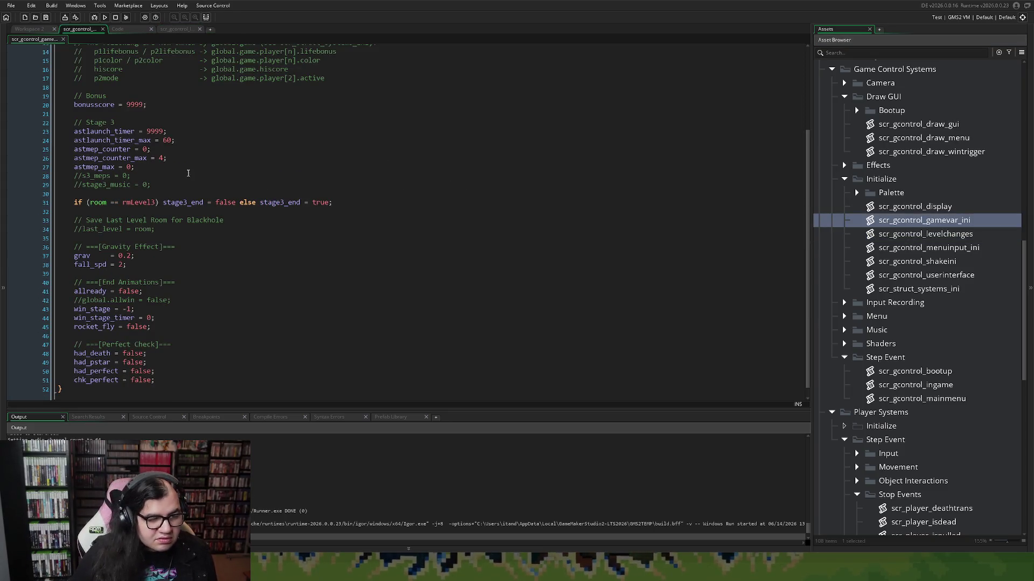
pyautogui.moveTo(157, 167); pyautogui.dragTo(72, 126)
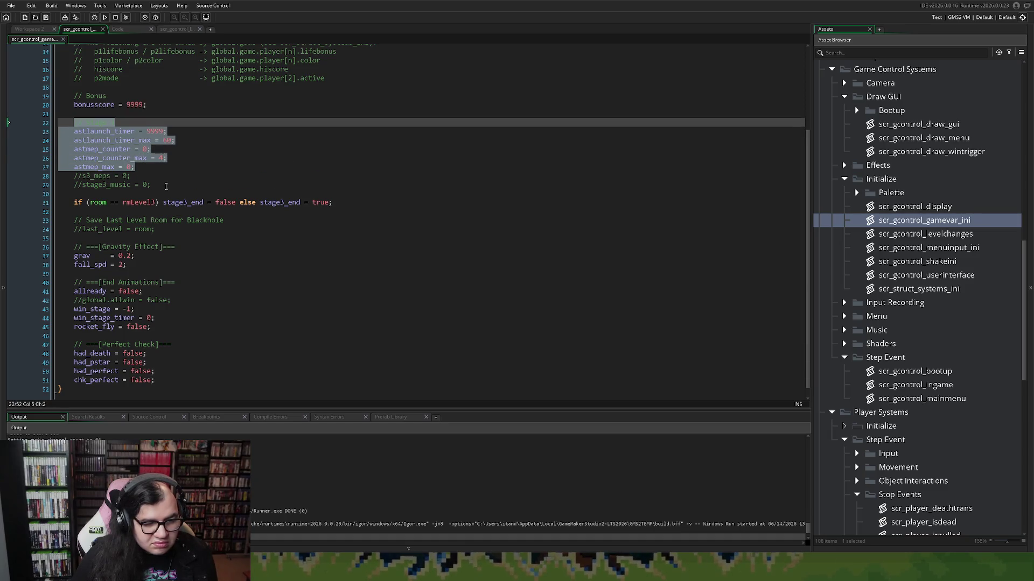
pyautogui.moveTo(333, 203)
pyautogui.mouseDown()
pyautogui.moveTo(73, 203)
pyautogui.moveTo(74, 122)
pyautogui.mouseUp()
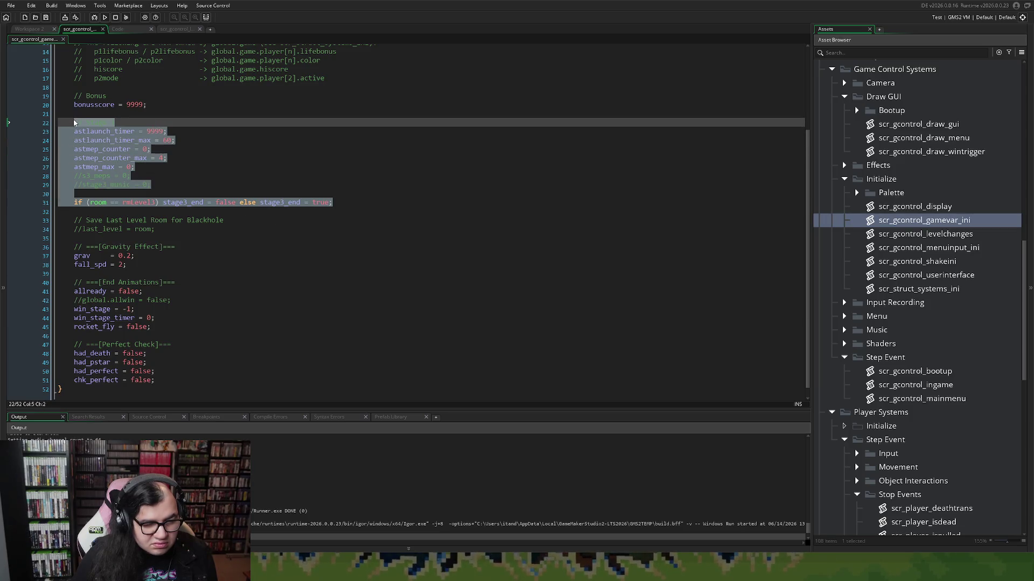
pyautogui.press('Delete')
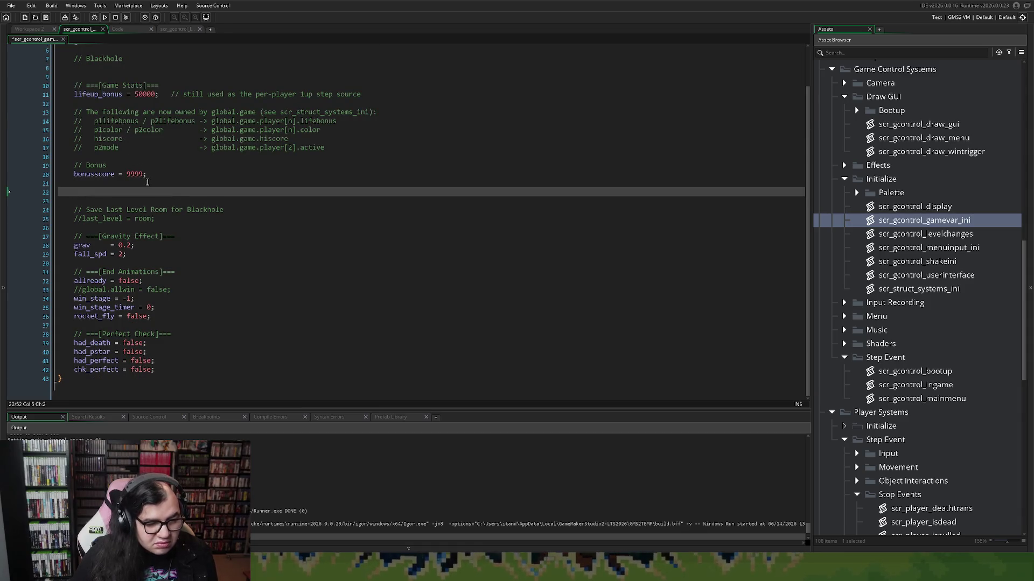
pyautogui.scroll(2, 151, 180)
pyautogui.scroll(-2, 156, 182)
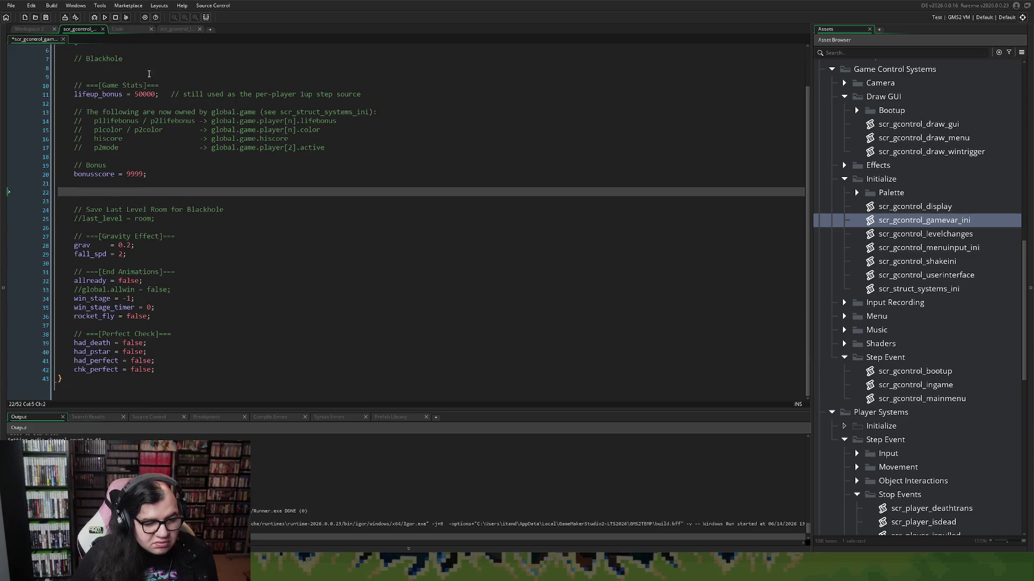
pyautogui.click(131, 30)
# Step: Paste the Stage 3 variables into rmLevel3 under the Special variables comment
pyautogui.click(166, 30)
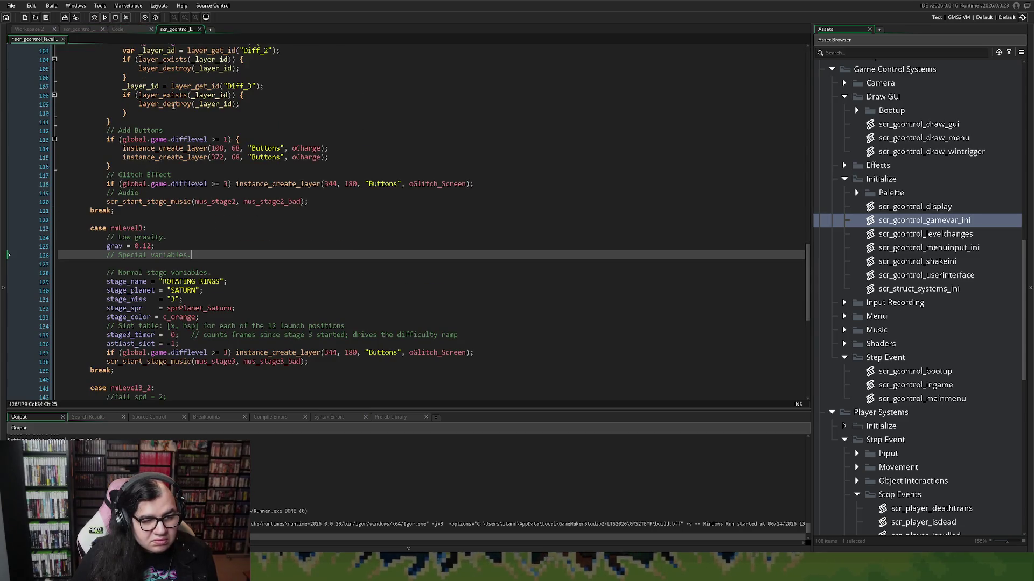
pyautogui.click(130, 264)
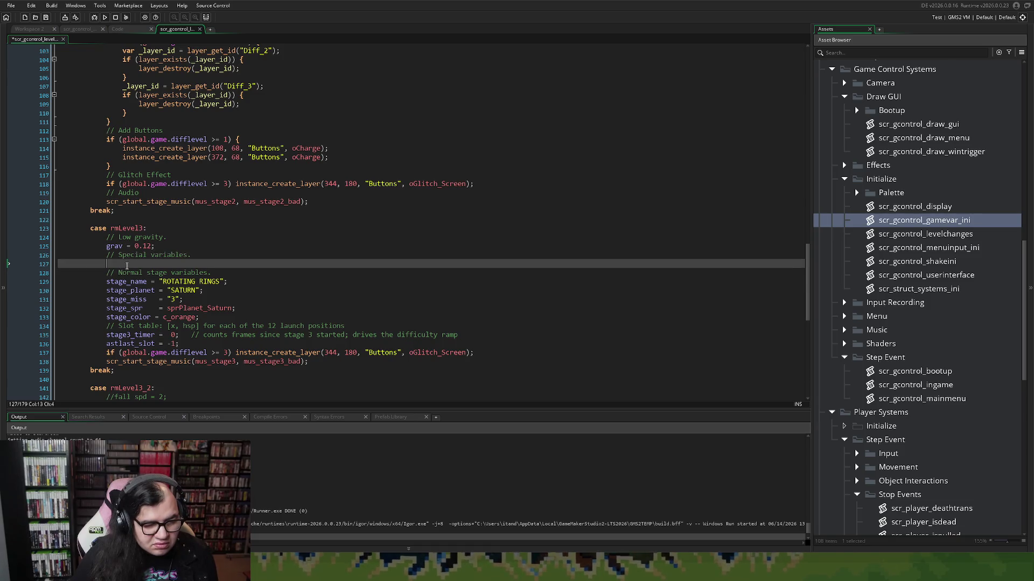
pyautogui.scroll(-2, 129, 266)
pyautogui.press('Tab')
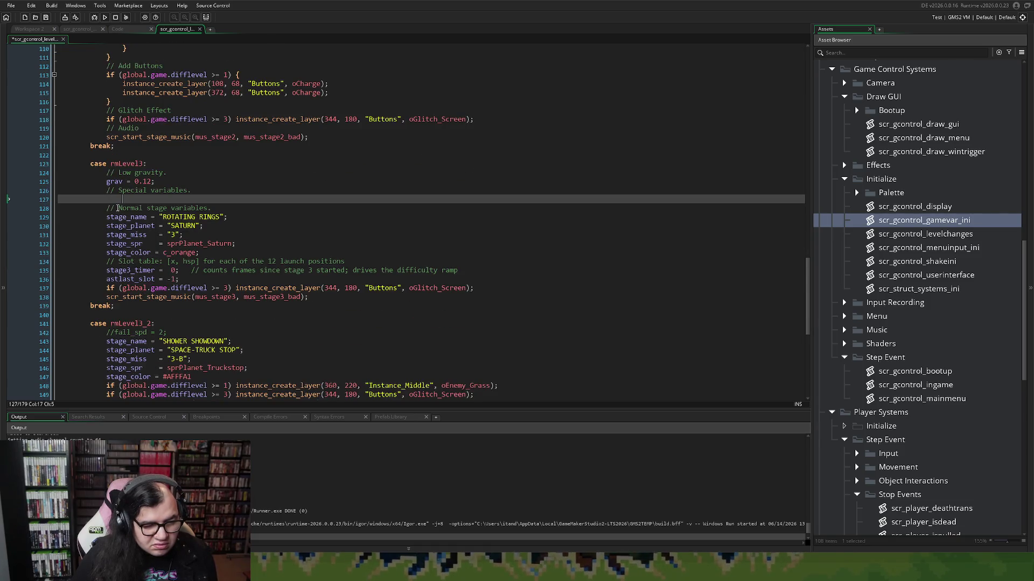
pyautogui.press('BackSpace')
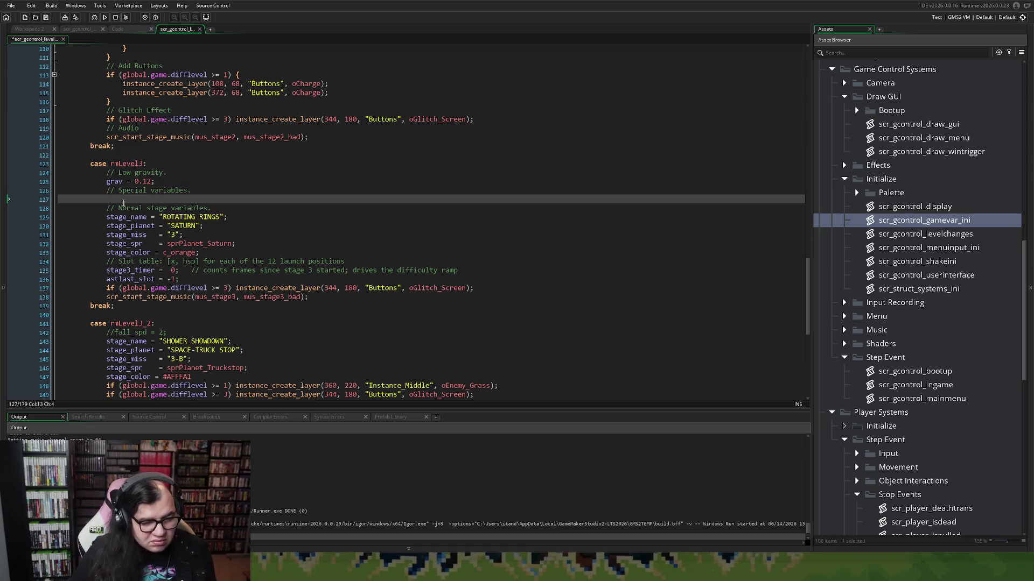
pyautogui.press('Return')
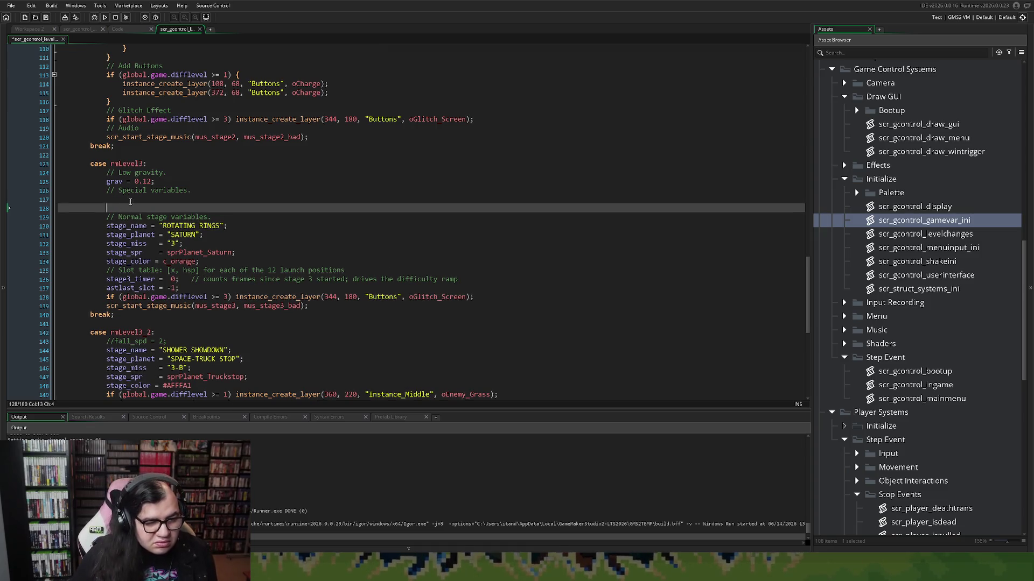
pyautogui.click(129, 201)
pyautogui.hotkey('ctrl', 'v')
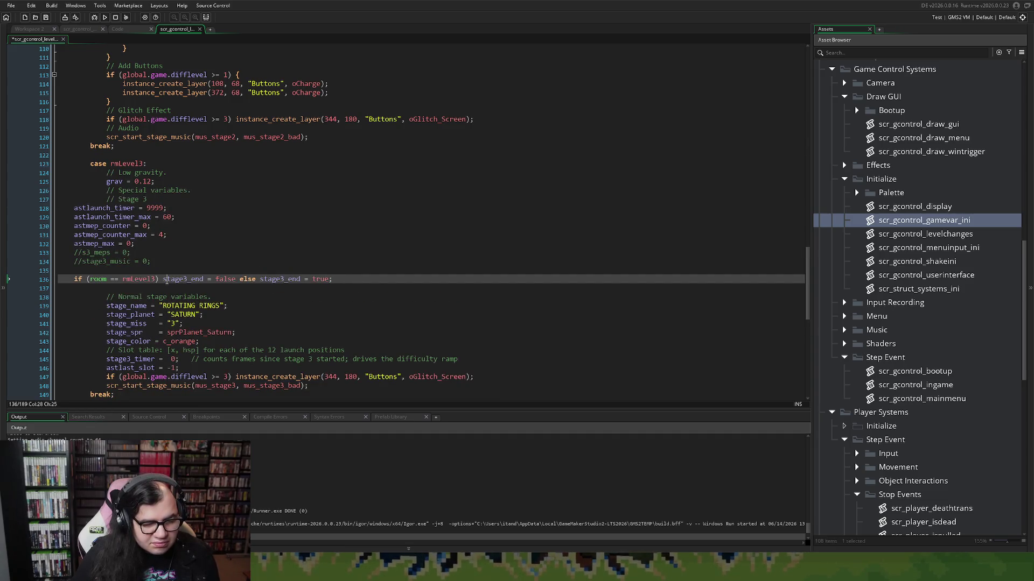
# Step: Reduce the stage3_end line to 'stage3_end = false;' and delete the commented s3_meps/stage3_music lines
pyautogui.hotkey('shift', 'Home')
pyautogui.press('BackSpace')
pyautogui.press('BackSpace')
pyautogui.press('BackSpace')
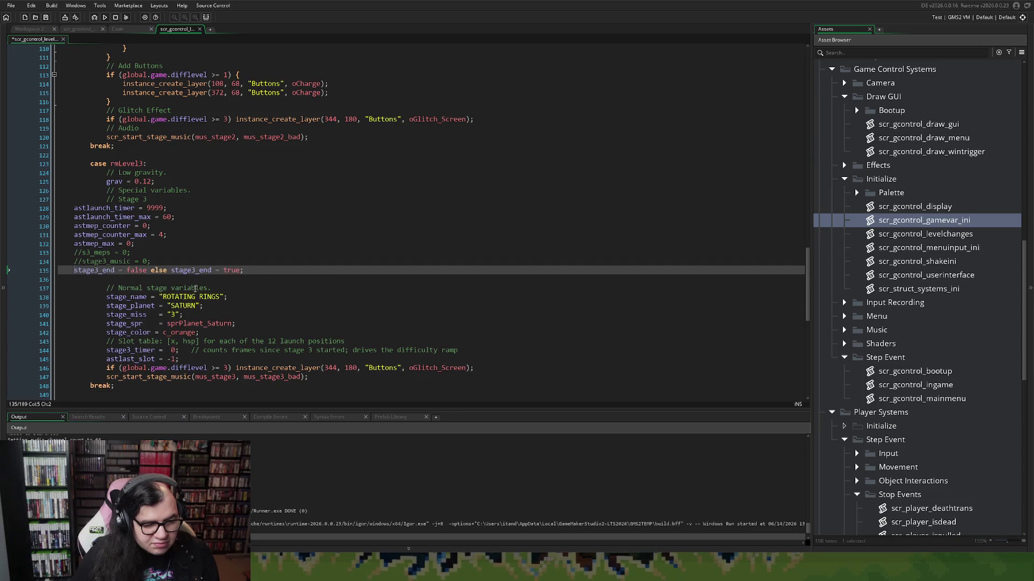
pyautogui.moveTo(272, 274)
pyautogui.mouseDown()
pyautogui.moveTo(113, 272)
pyautogui.moveTo(146, 273)
pyautogui.mouseUp()
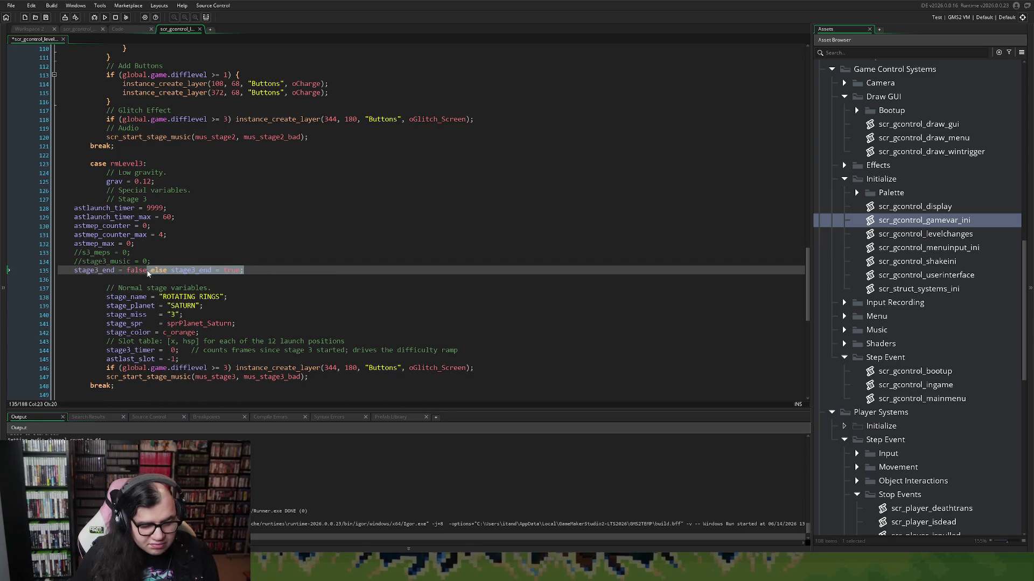
pyautogui.write(';')
pyautogui.click(168, 263)
pyautogui.hotkey('shift', 'Up')
pyautogui.hotkey('shift', 'Up')
pyautogui.press('BackSpace')
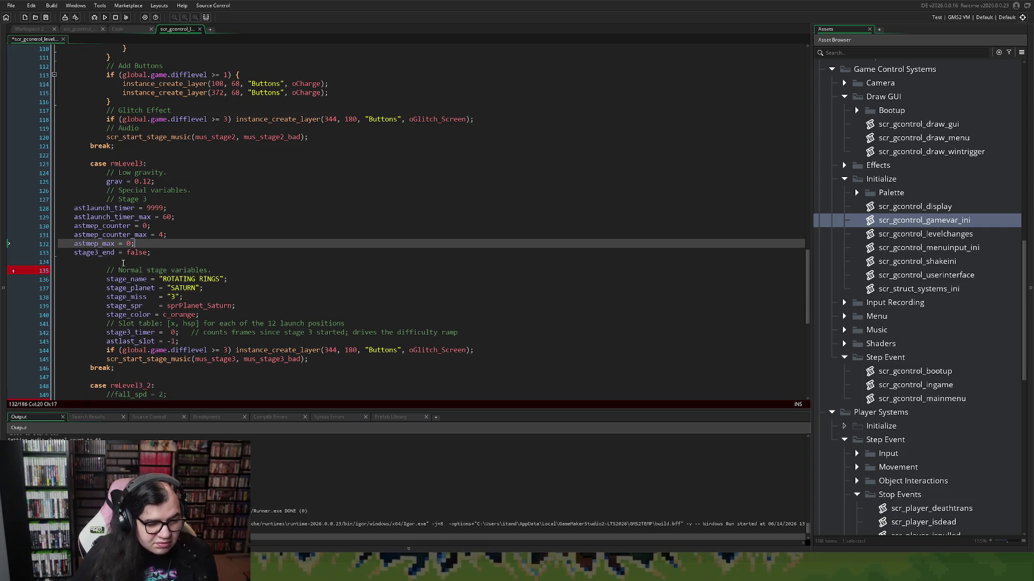
# Step: Indent the block, drop '// Stage 3', and retitle the heading '//Stage 3 special variables.'
pyautogui.moveTo(176, 257); pyautogui.dragTo(73, 209)
pyautogui.press('Tab')
pyautogui.press('Tab')
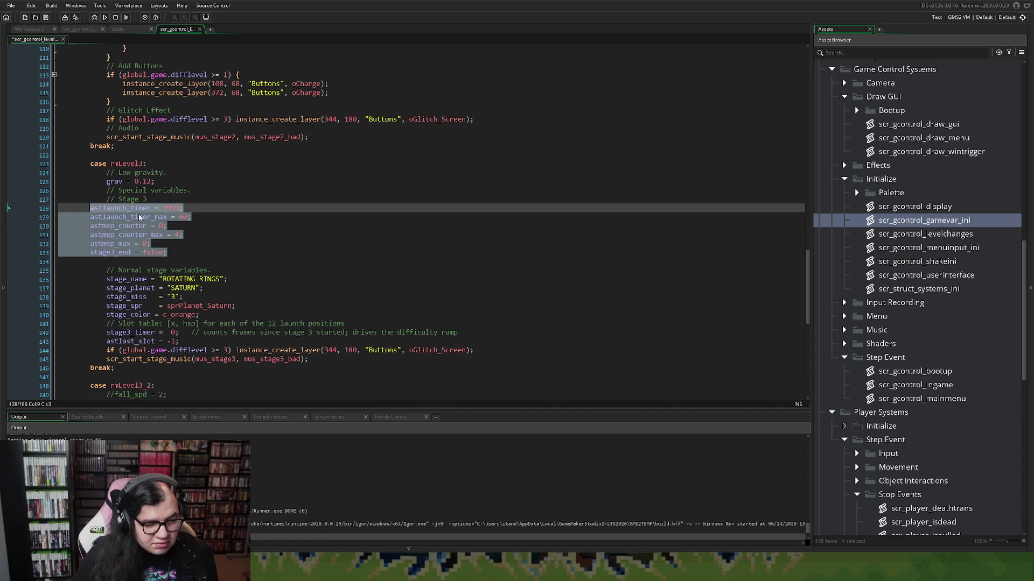
pyautogui.click(121, 192)
pyautogui.press('End')
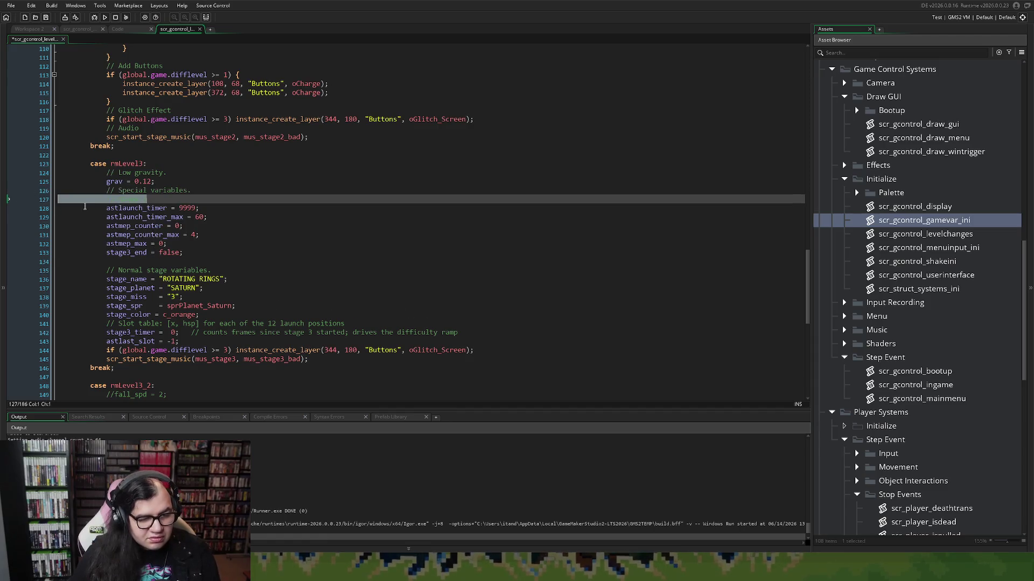
pyautogui.hotkey('shift', 'Down')
pyautogui.press('Delete')
pyautogui.click(122, 192)
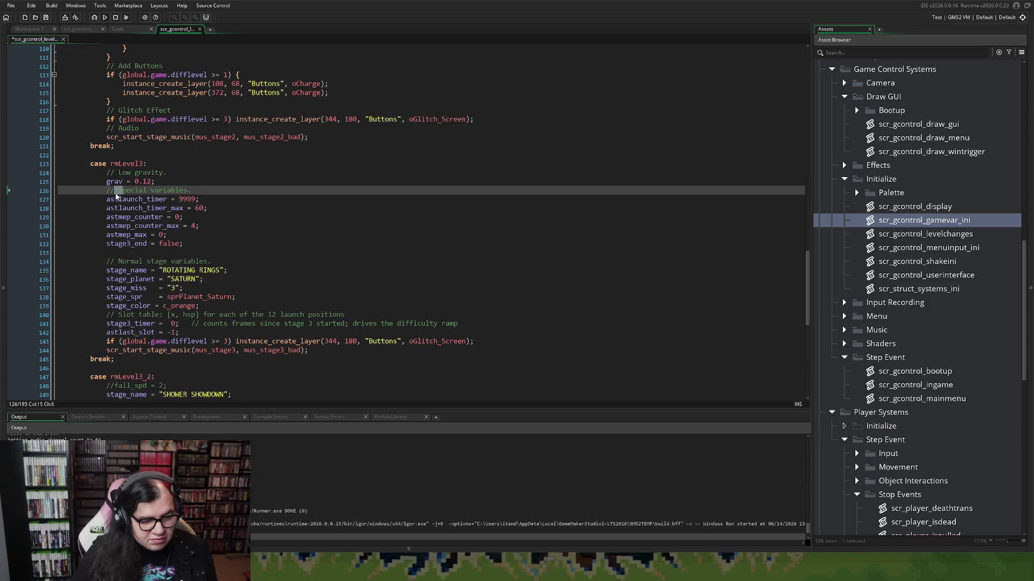
pyautogui.press('BackSpace')
pyautogui.press('BackSpace')
pyautogui.write('Stage 3 ')
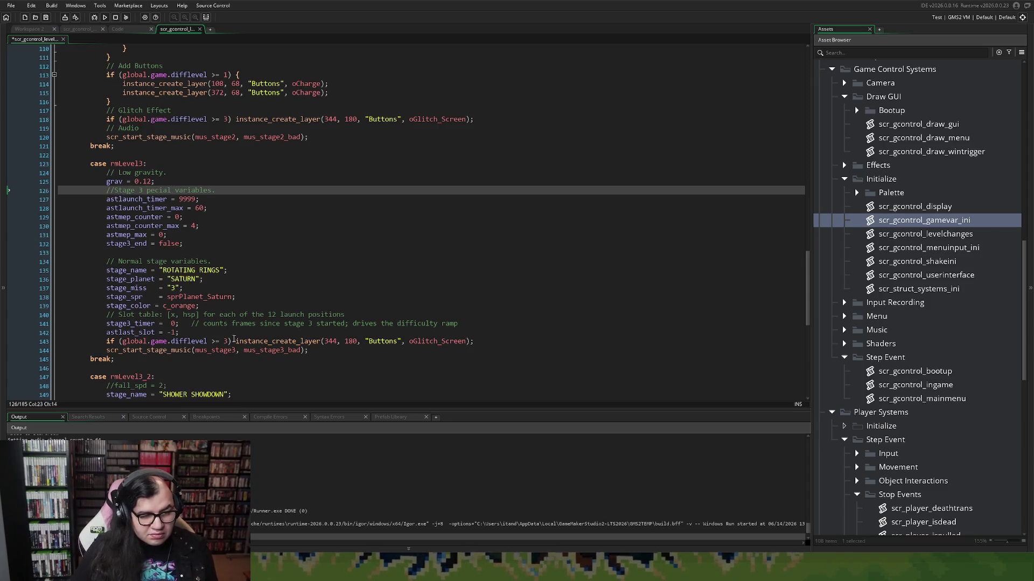
pyautogui.write('s')
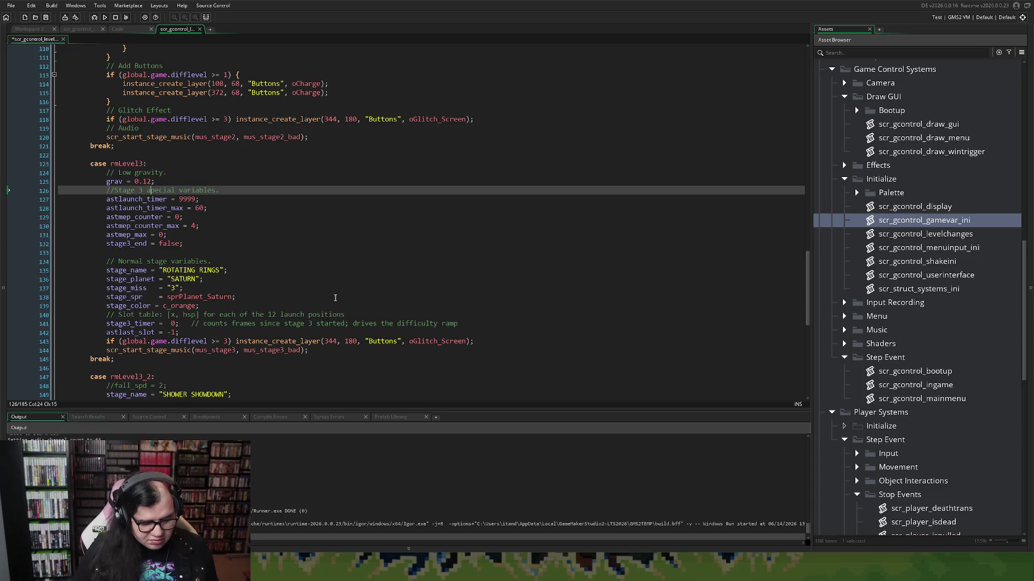
pyautogui.click(142, 262)
pyautogui.click(143, 253)
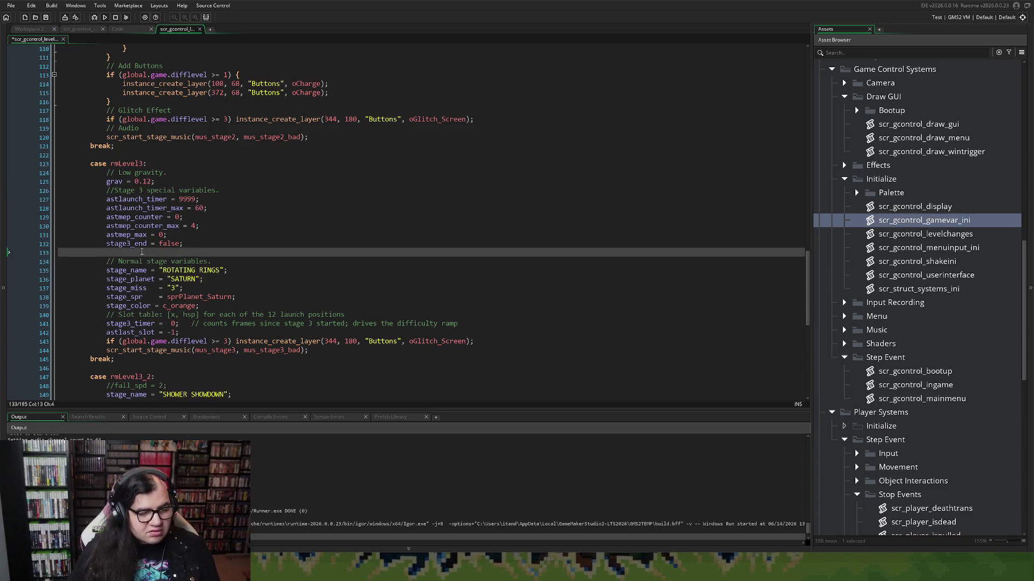
pyautogui.press('BackSpace')
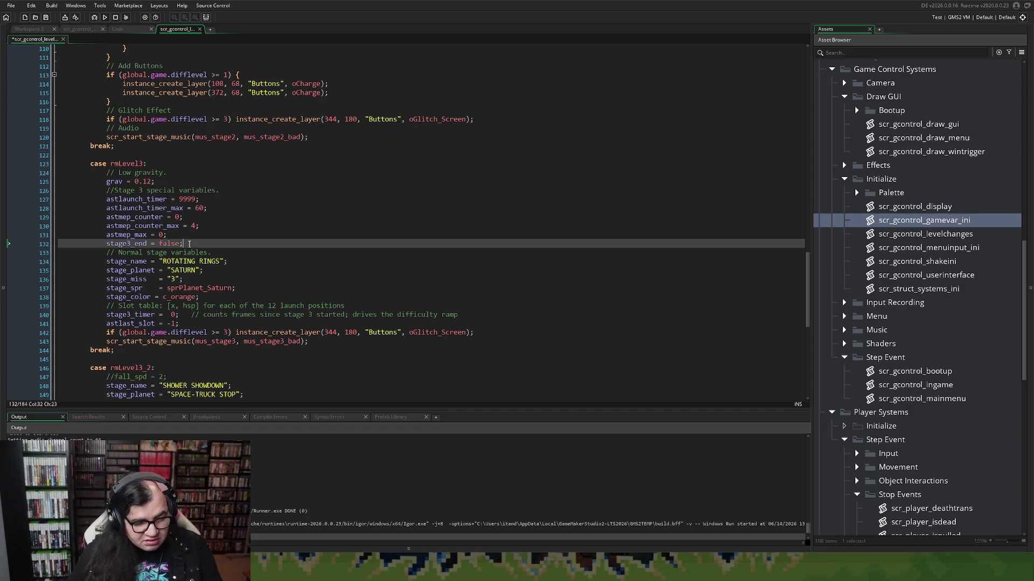
# Step: Add 'stage3_end_type = 0;' below 'stage3_end = false;' in rmLevel3
pyautogui.press('Return')
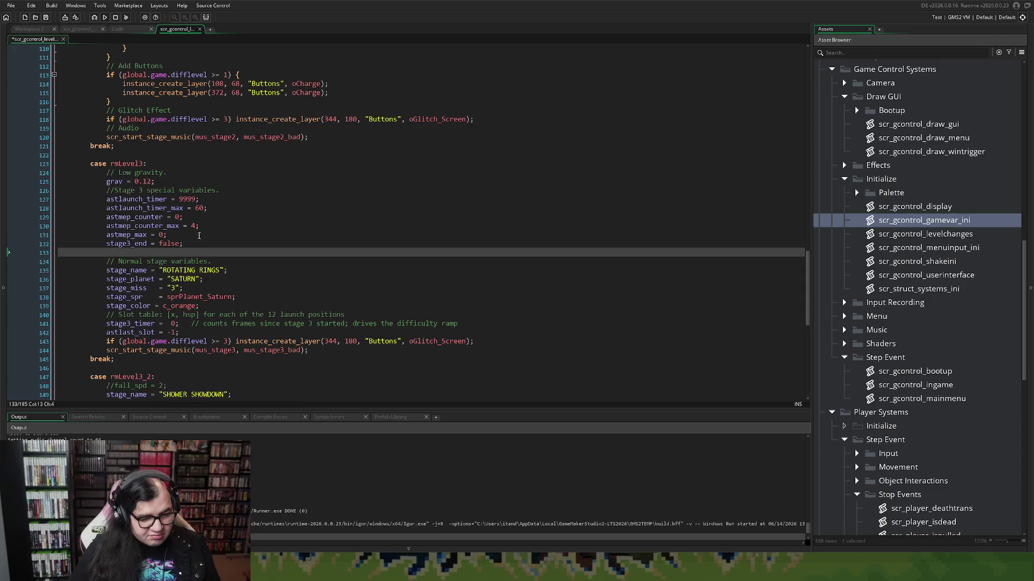
pyautogui.write('stage4')
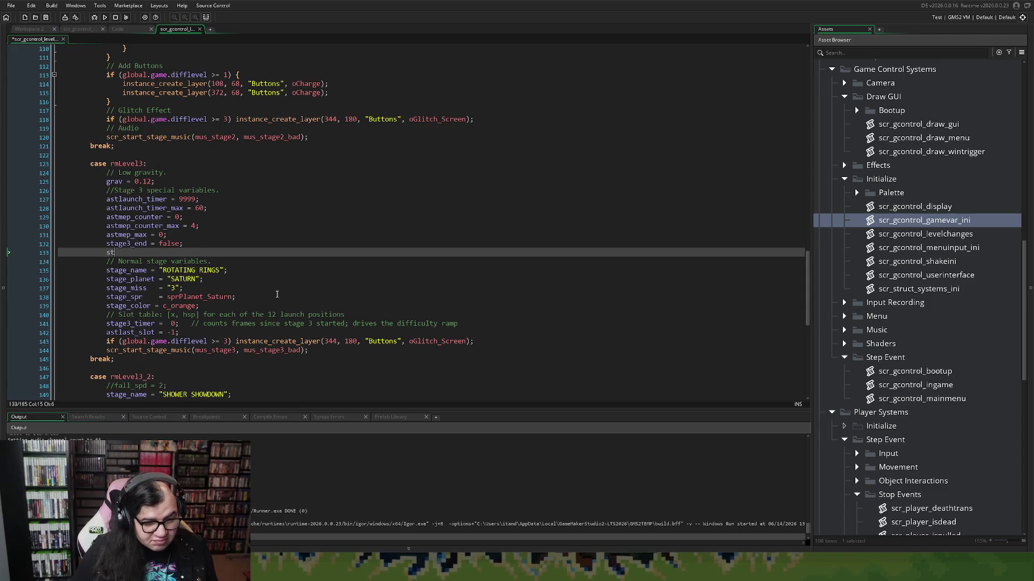
pyautogui.press('BackSpace')
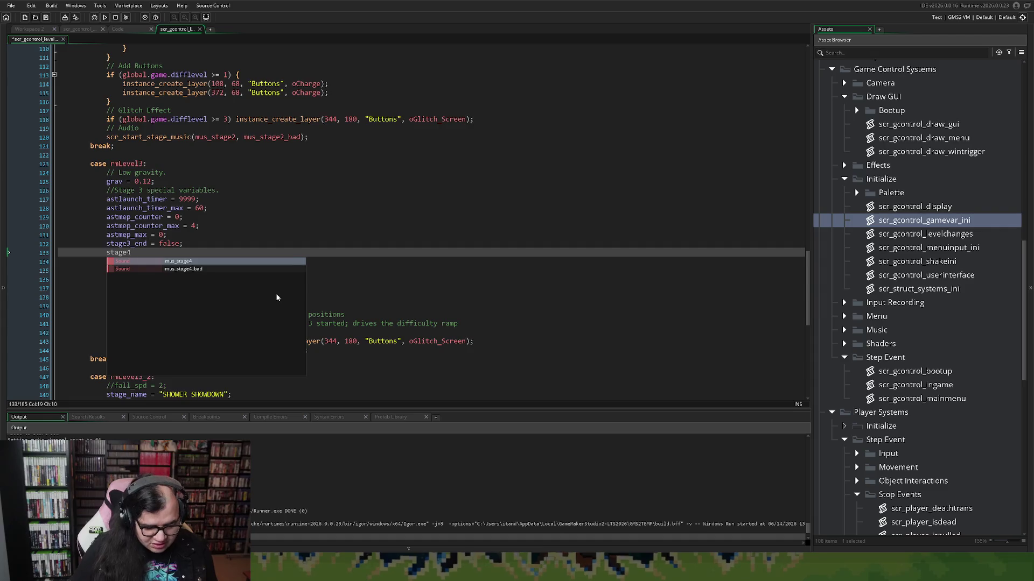
pyautogui.write('3_end_type')
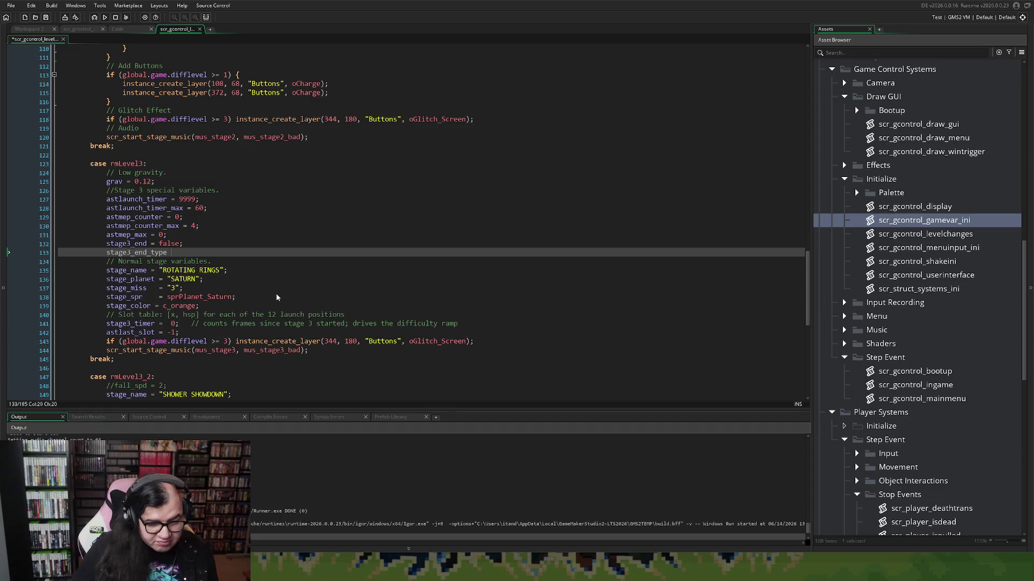
pyautogui.write('  =')
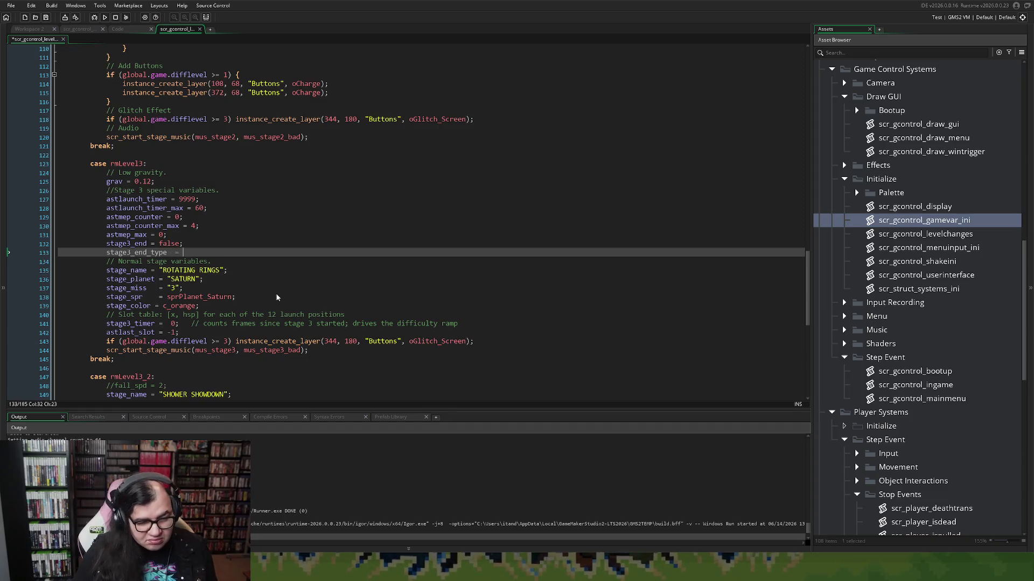
pyautogui.press('BackSpace')
pyautogui.press('BackSpace')
pyautogui.press('BackSpace')
pyautogui.write('= -1')
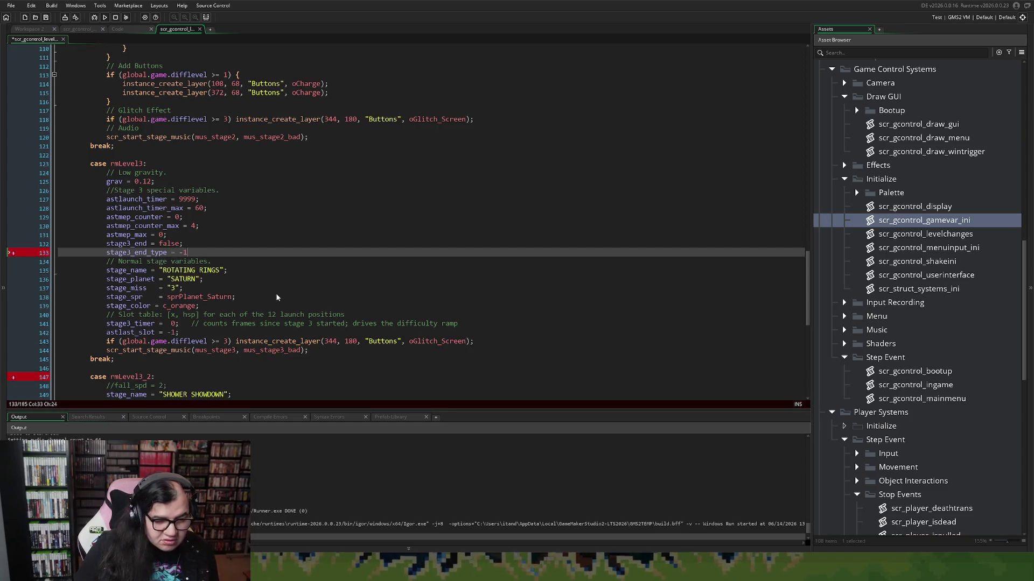
pyautogui.press('BackSpace')
pyautogui.press('BackSpace')
pyautogui.write('0;')
# Step: Add an End Type comment above it: 0 = Has not ended, 1 = Failure (Got Hit), 2 = Got to the end
pyautogui.press('Home')
pyautogui.press('Return')
pyautogui.press('Up')
pyautogui.write('/')
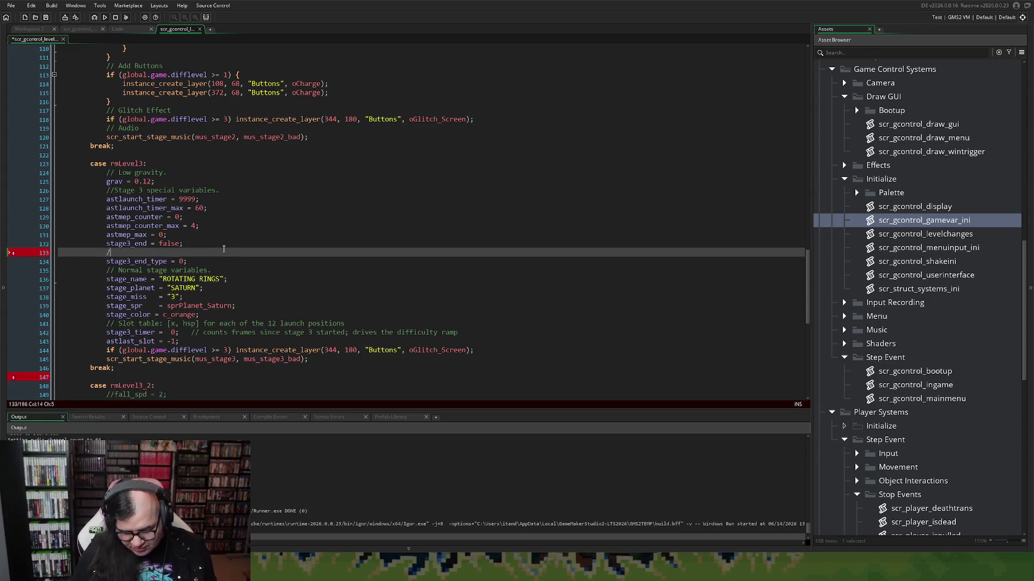
pyautogui.write('/ End Type')
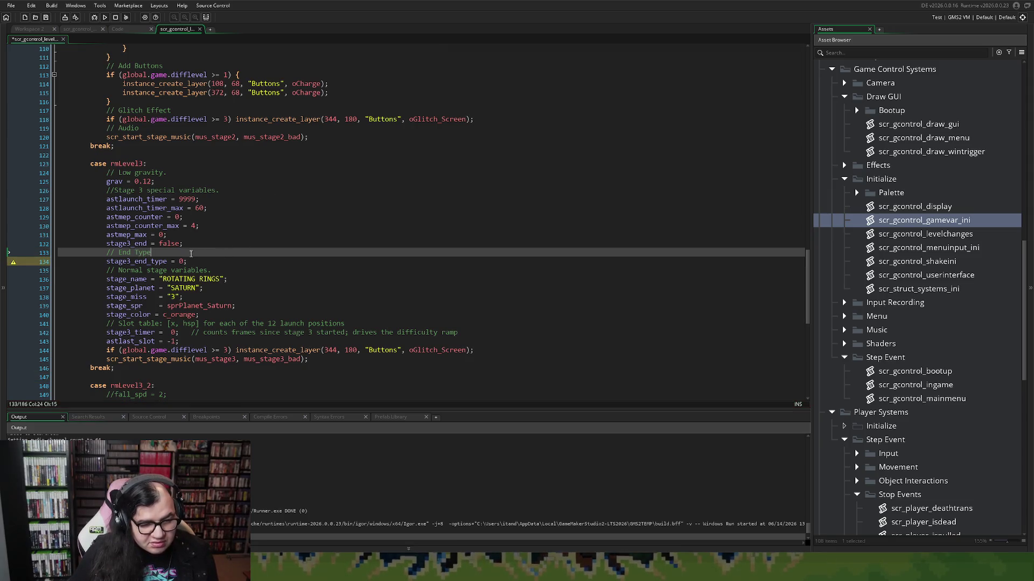
pyautogui.write(':0')
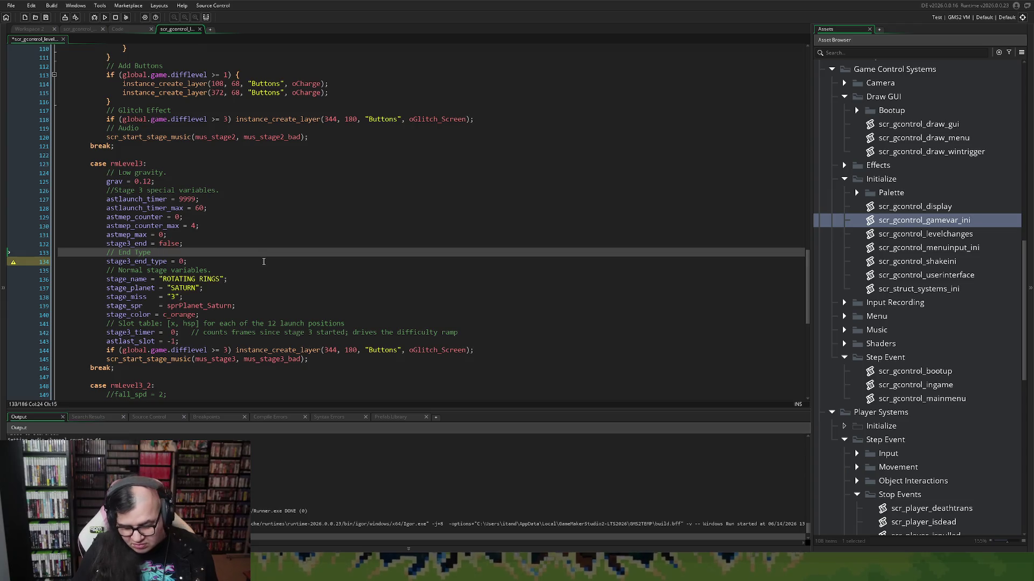
pyautogui.write(': 0 =')
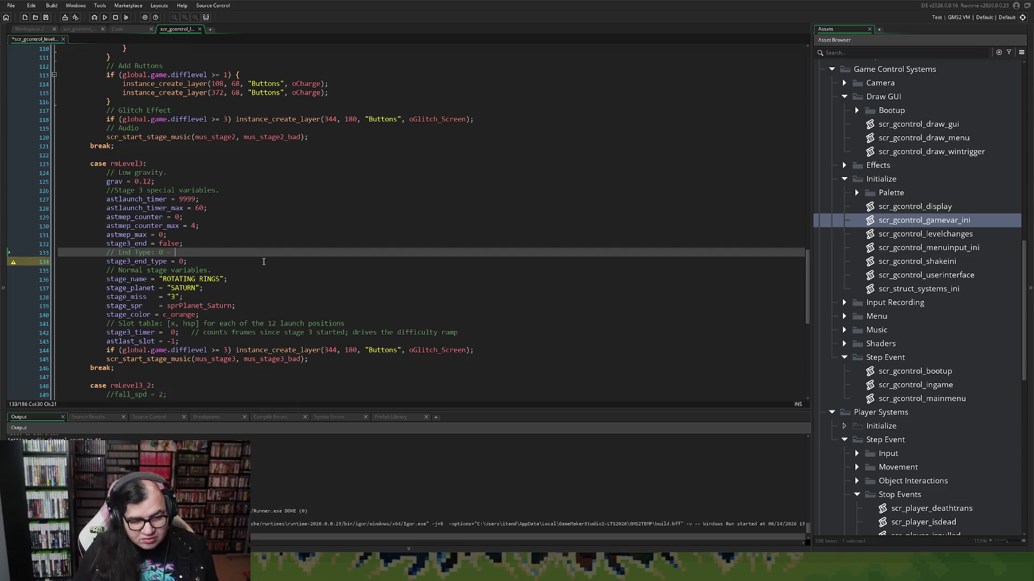
pyautogui.write('H')
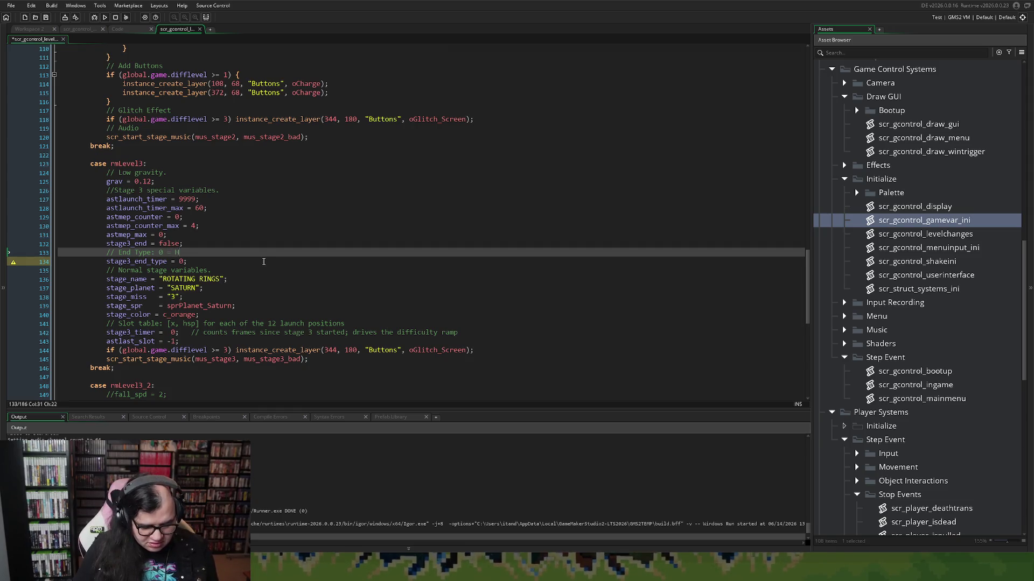
pyautogui.write('as not end')
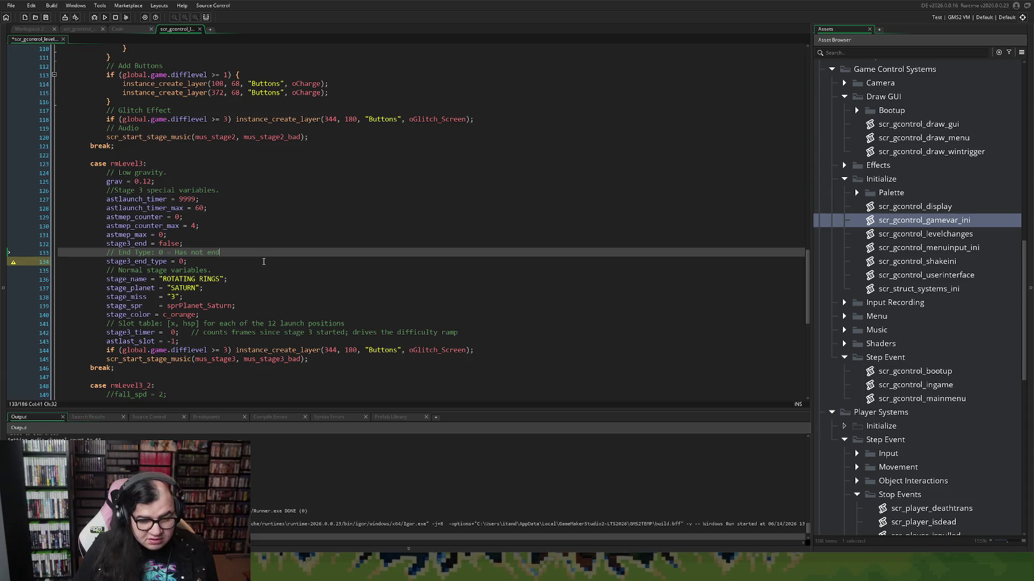
pyautogui.write('d/ 1')
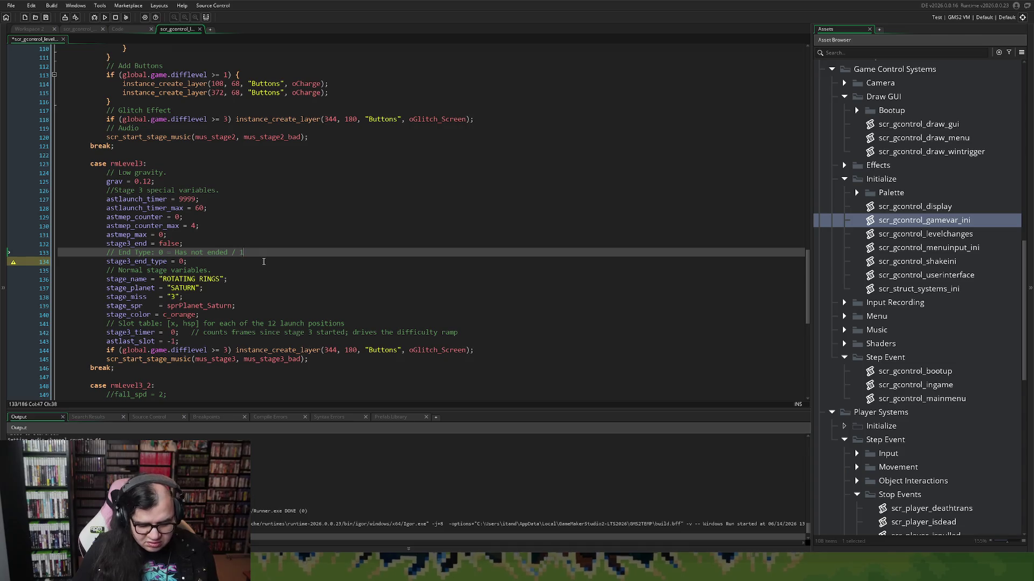
pyautogui.write(' = ')
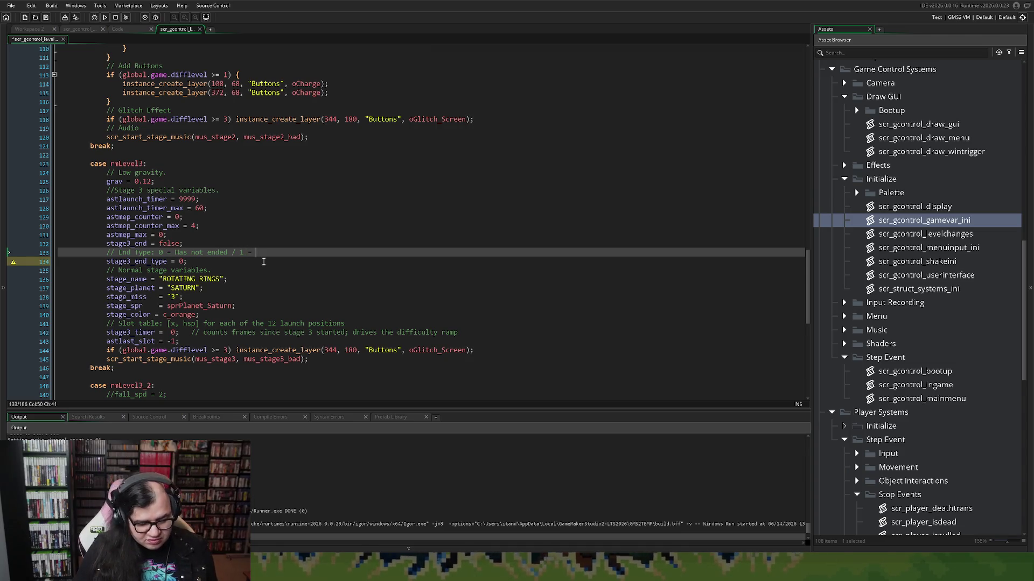
pyautogui.write('Failure(Got Hit) ')
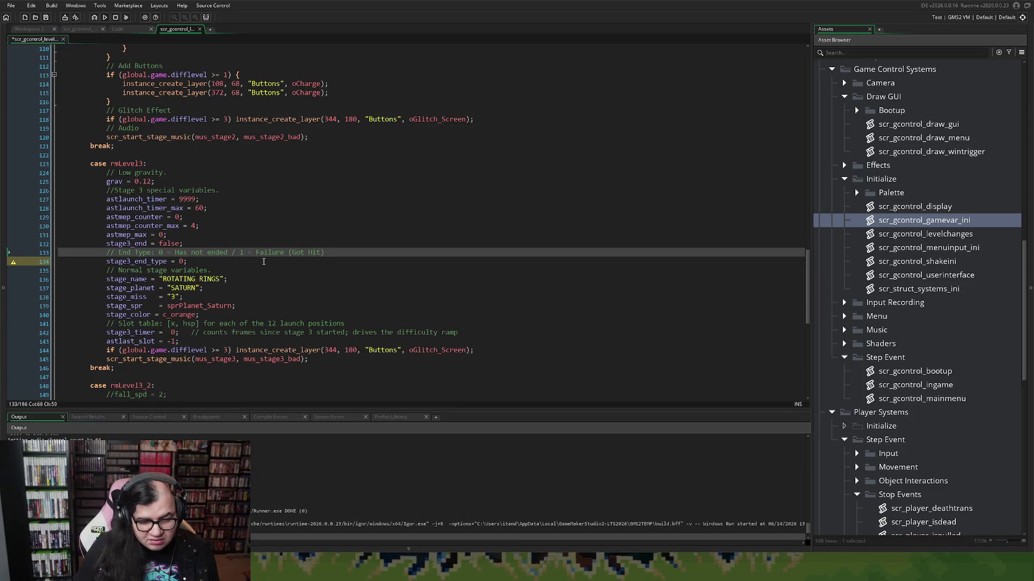
pyautogui.write('2 =')
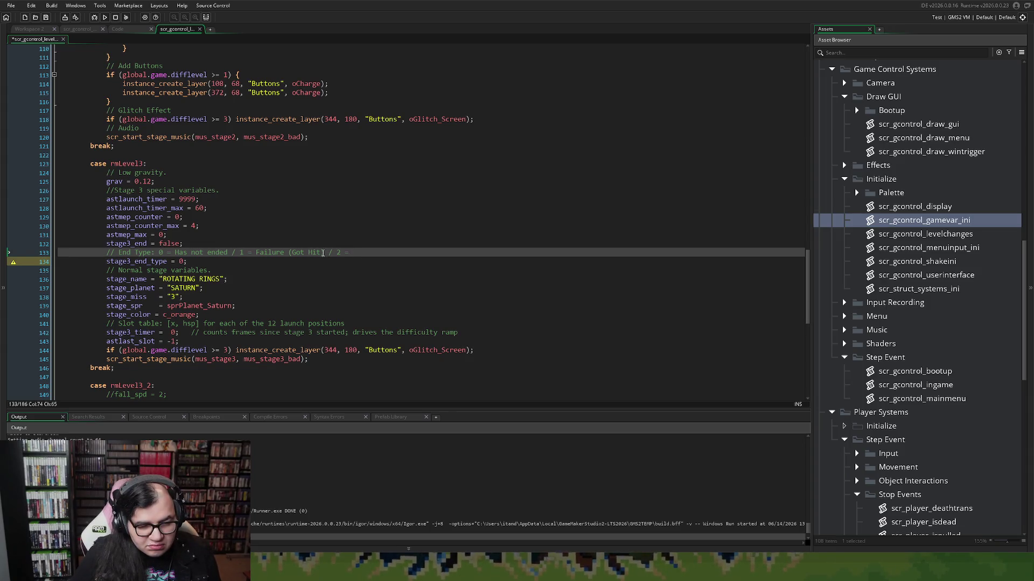
pyautogui.click(353, 253)
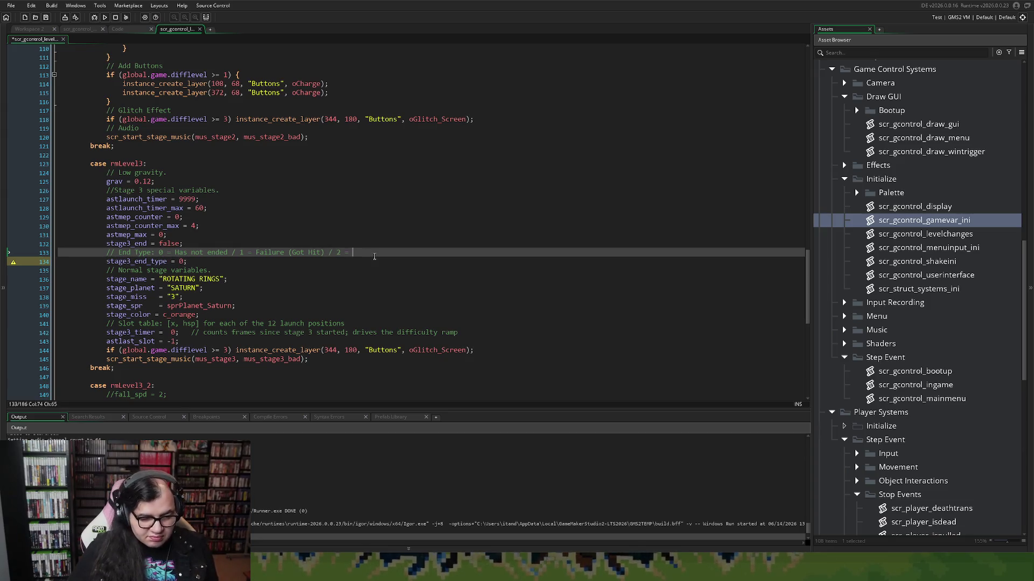
pyautogui.write('2=')
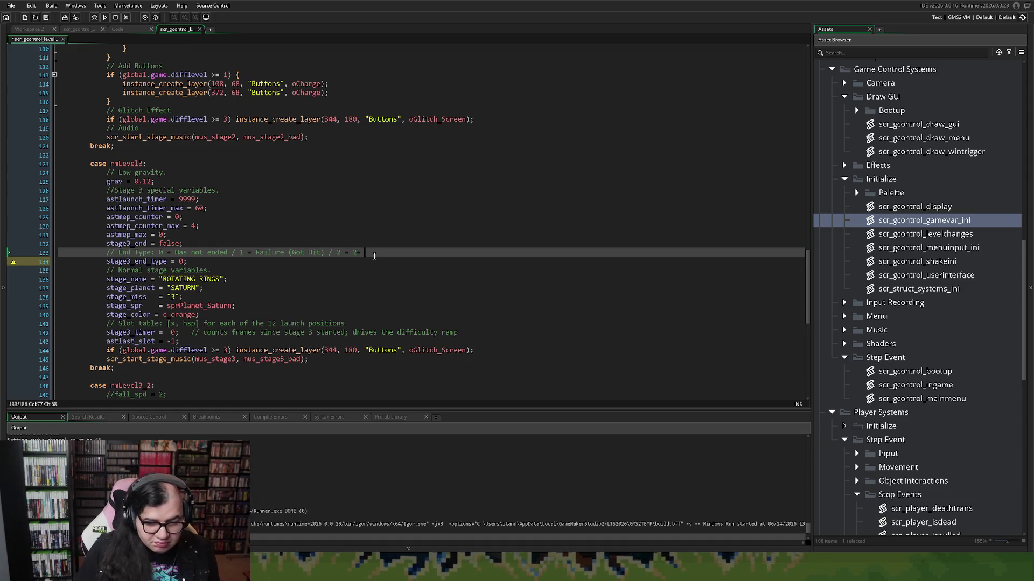
pyautogui.press('BackSpace')
pyautogui.press('BackSpace')
pyautogui.write('Got ')
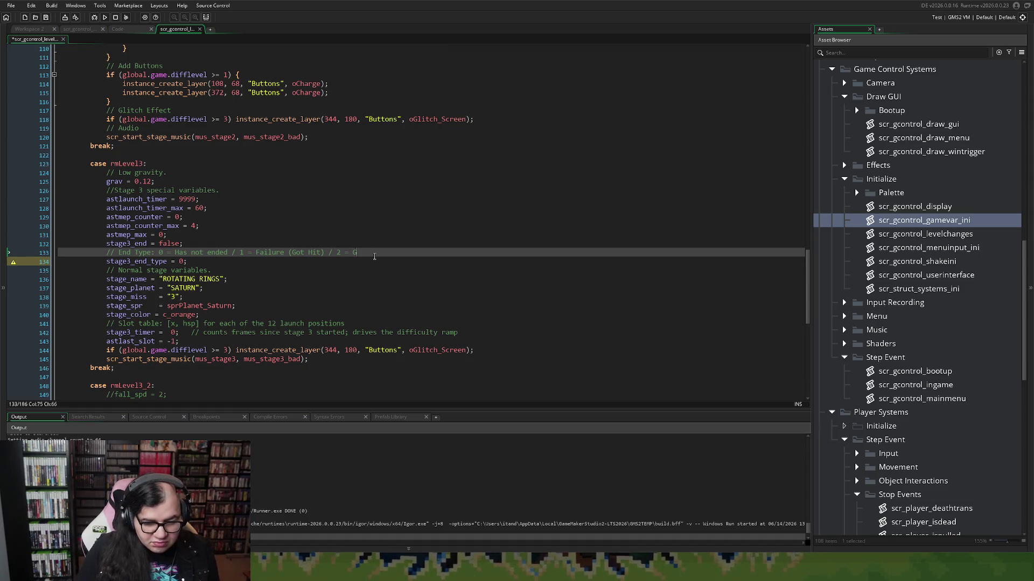
pyautogui.write('to the end.')
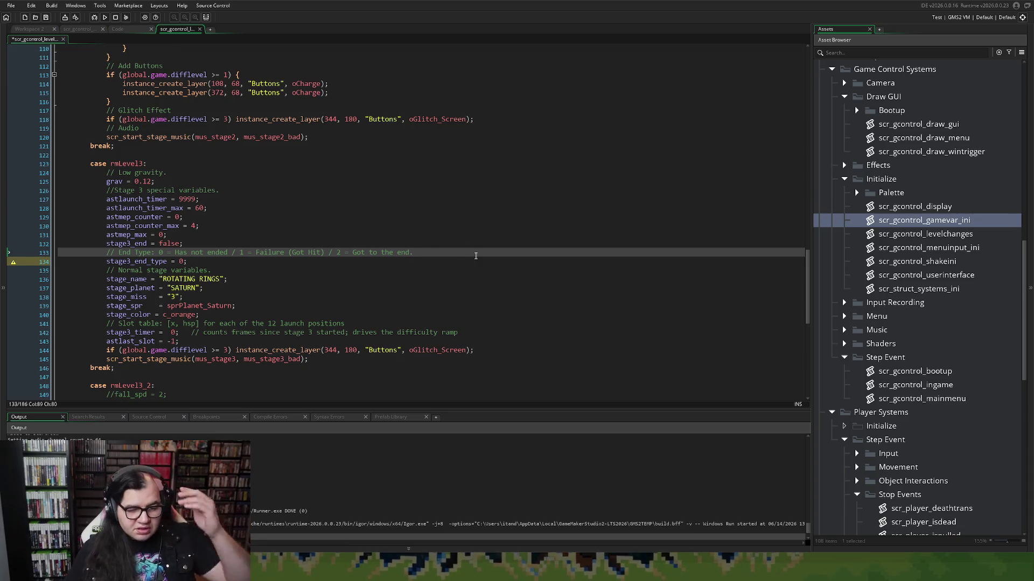
pyautogui.click(130, 264)
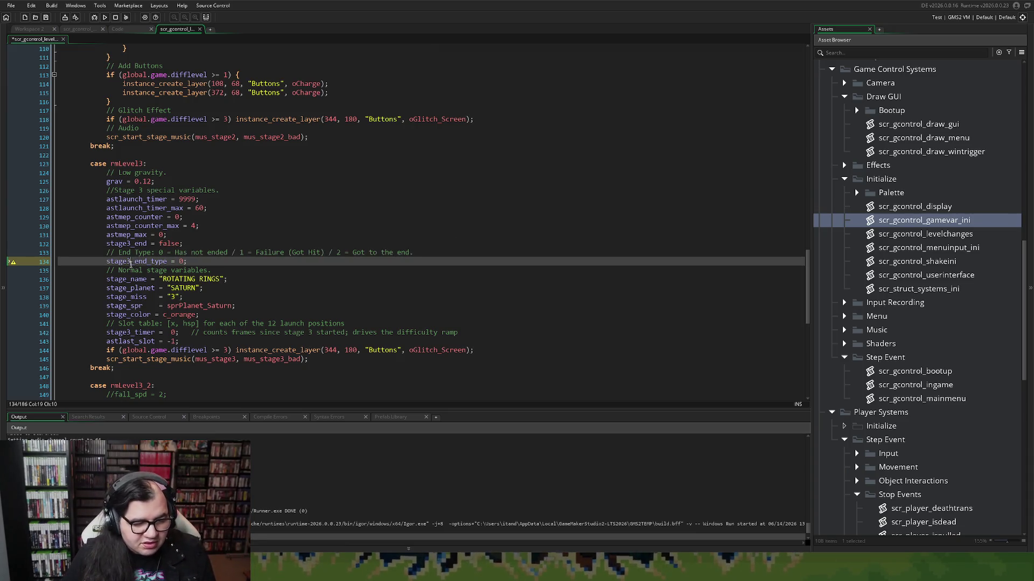
# Step: Select stage3_end_type and stage3_end in rmLevel3 to compare the two variables
pyautogui.doubleClick(130, 264)
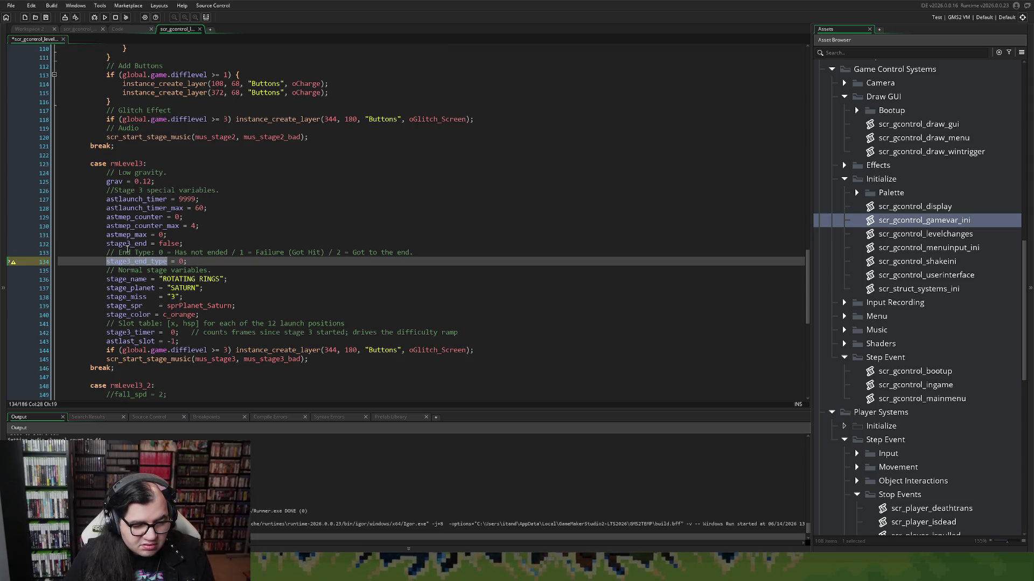
pyautogui.doubleClick(127, 245)
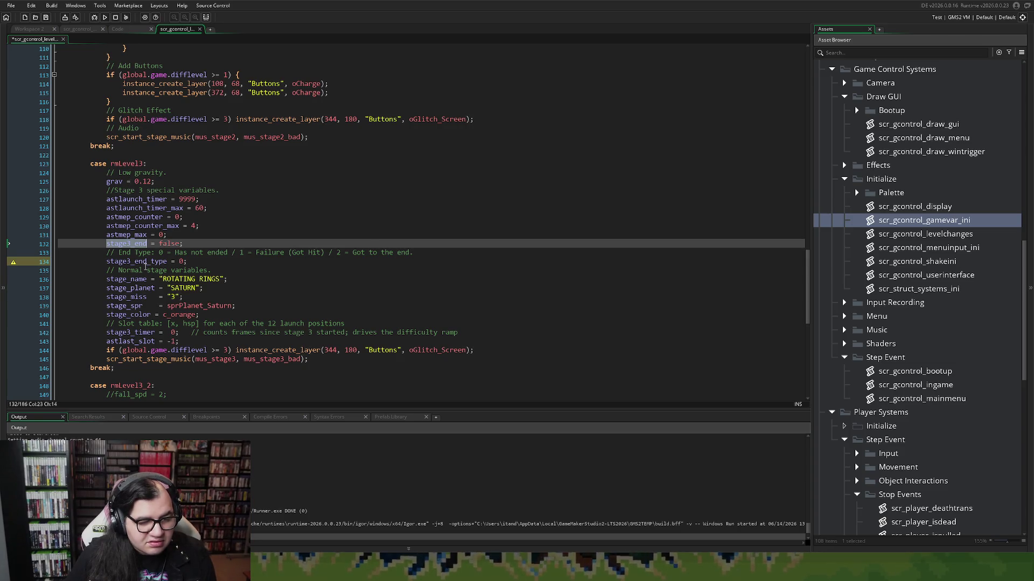
pyautogui.doubleClick(144, 262)
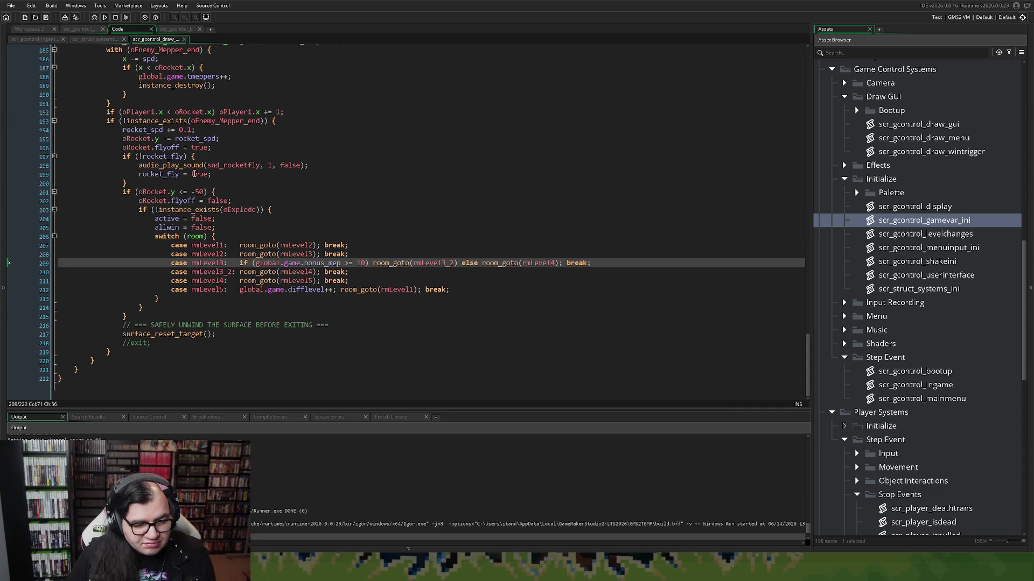
# Step: Review the win-trigger PERFECT bonus drawing code and in-game step script, then show scr_gcontrol_gamevar_ini
pyautogui.scroll(10, 193, 174)
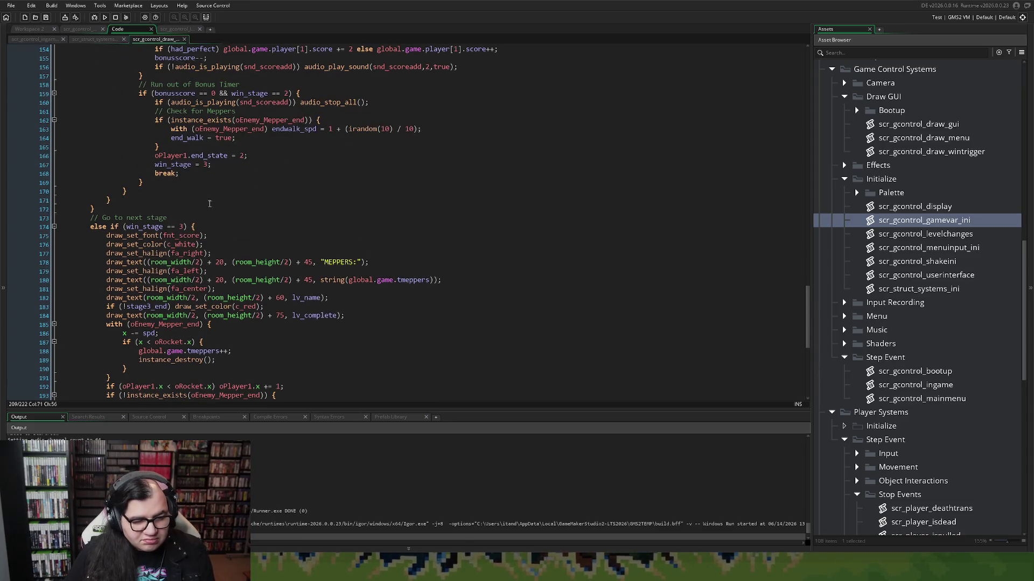
pyautogui.scroll(-2, 210, 202)
pyautogui.scroll(-2, 208, 205)
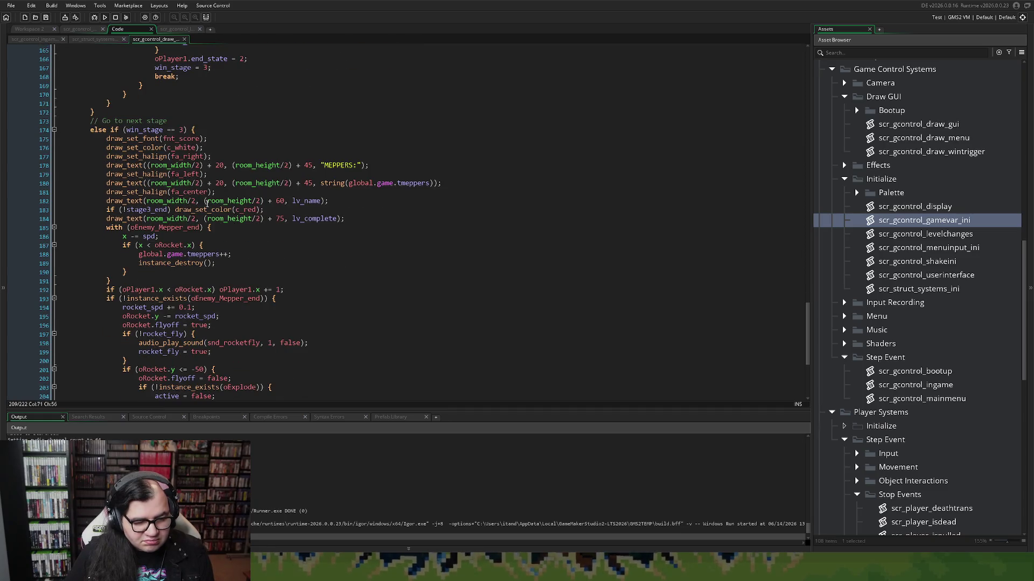
pyautogui.scroll(-2, 206, 203)
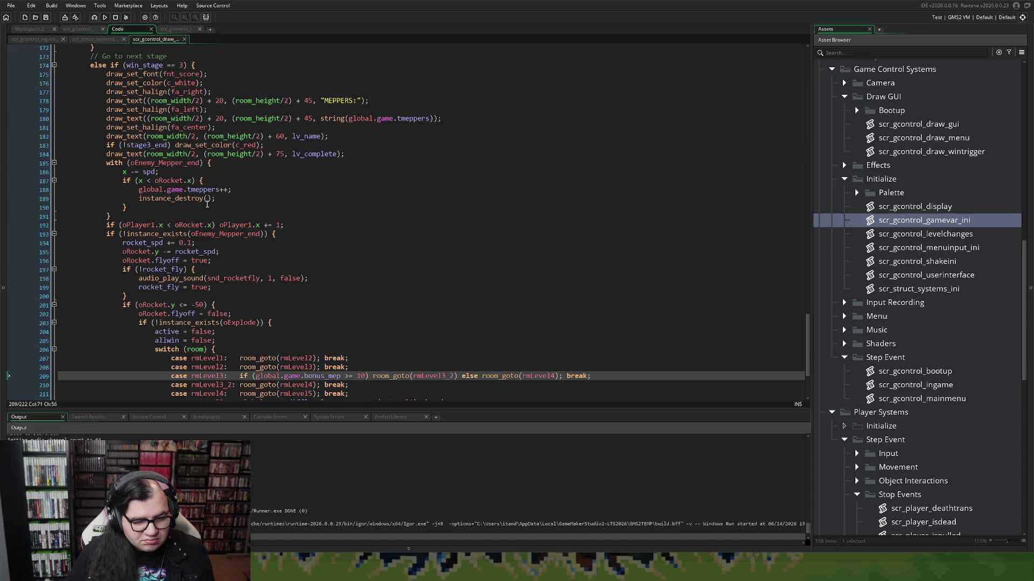
pyautogui.scroll(12, 206, 203)
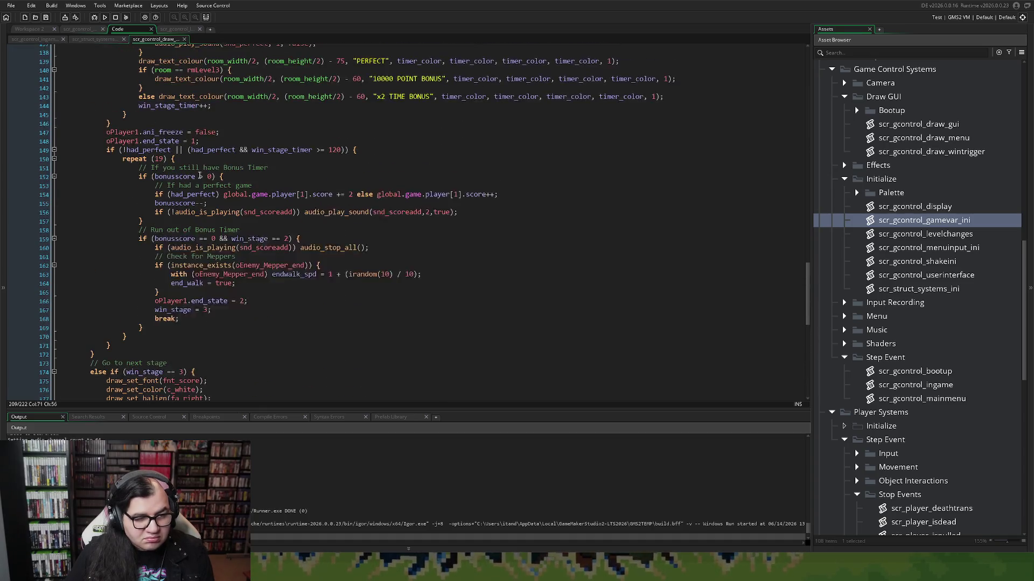
pyautogui.click(104, 49)
pyautogui.click(35, 39)
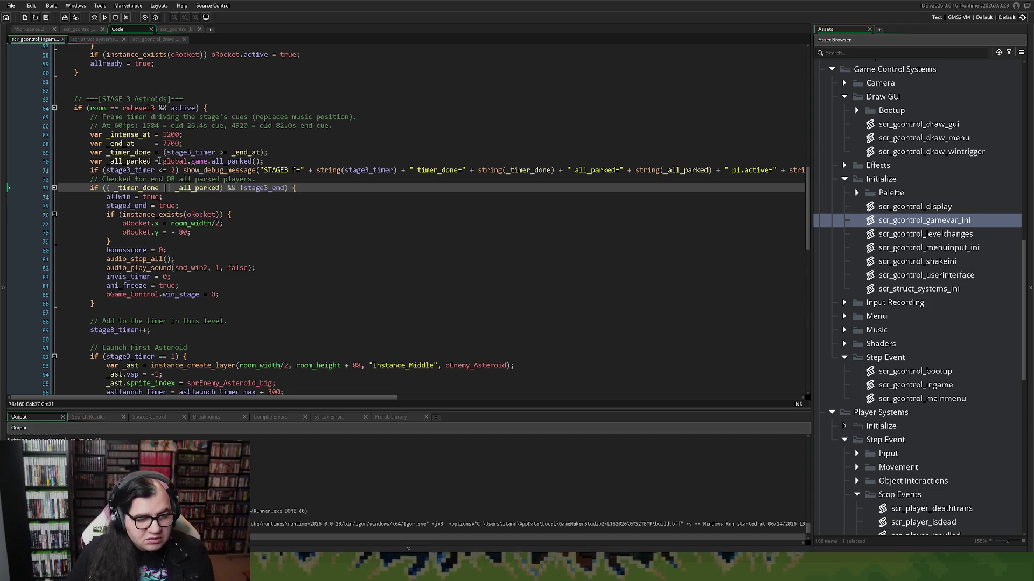
pyautogui.click(89, 31)
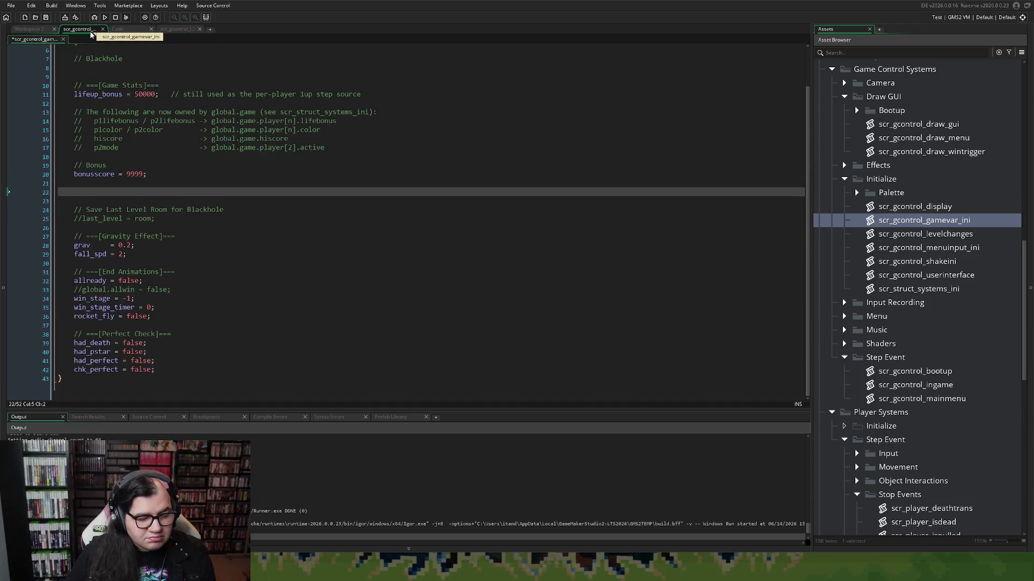
# Step: Open oPlayer_parent's oEnemy_Parent collision code in a full editor and scroll to the bonus branch
pyautogui.hotkey('ctrl', 'Tab')
pyautogui.scroll(10, 163, 214)
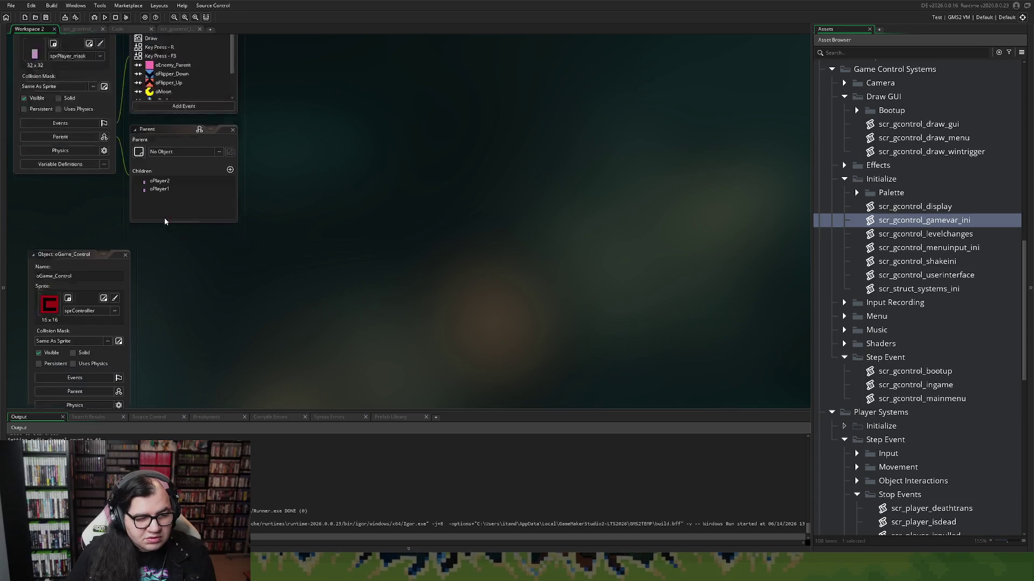
pyautogui.doubleClick(173, 187)
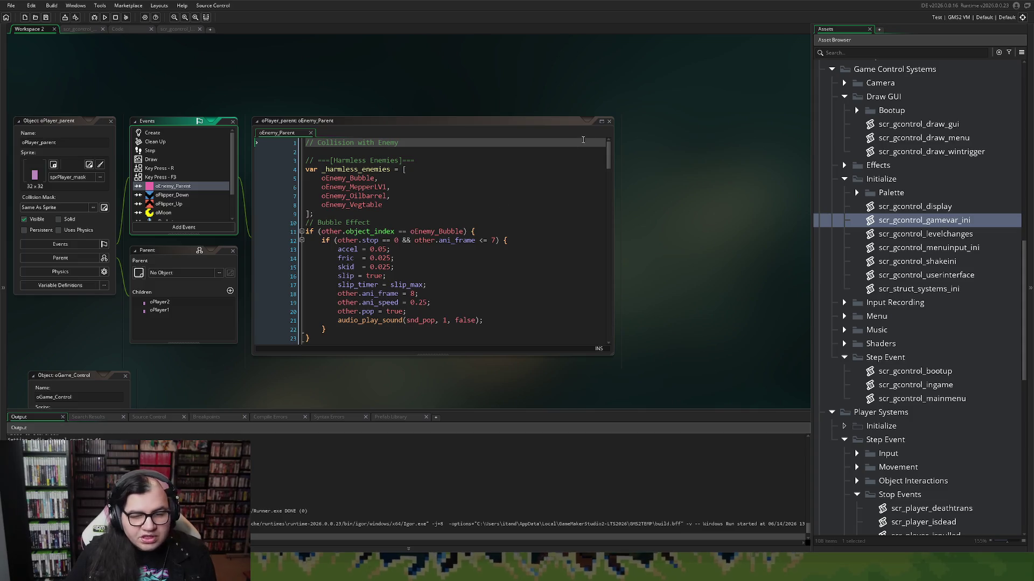
pyautogui.click(602, 121)
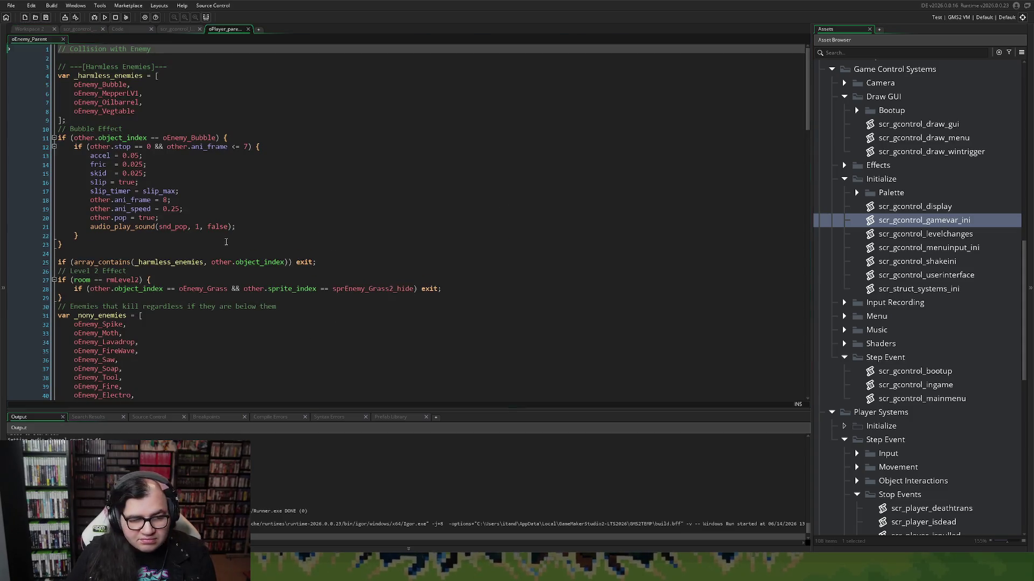
pyautogui.scroll(-7, 226, 241)
pyautogui.scroll(-3, 131, 276)
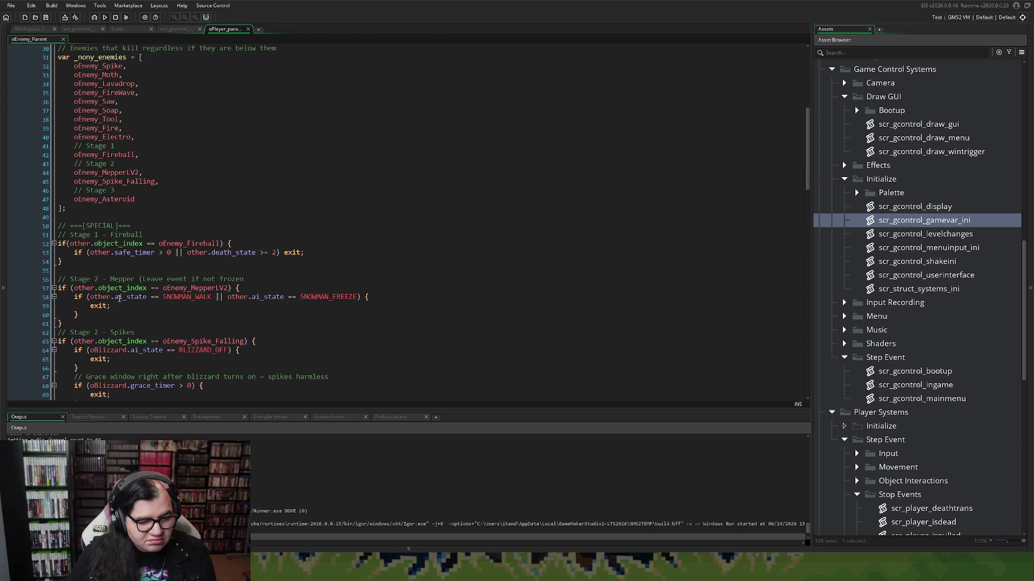
pyautogui.scroll(-19, 123, 291)
pyautogui.scroll(-12, 123, 291)
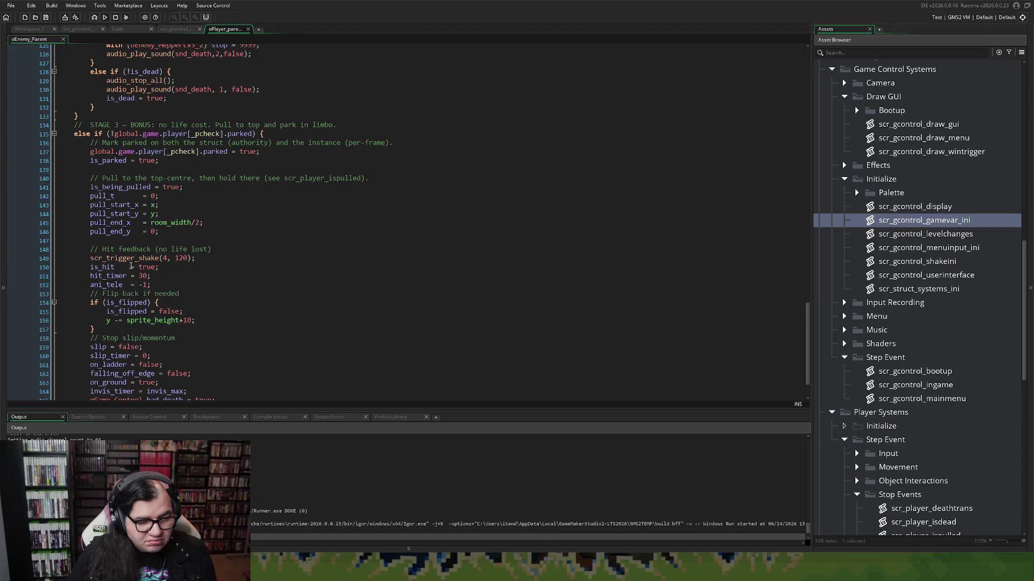
# Step: Tidy the bonus branch: indent line 139, remove the blank line after pull_end_y, add a semicolon
pyautogui.click(121, 167)
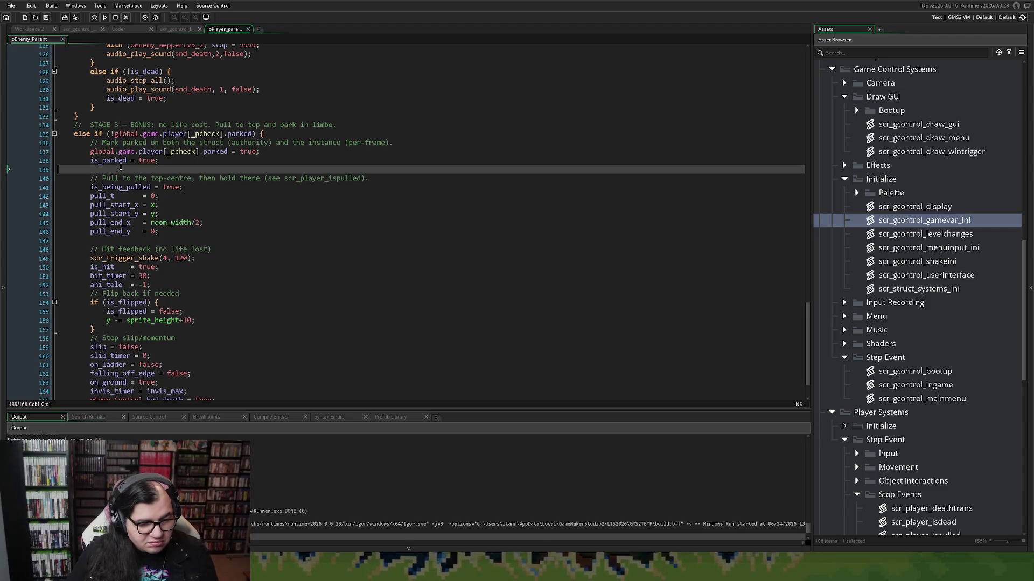
pyautogui.press('Tab')
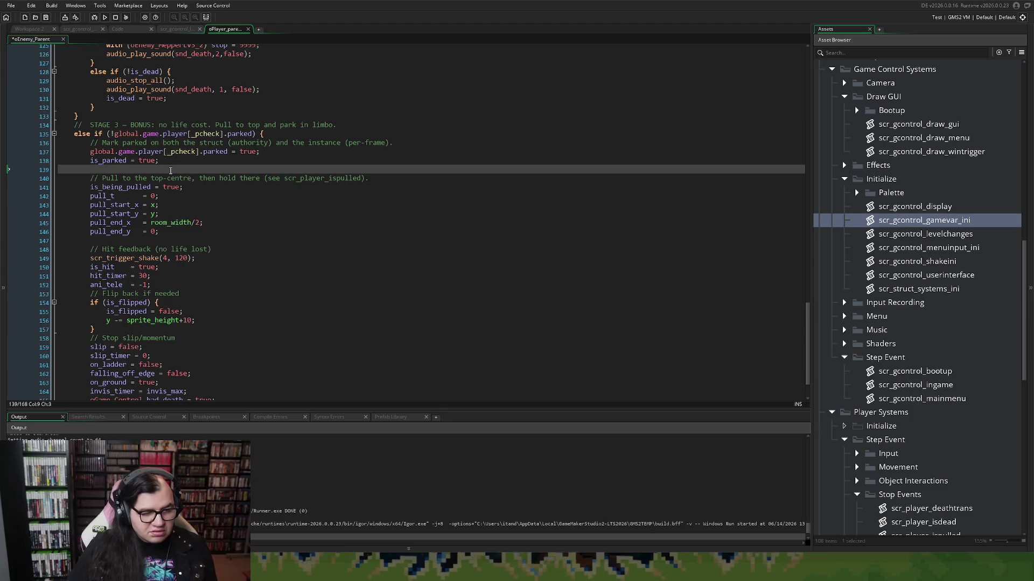
pyautogui.click(142, 237)
pyautogui.press('BackSpace')
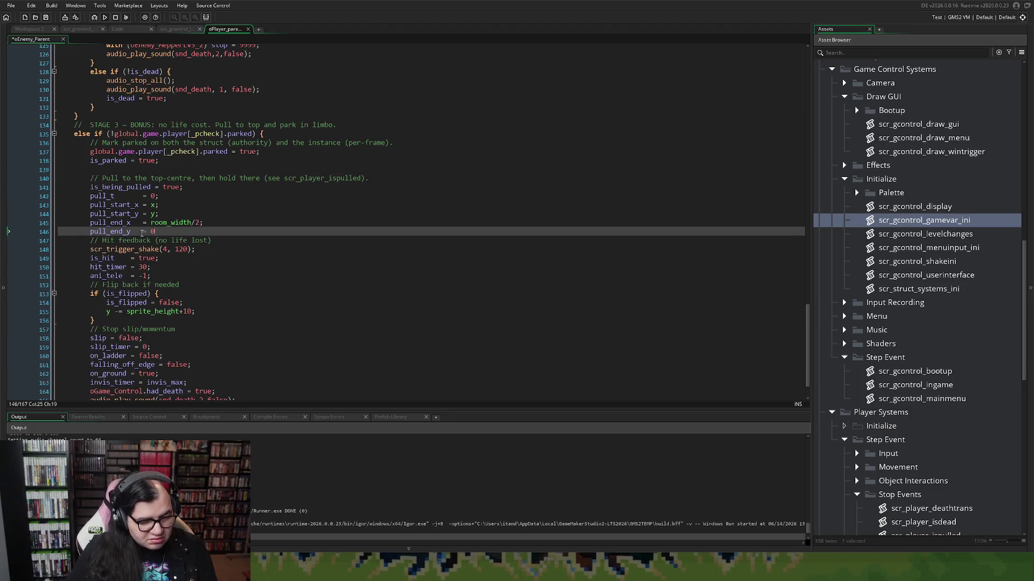
pyautogui.write(';')
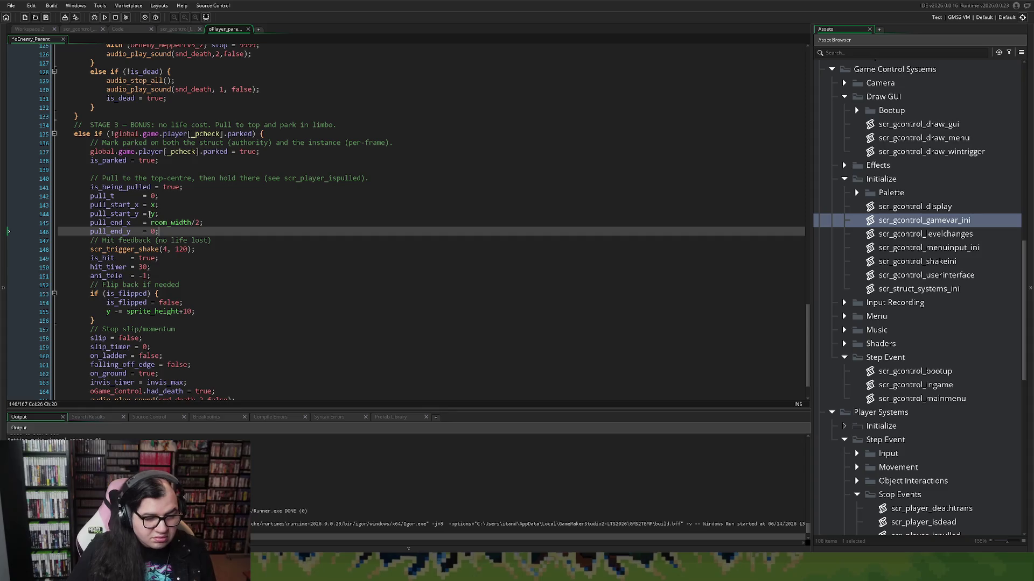
pyautogui.click(106, 170)
pyautogui.press('Return')
pyautogui.click(105, 170)
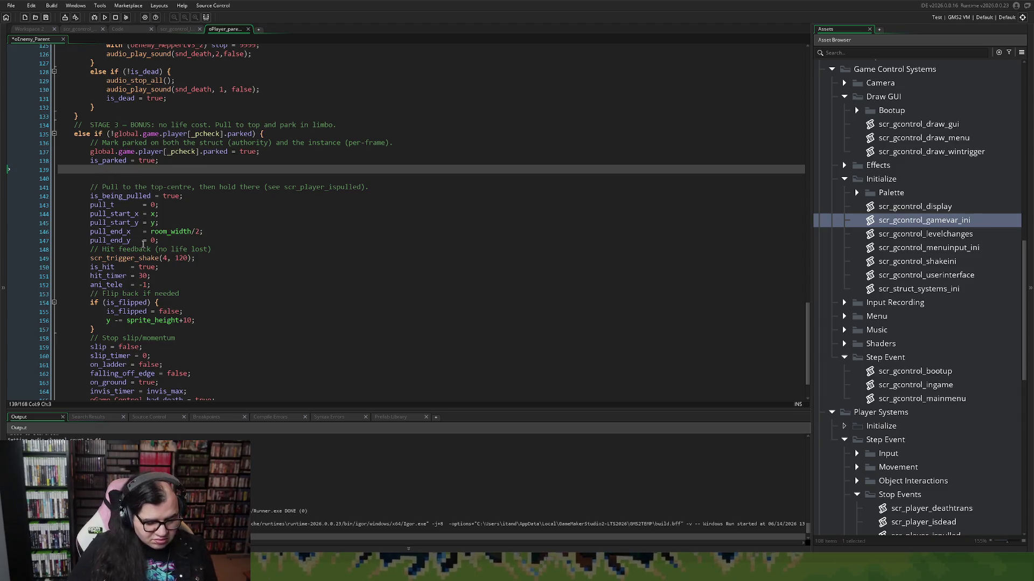
# Step: Write an 'if (global.game.all_parked)' block with a started 'global.' line inside
pyautogui.write('if (g')
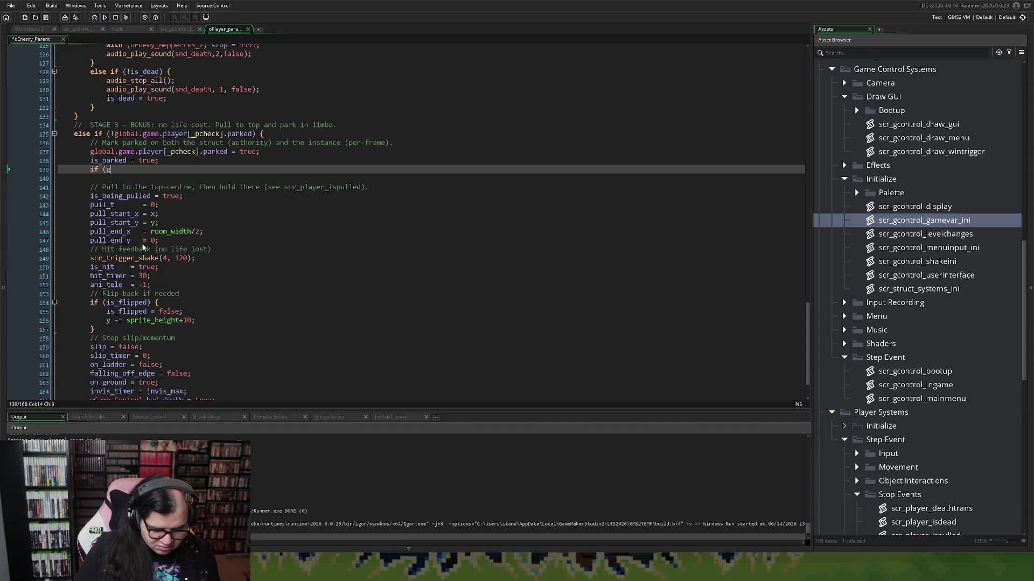
pyautogui.write('lobal')
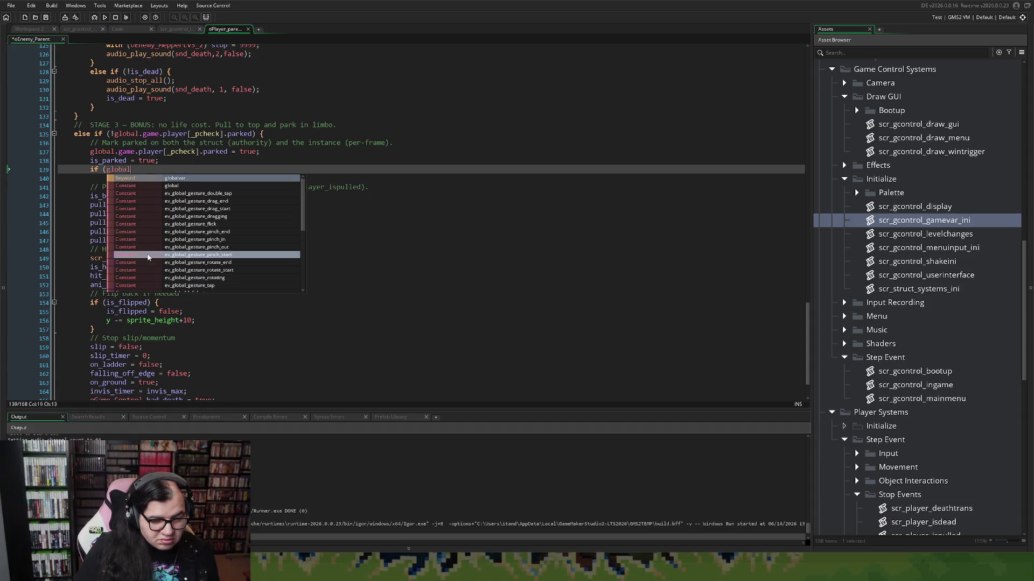
pyautogui.write('.game.')
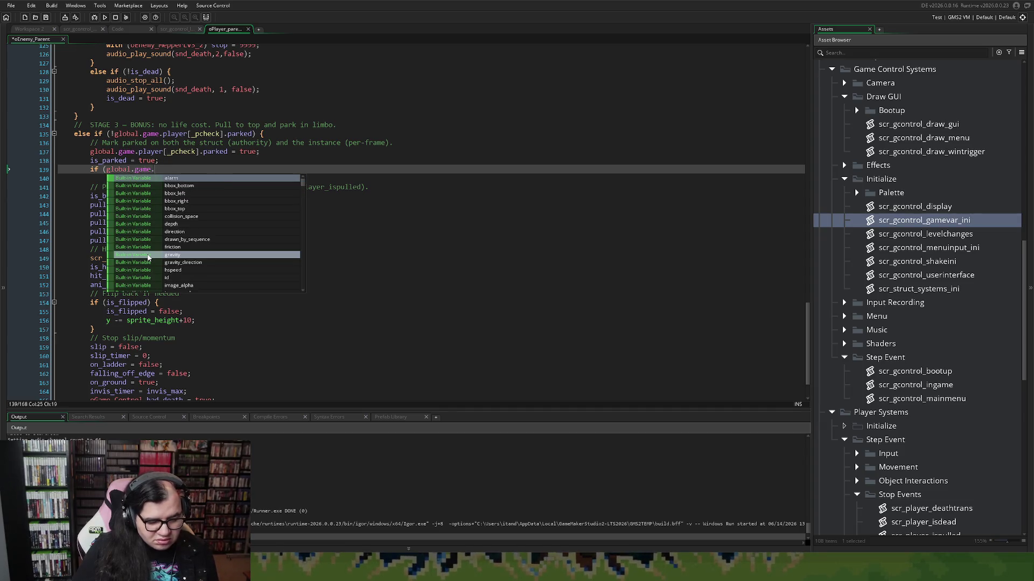
pyautogui.write('all')
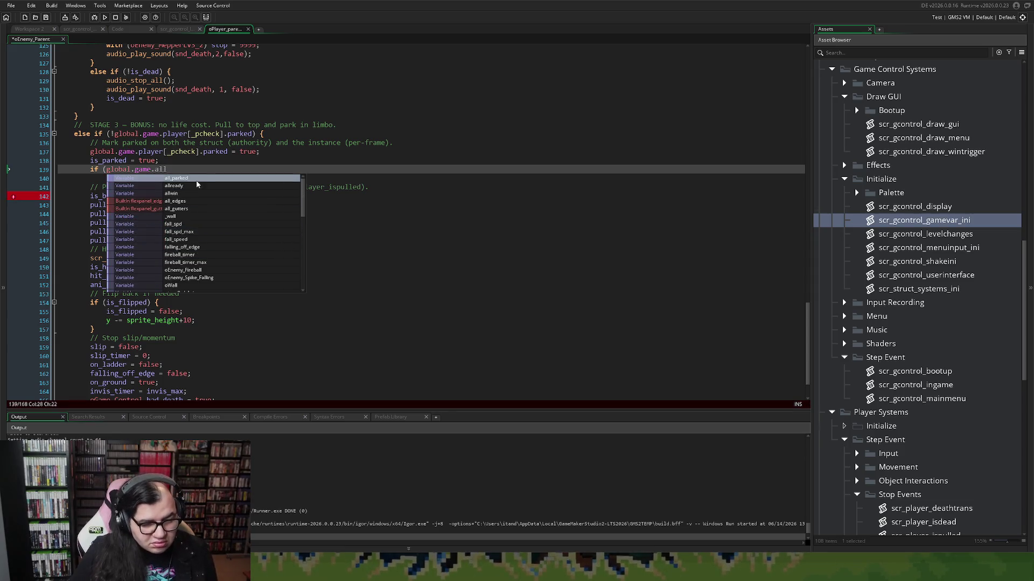
pyautogui.click(197, 182)
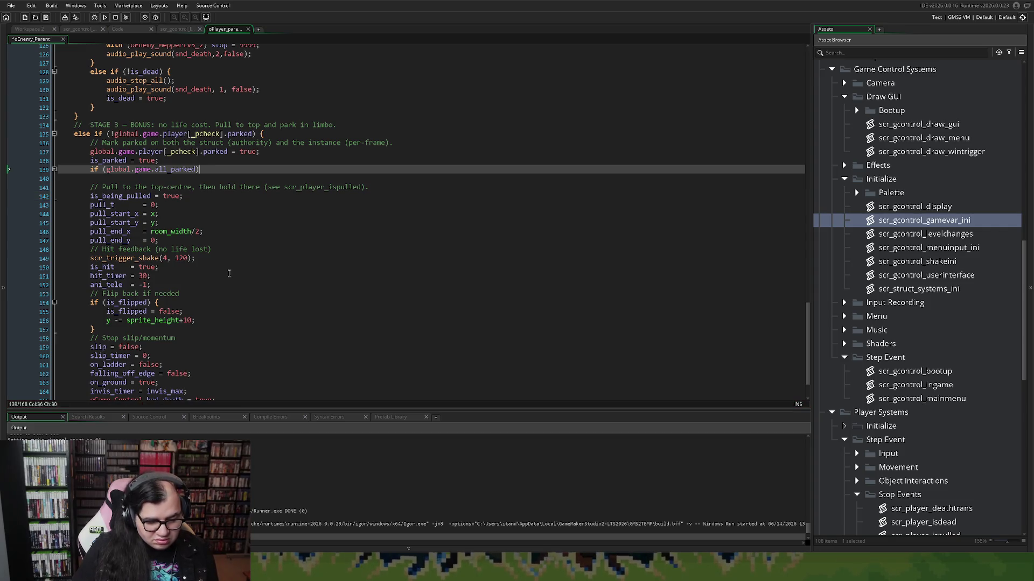
pyautogui.write('{')
pyautogui.press('Return')
pyautogui.press('Return')
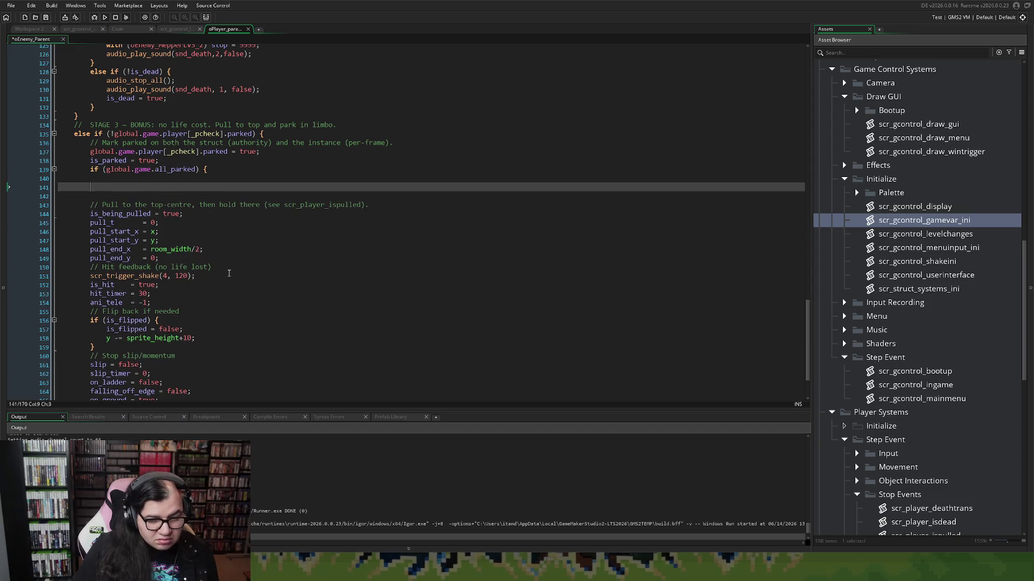
pyautogui.write('}')
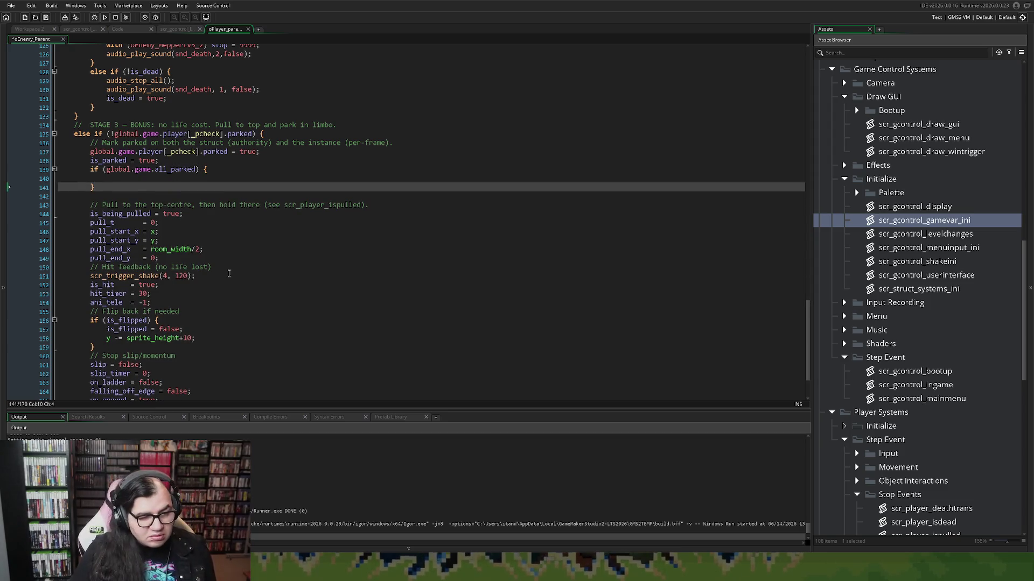
pyautogui.press('Up')
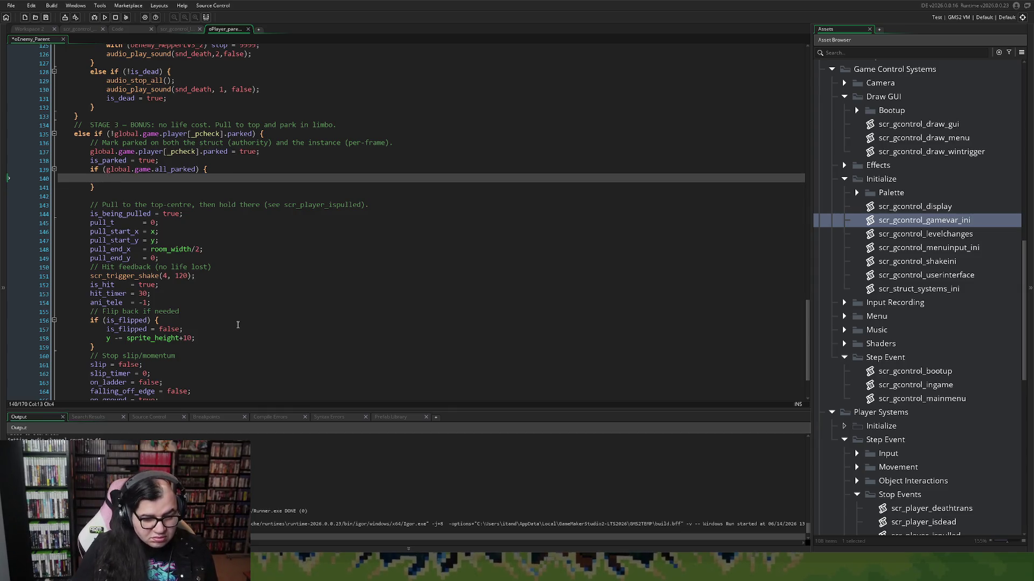
pyautogui.write('global.')
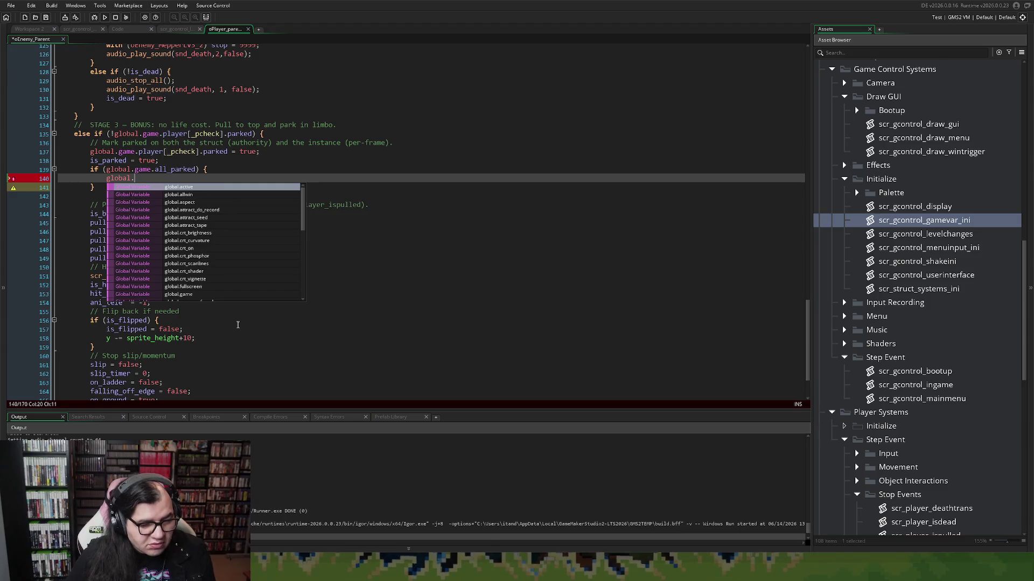
pyautogui.moveTo(96, 187); pyautogui.dragTo(85, 176)
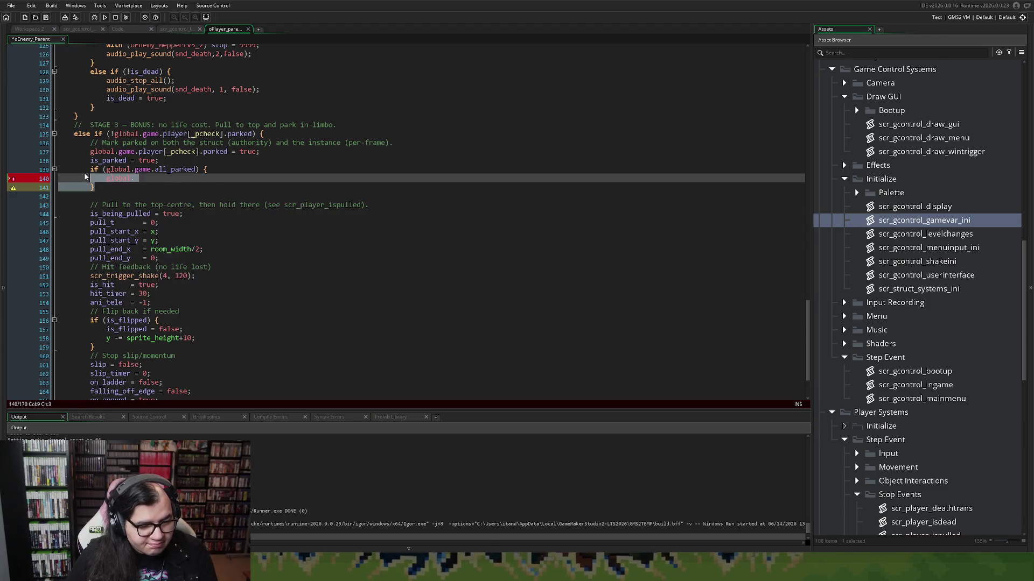
# Step: Replace the leftover text on line 140 with stage3_end_type and call all_parked() as a function
pyautogui.click(176, 29)
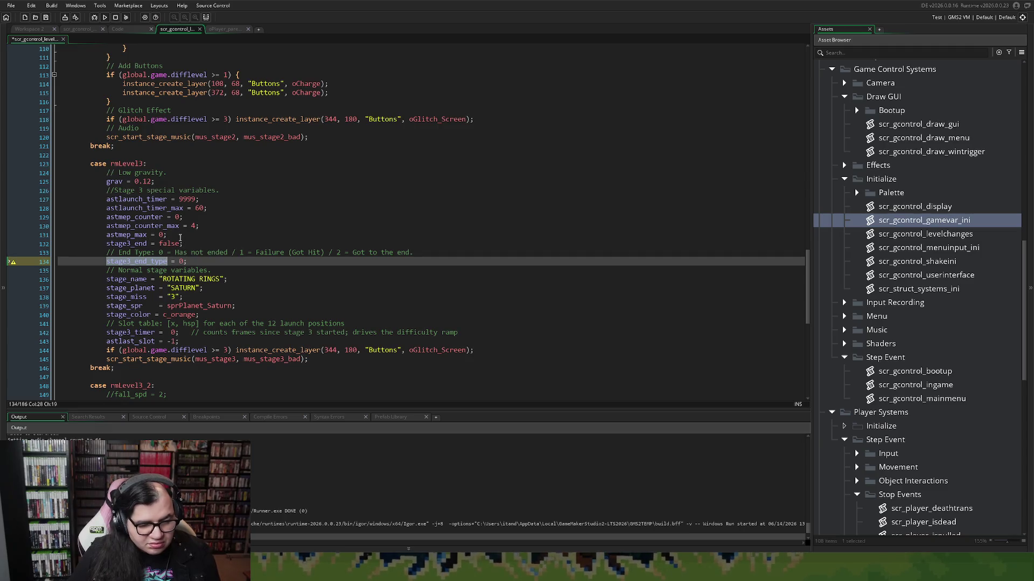
pyautogui.click(209, 30)
pyautogui.moveTo(139, 179); pyautogui.dragTo(106, 179)
pyautogui.write('stage3_end_type')
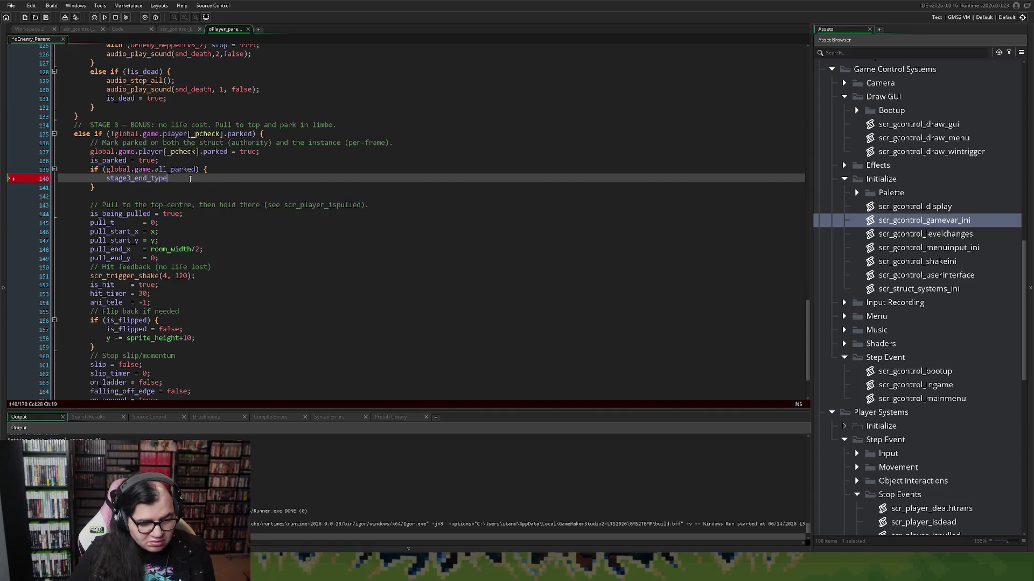
pyautogui.click(195, 169)
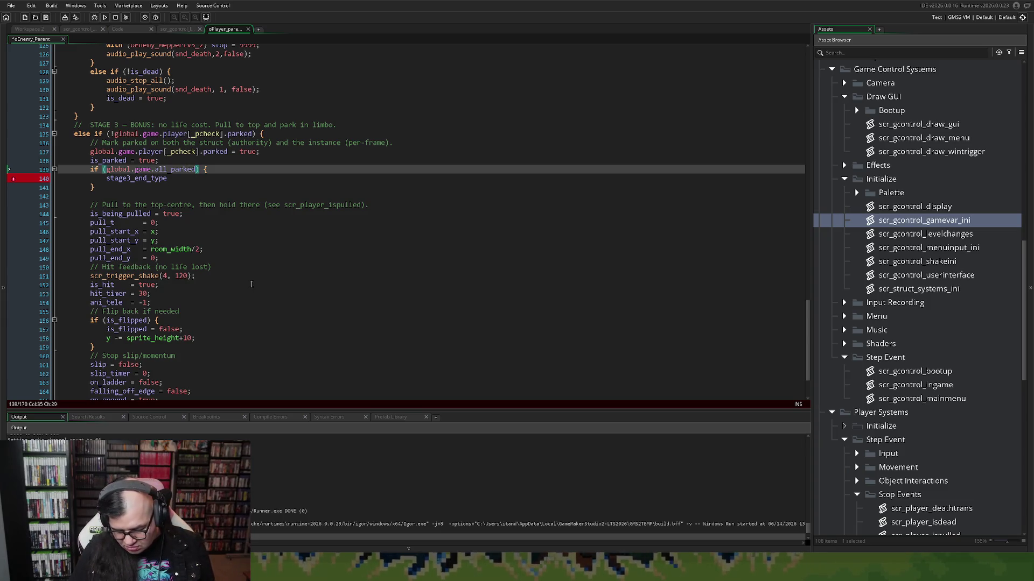
pyautogui.write('()')
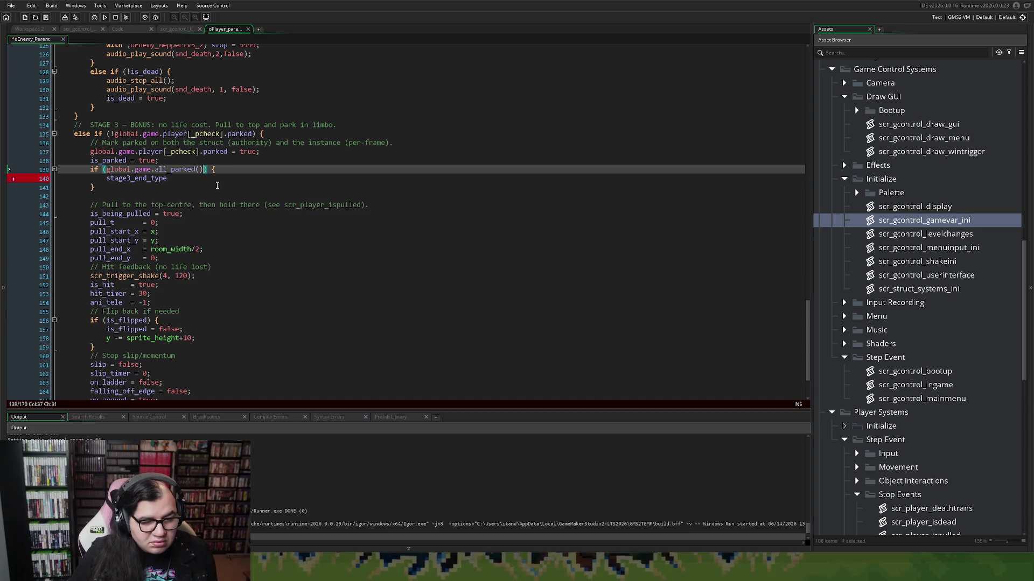
pyautogui.click(176, 30)
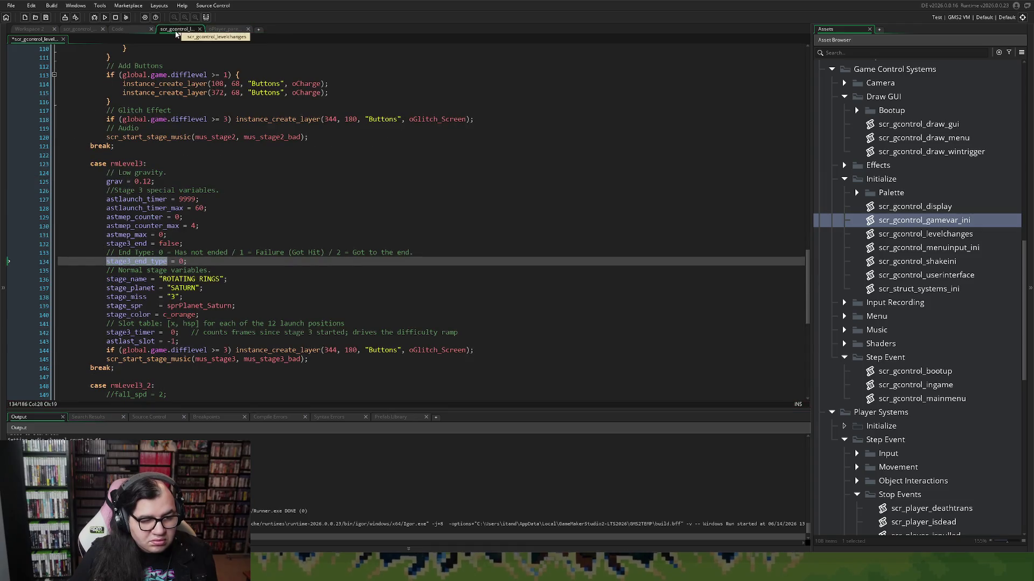
# Step: Set 'stage3_end_type = 1;' in the all-parked branch under a '// Bad ending' comment
pyautogui.click(223, 29)
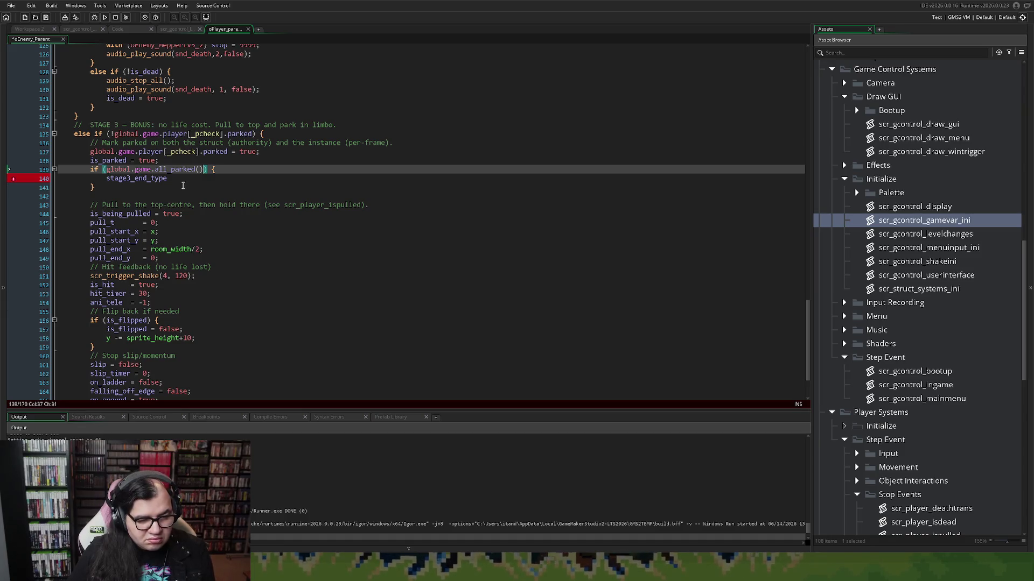
pyautogui.click(173, 178)
pyautogui.write('= 1;')
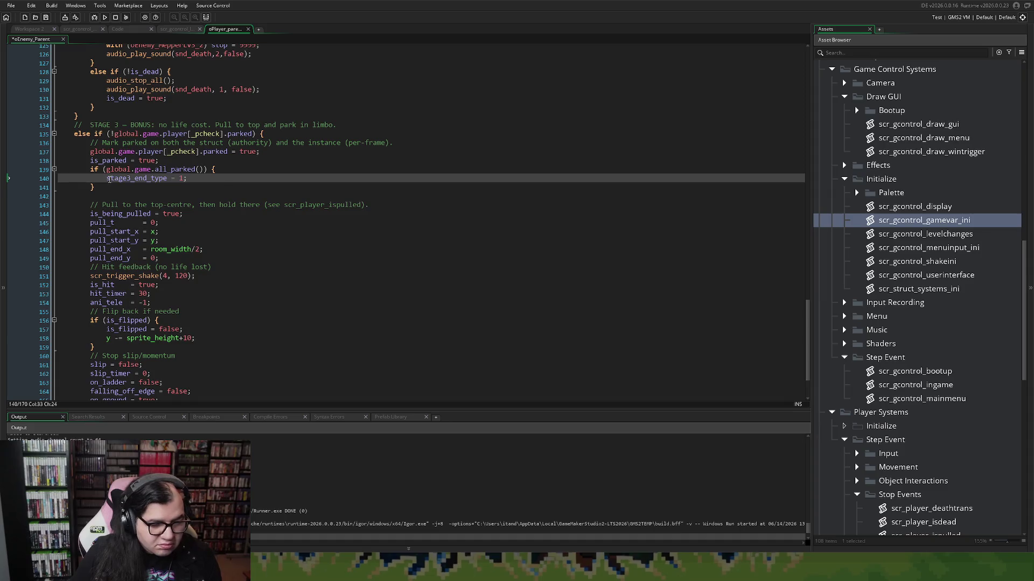
pyautogui.click(109, 179)
pyautogui.press('Return')
pyautogui.press('Up')
pyautogui.write('//B')
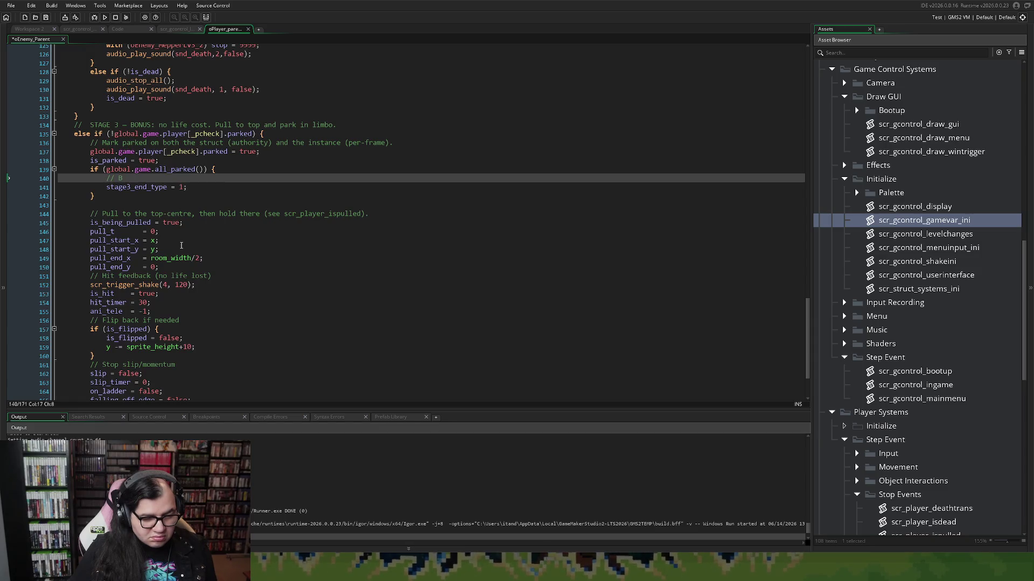
pyautogui.write('Bad')
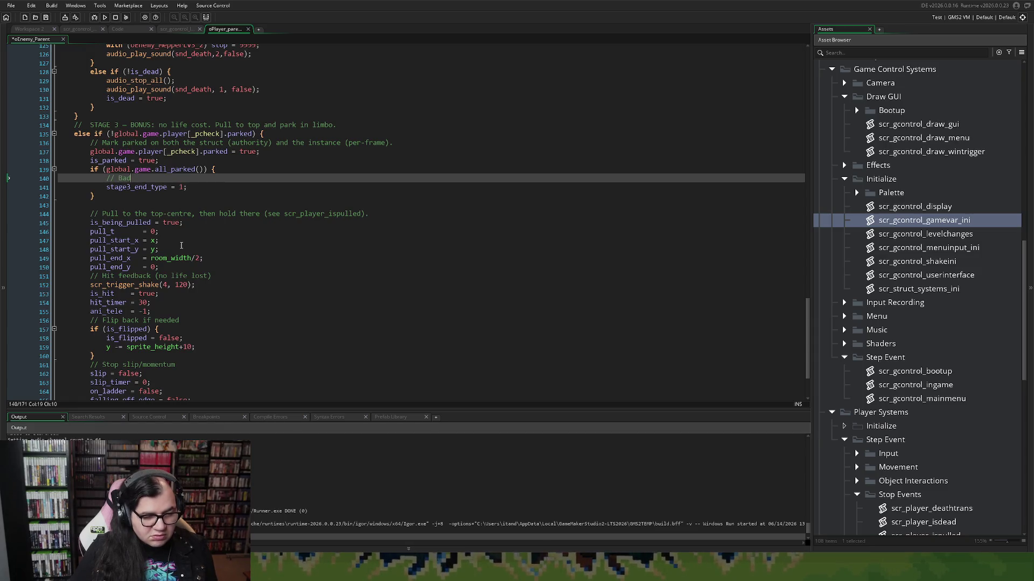
pyautogui.write('ending')
# Step: Remove the extra blank line left after the all-parked block
pyautogui.scroll(1, 186, 252)
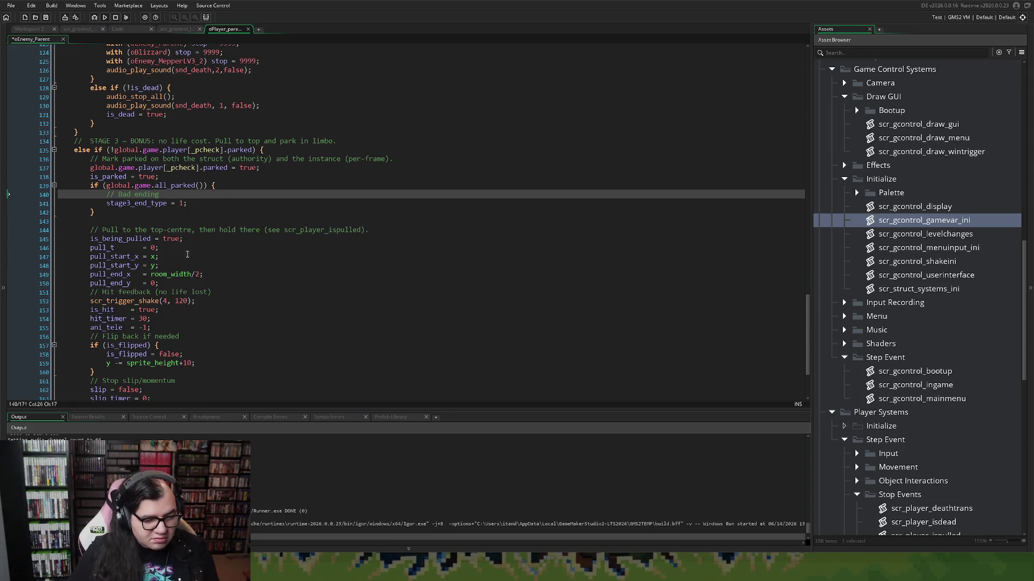
pyautogui.click(85, 217)
pyautogui.press('BackSpace')
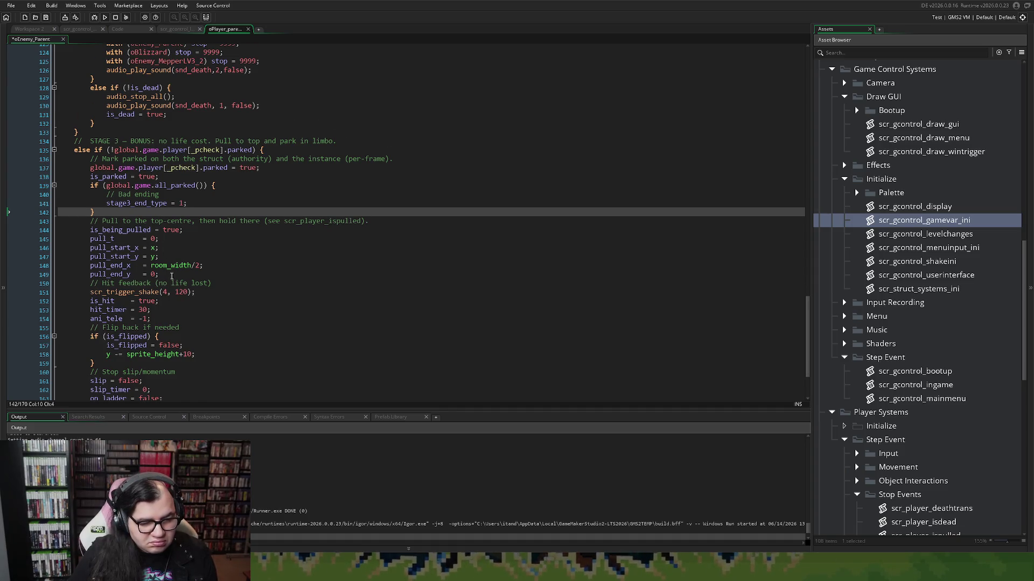
pyautogui.scroll(-2, 172, 275)
pyautogui.scroll(9, 162, 259)
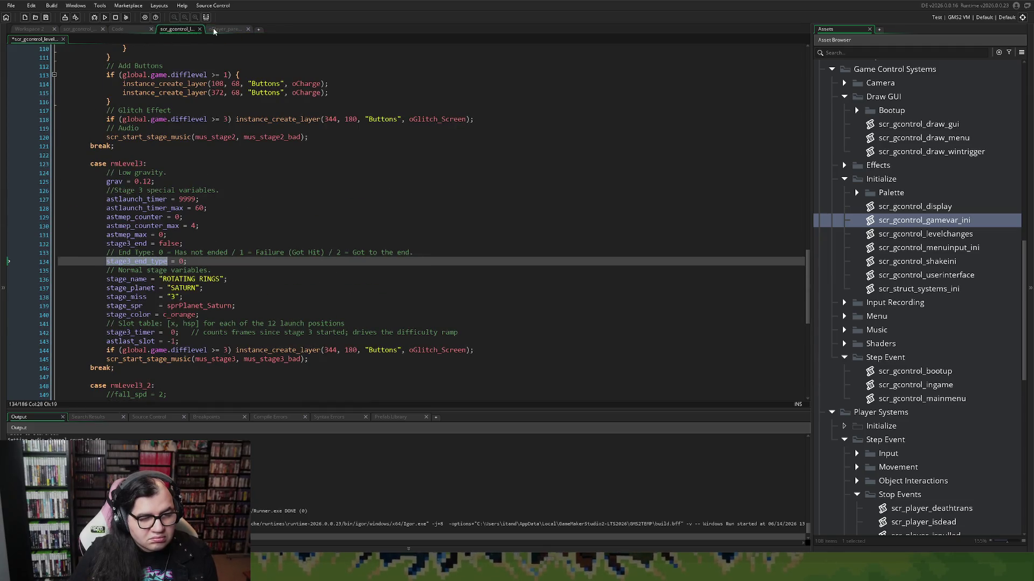
pyautogui.click(137, 30)
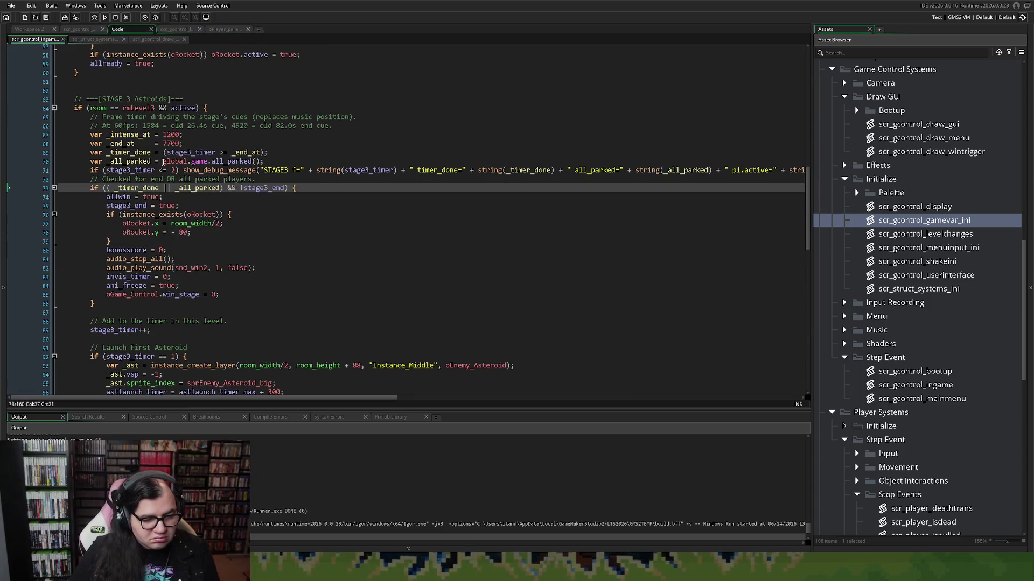
# Step: Scroll to the top of scr_gcontrol_ingame's stage 3 win check, then return to Workspace 2
pyautogui.scroll(14, 198, 182)
pyautogui.scroll(5, 198, 182)
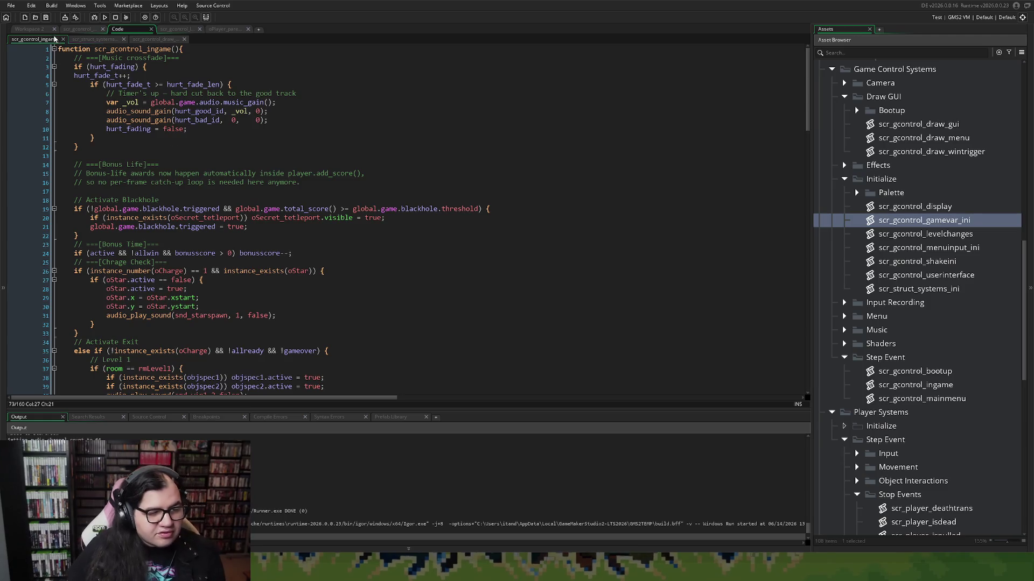
pyautogui.hotkey('ctrl', 'Tab')
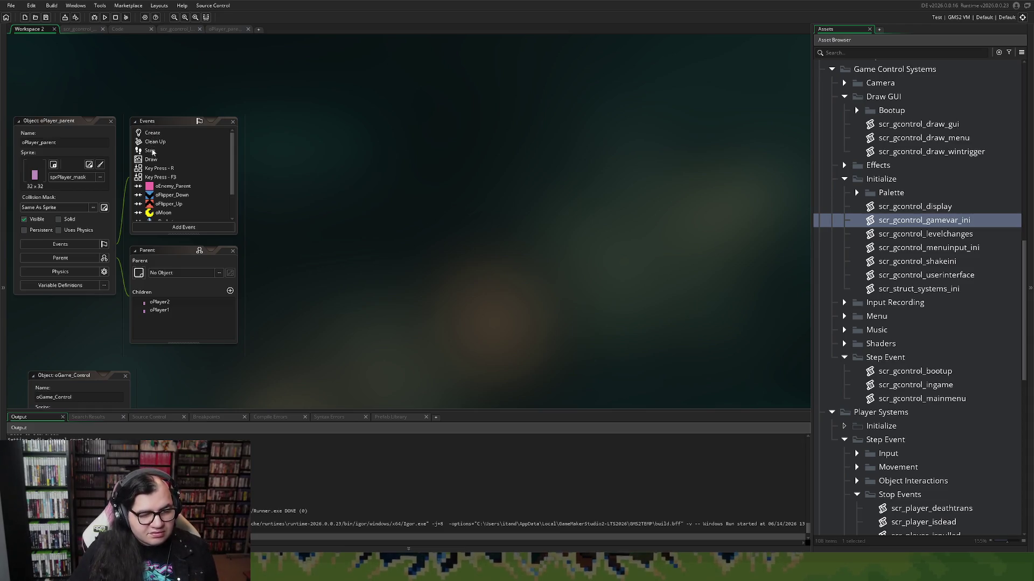
# Step: Open scr_player_use_score from Object Interactions > Scoring in a full-size editor
pyautogui.scroll(-2, 886, 283)
pyautogui.scroll(-3, 885, 283)
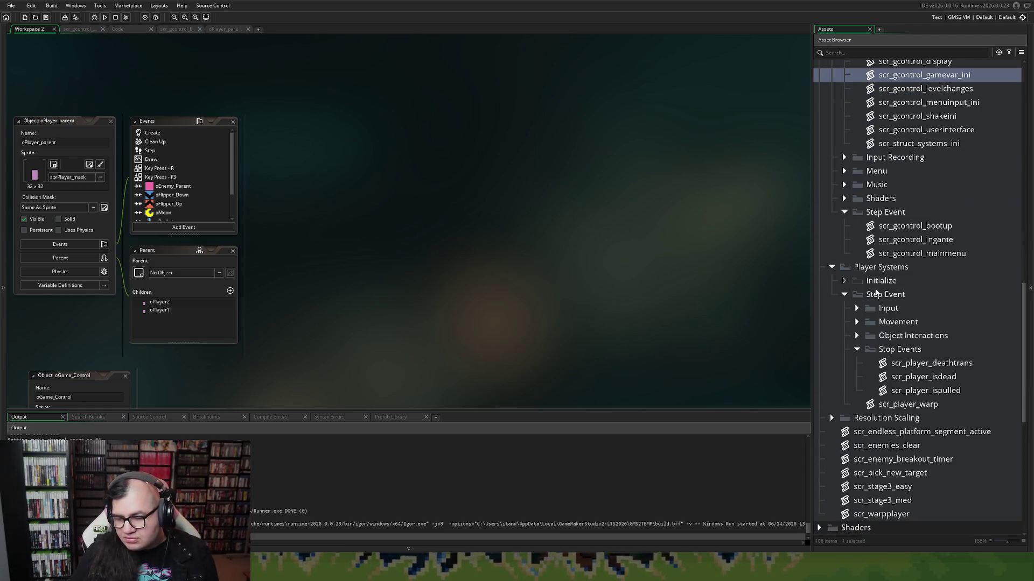
pyautogui.click(857, 336)
pyautogui.click(869, 391)
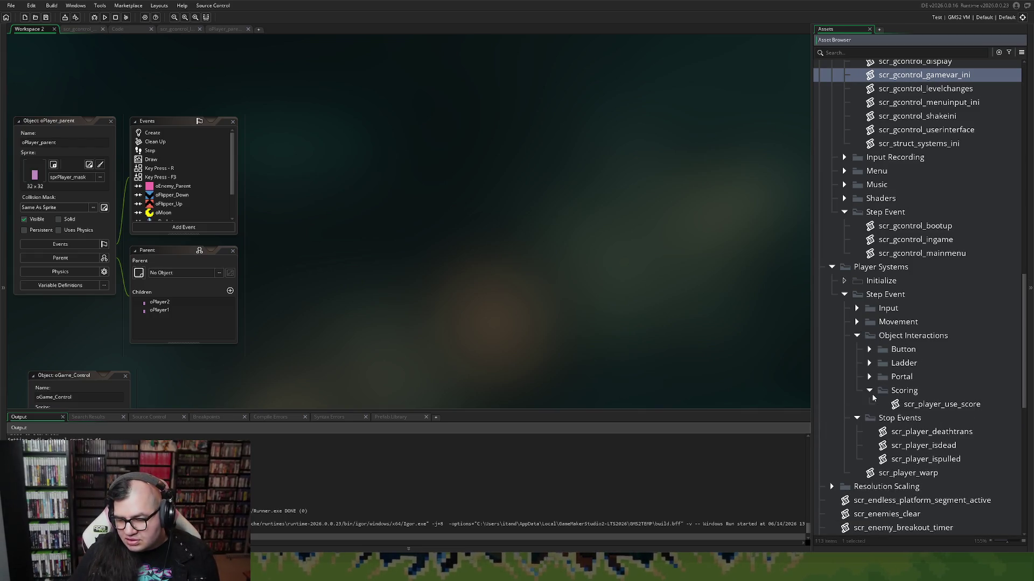
pyautogui.doubleClick(937, 404)
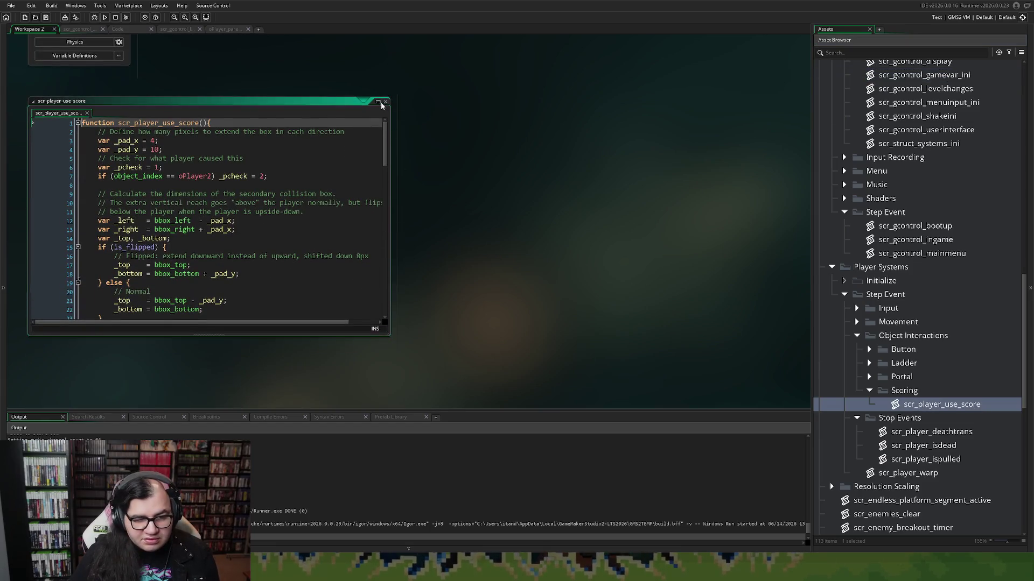
pyautogui.click(378, 101)
# Step: Replace global.game.bonus_mep with 1000 in the MepperLV3 add_score call and amt
pyautogui.scroll(-15, 340, 163)
pyautogui.scroll(-3, 341, 163)
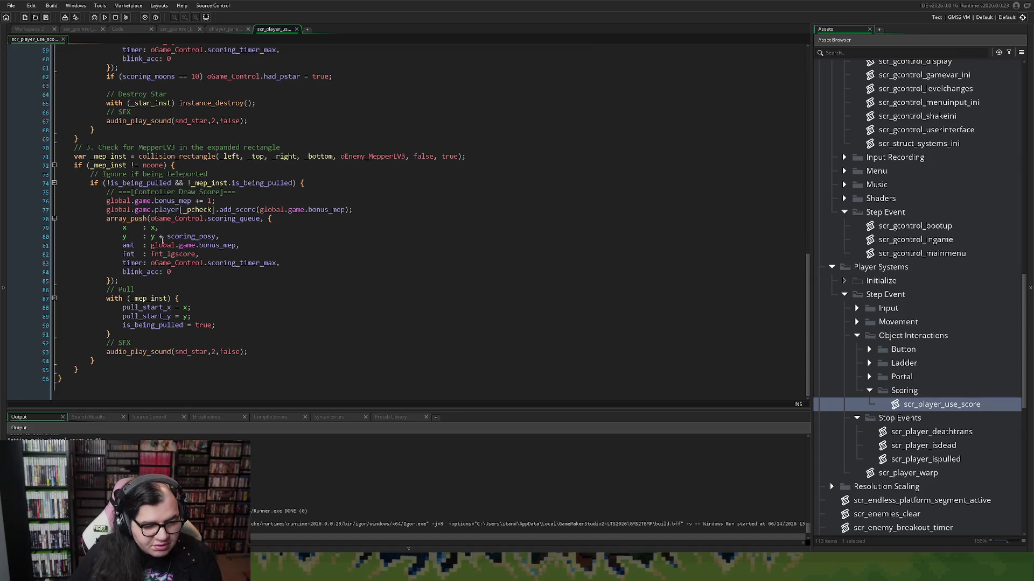
pyautogui.click(183, 236)
pyautogui.press('Down')
pyautogui.press('Up')
pyautogui.press('Up')
pyautogui.press('Up')
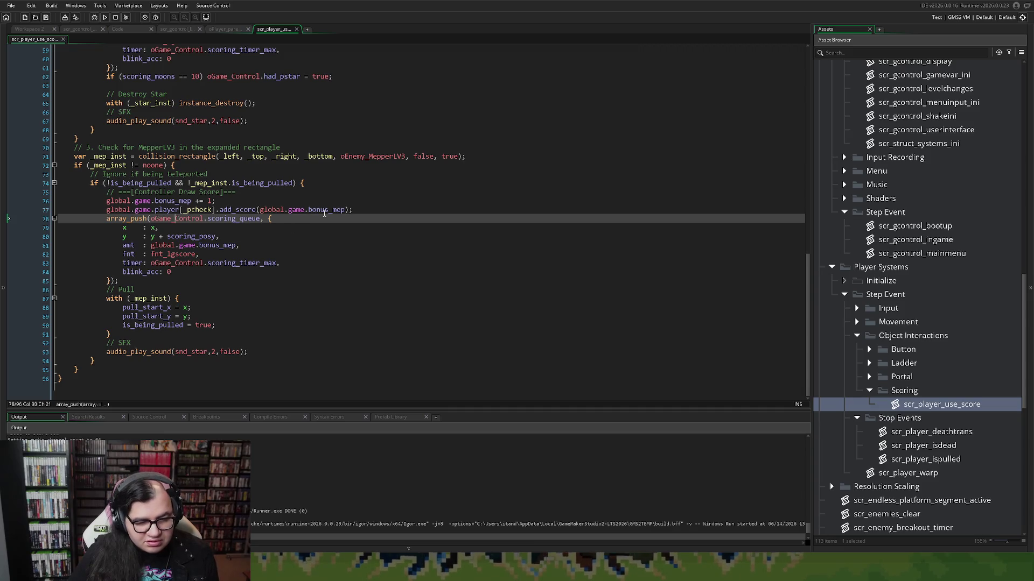
pyautogui.moveTo(346, 210); pyautogui.dragTo(261, 214)
pyautogui.write('1000')
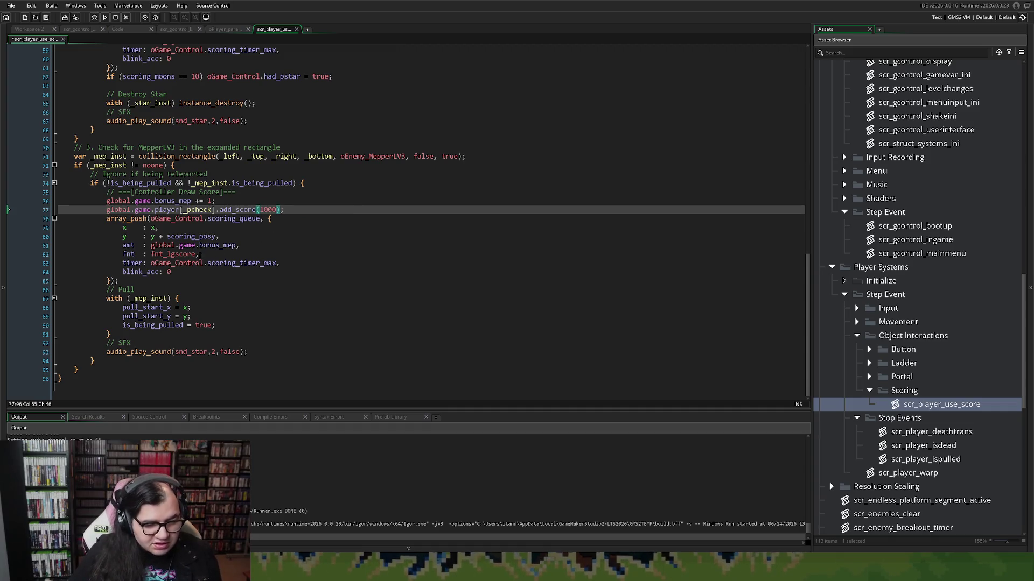
pyautogui.moveTo(237, 245); pyautogui.dragTo(152, 249)
pyautogui.write('1000,')
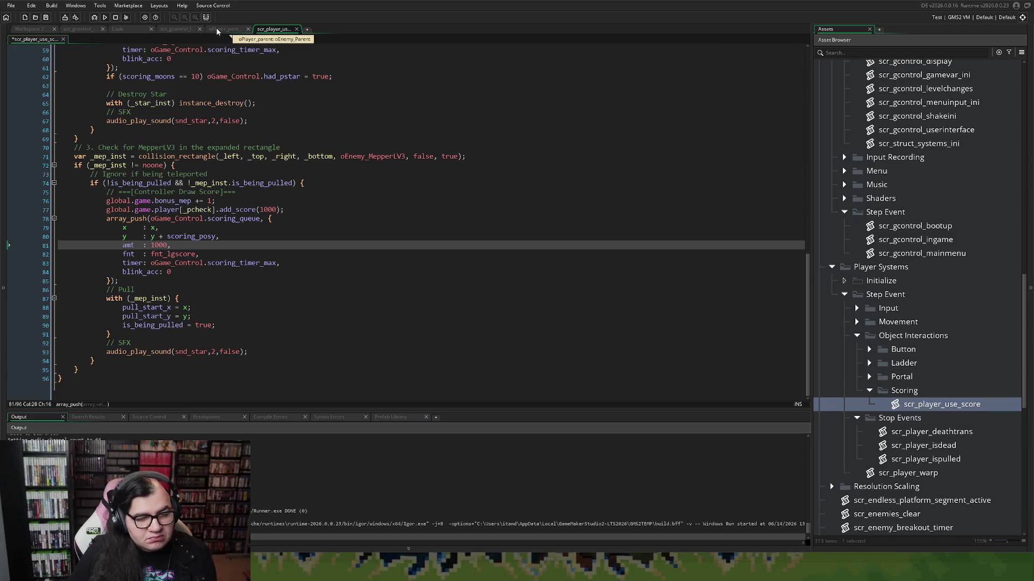
pyautogui.click(297, 29)
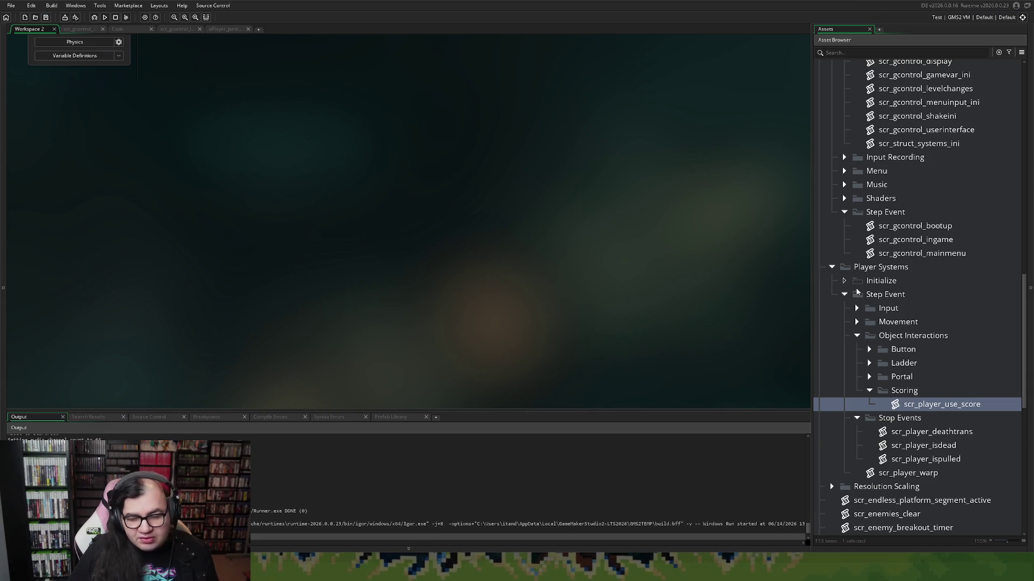
# Step: Open scr_gcontrol_draw_wintrigger and locate the rmLevel3 perfect check
pyautogui.scroll(4, 957, 204)
pyautogui.doubleClick(950, 185)
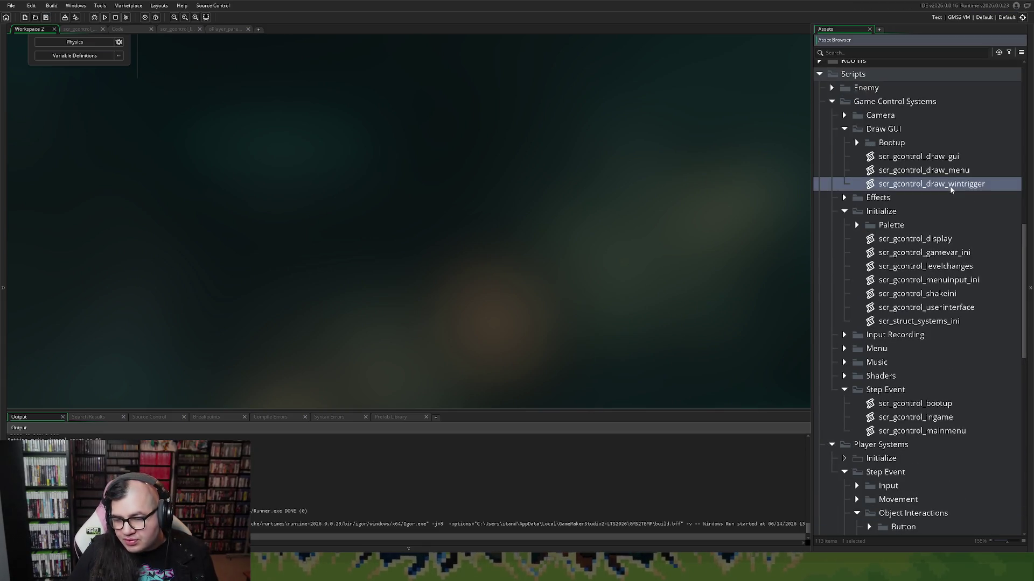
pyautogui.scroll(-3, 365, 252)
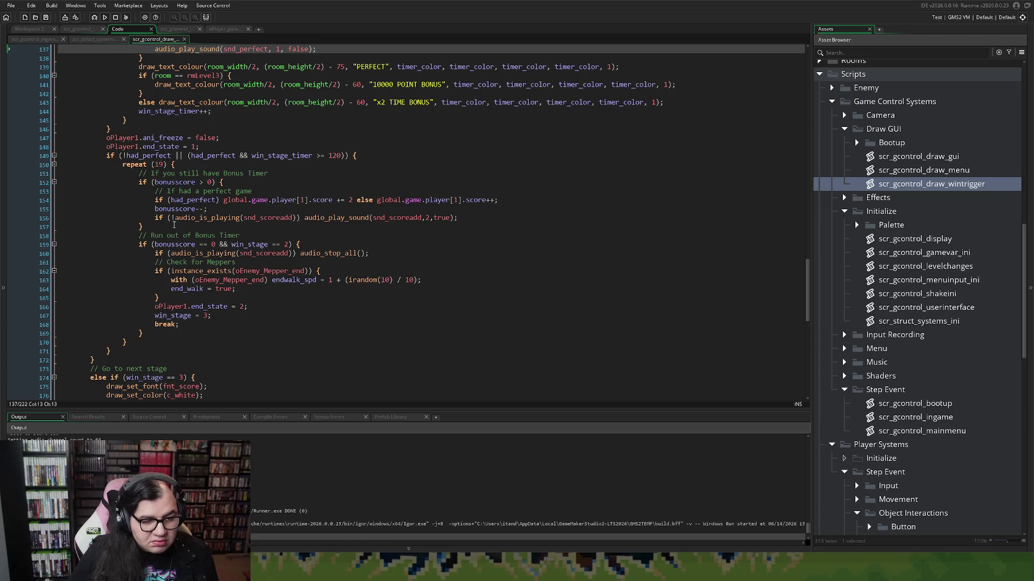
pyautogui.scroll(4, 174, 223)
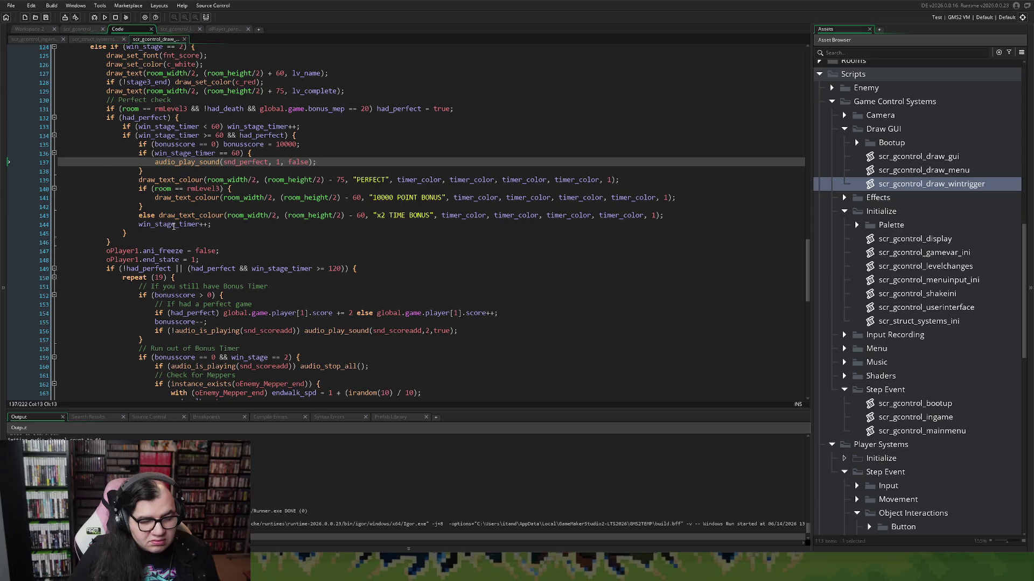
pyautogui.scroll(1, 173, 225)
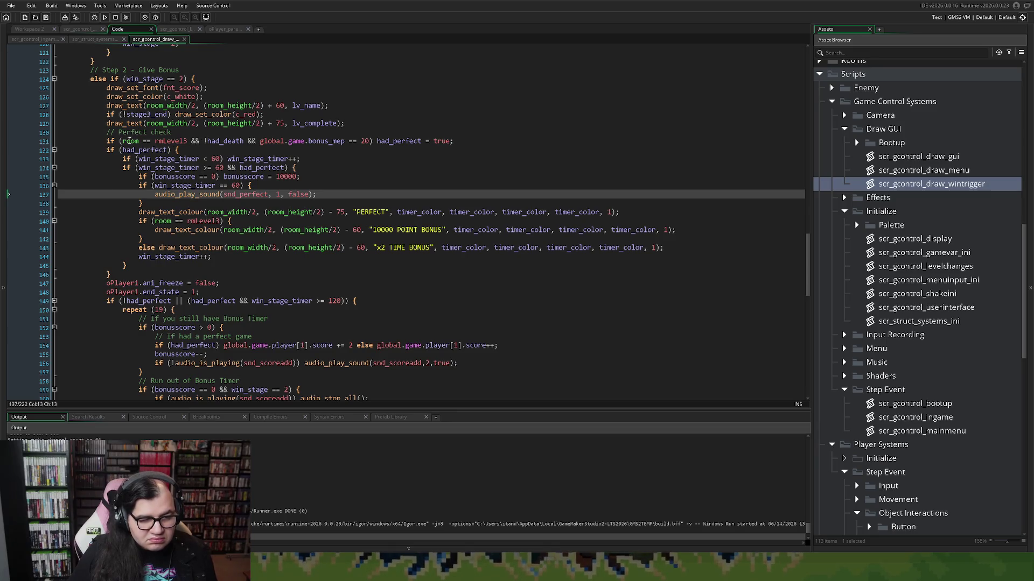
pyautogui.click(107, 141)
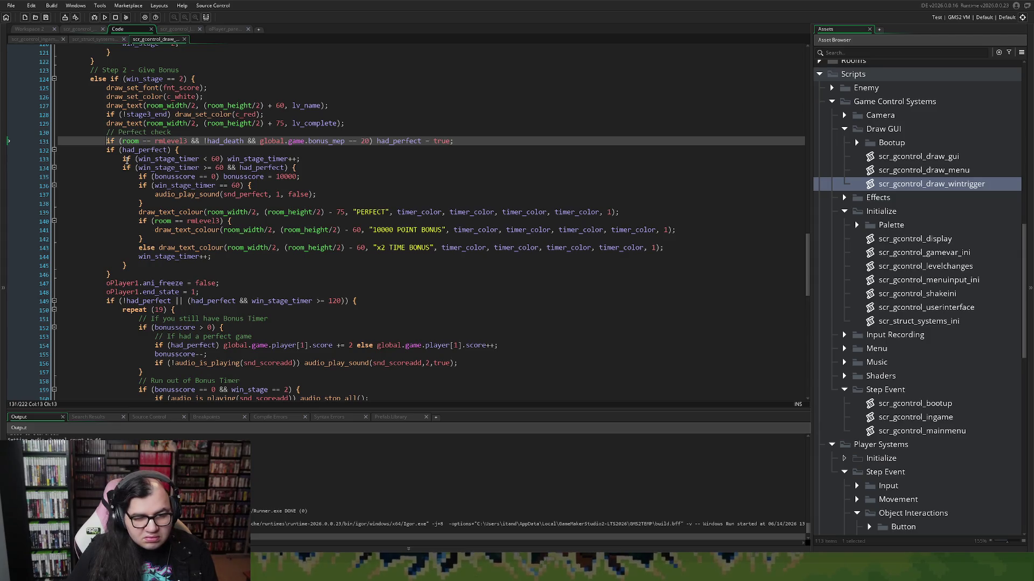
# Step: Relabel the comment as '// Stage 3 - Perfect check' and delete the empty '//' line
pyautogui.press('Return')
pyautogui.press('Return')
pyautogui.press('Up')
pyautogui.press('Up')
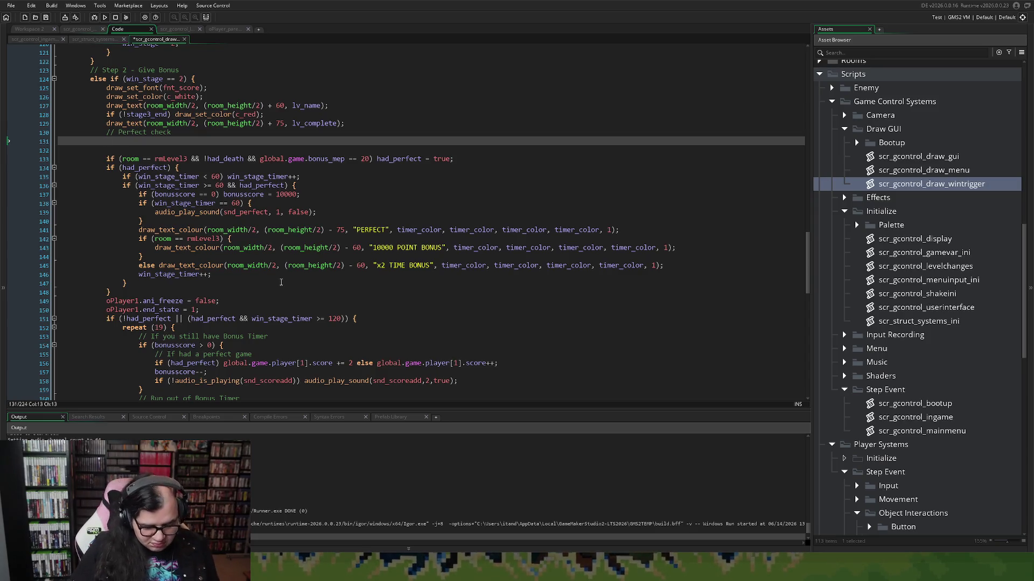
pyautogui.write('//Stag')
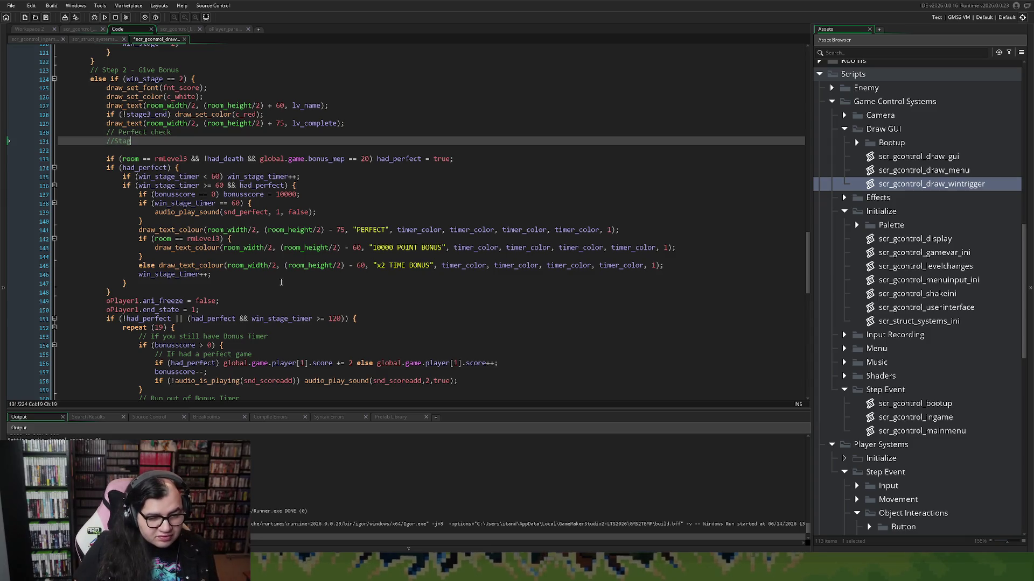
pyautogui.press('BackSpace')
pyautogui.press('BackSpace')
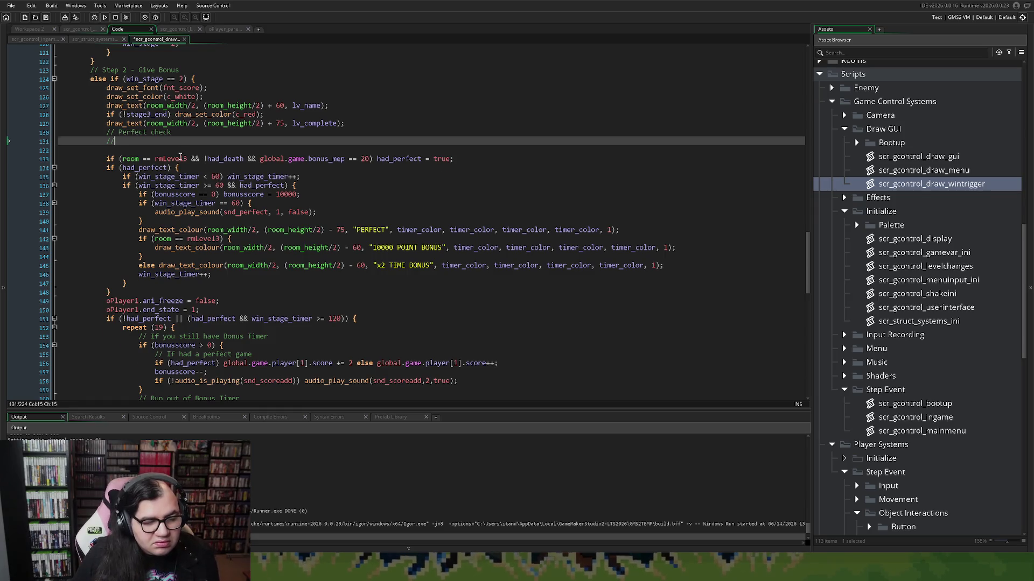
pyautogui.scroll(15, 210, 163)
pyautogui.scroll(10, 215, 186)
pyautogui.scroll(10, 220, 200)
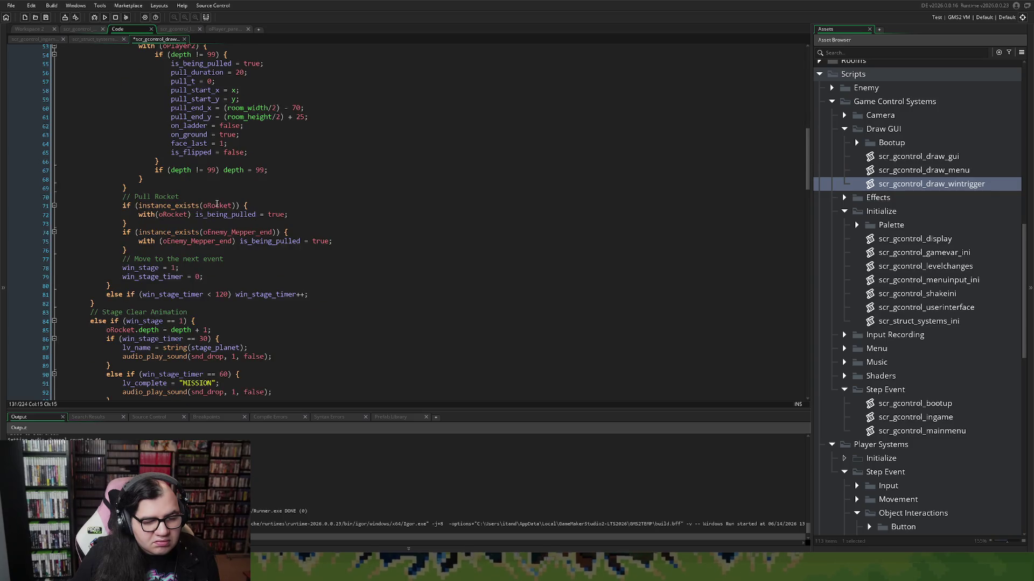
pyautogui.scroll(3, 237, 219)
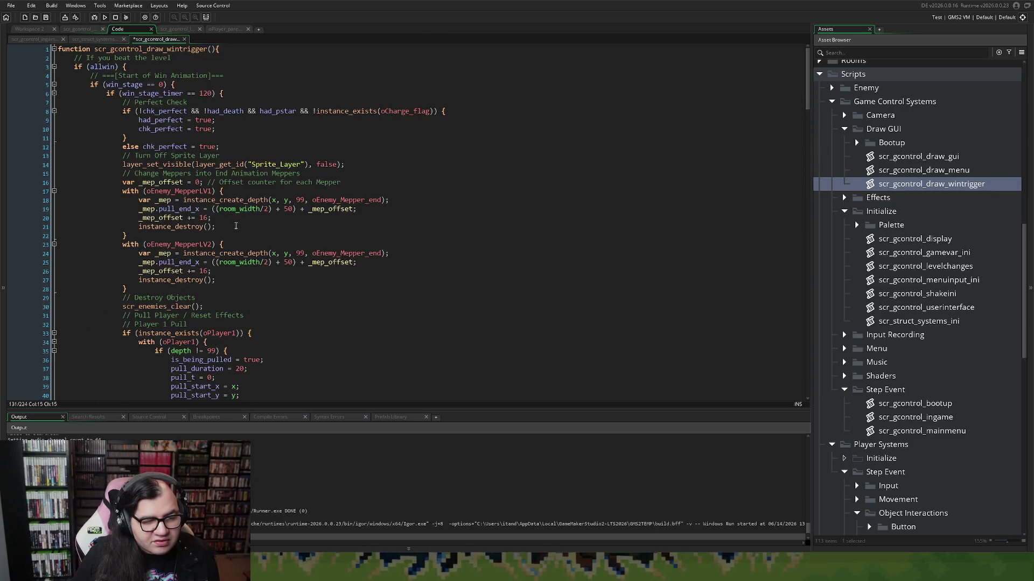
pyautogui.scroll(-20, 207, 200)
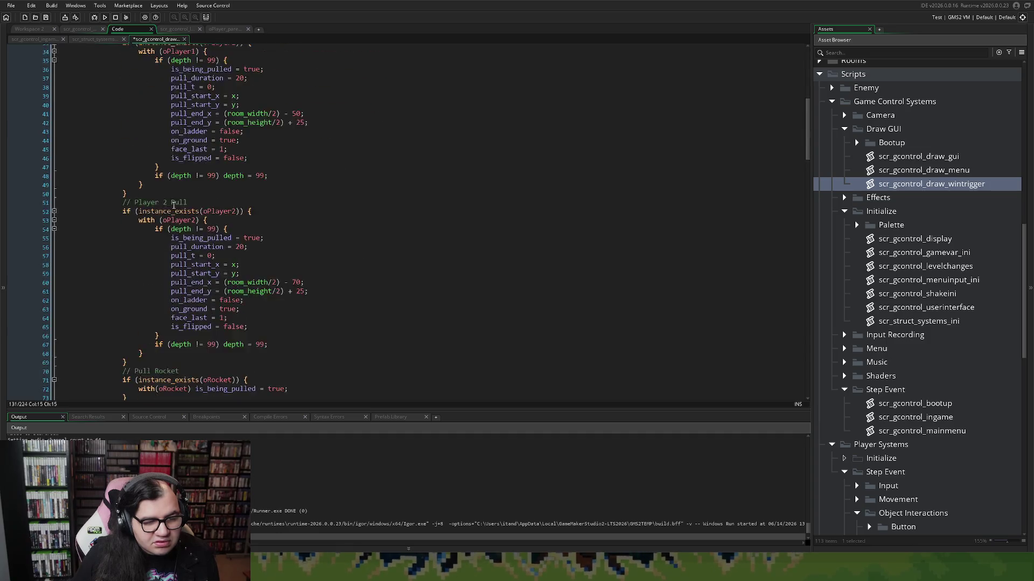
pyautogui.press('BackSpace')
pyautogui.press('BackSpace')
pyautogui.press('BackSpace')
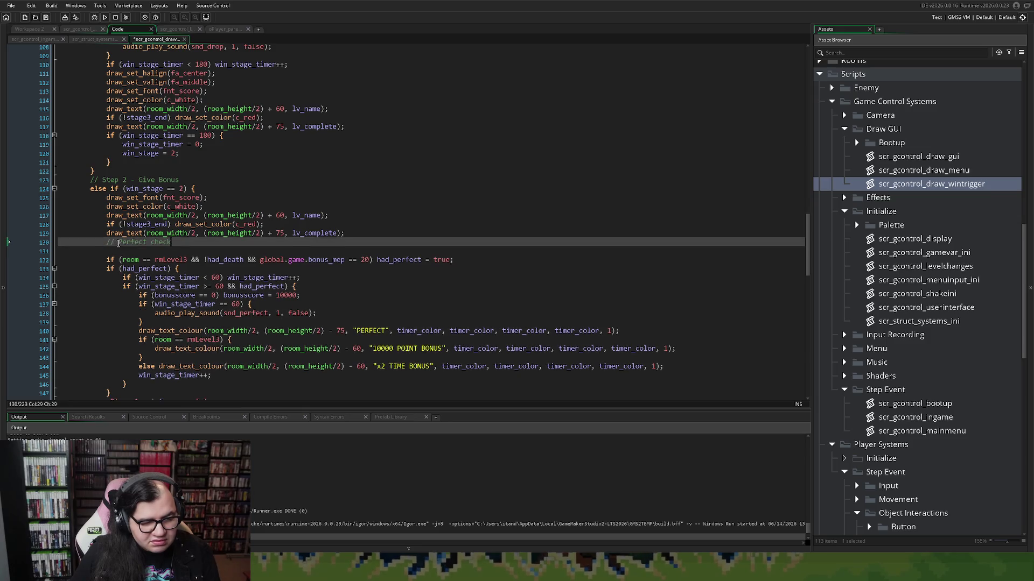
pyautogui.write('Stage 3')
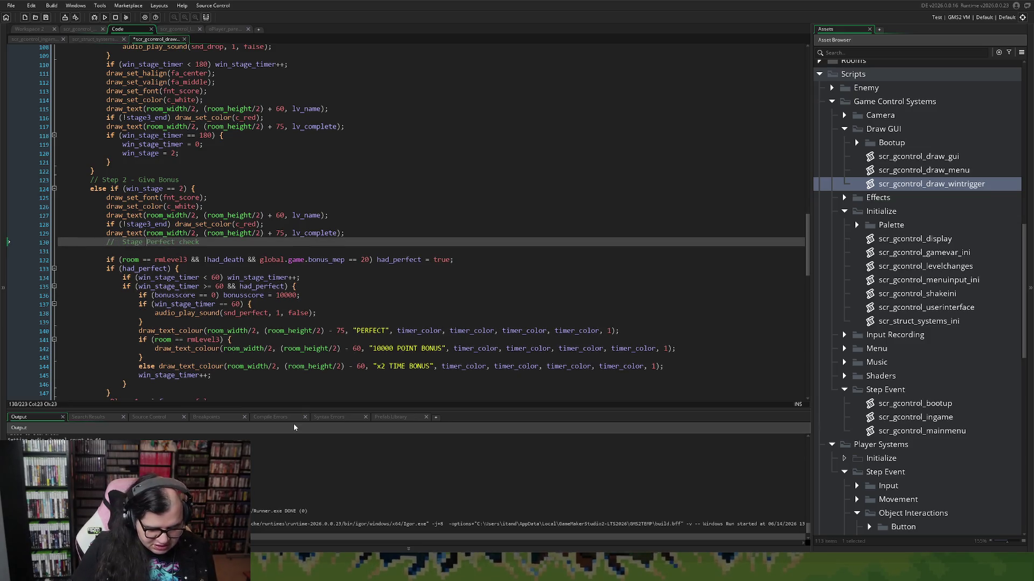
pyautogui.write(' -')
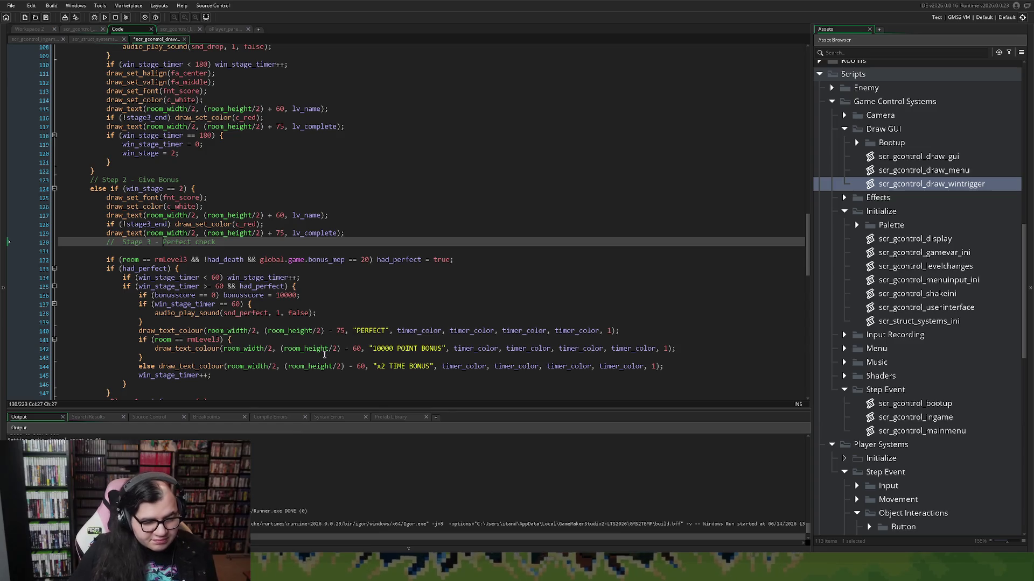
# Step: Split the line after rmLevel3 so the no-death and bonus_mep == 20 tests start a nested if (
pyautogui.click(150, 255)
pyautogui.press('Home')
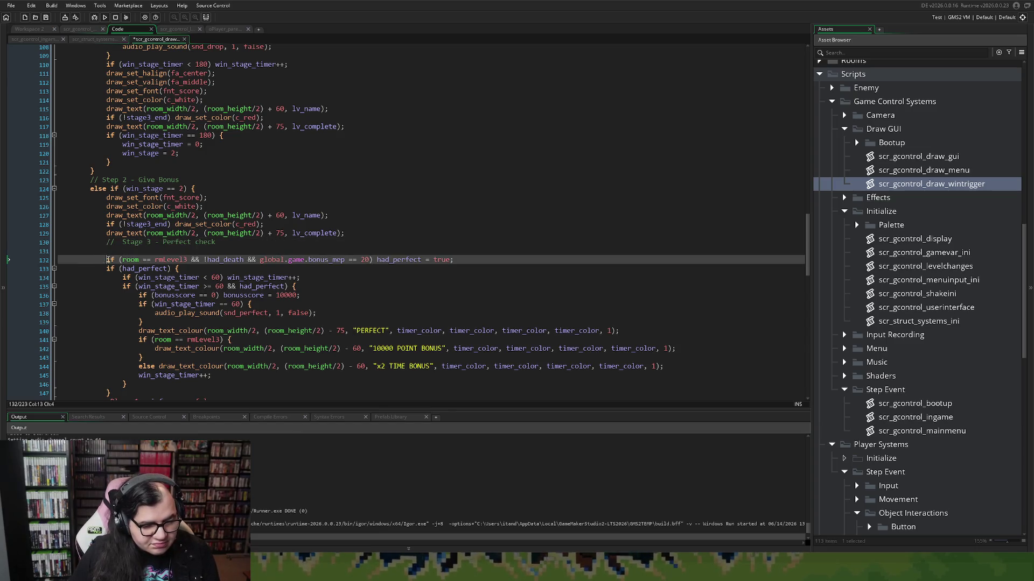
pyautogui.press('BackSpace')
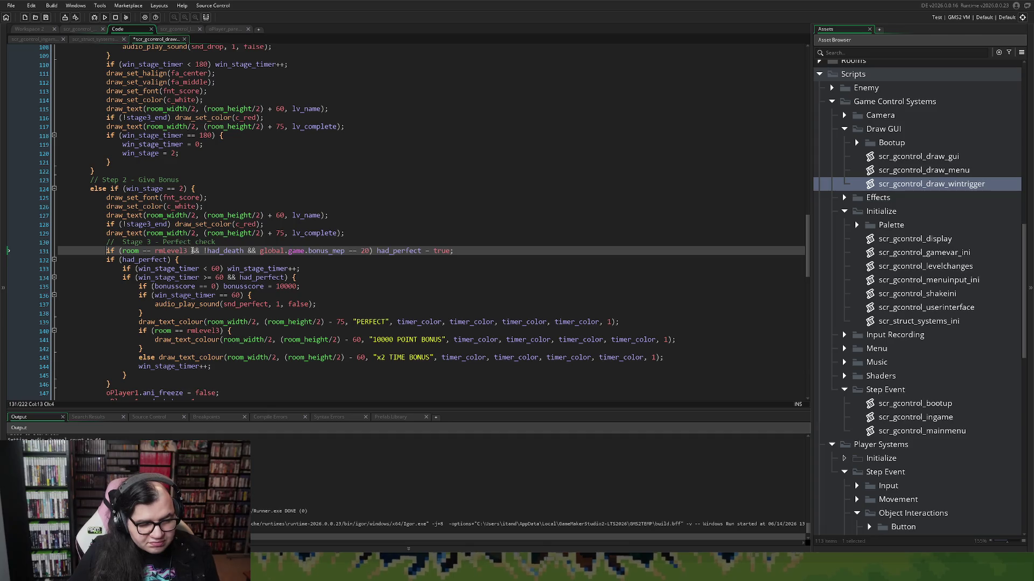
pyautogui.click(187, 251)
pyautogui.write(') {P')
pyautogui.press('BackSpace')
pyautogui.press('Return')
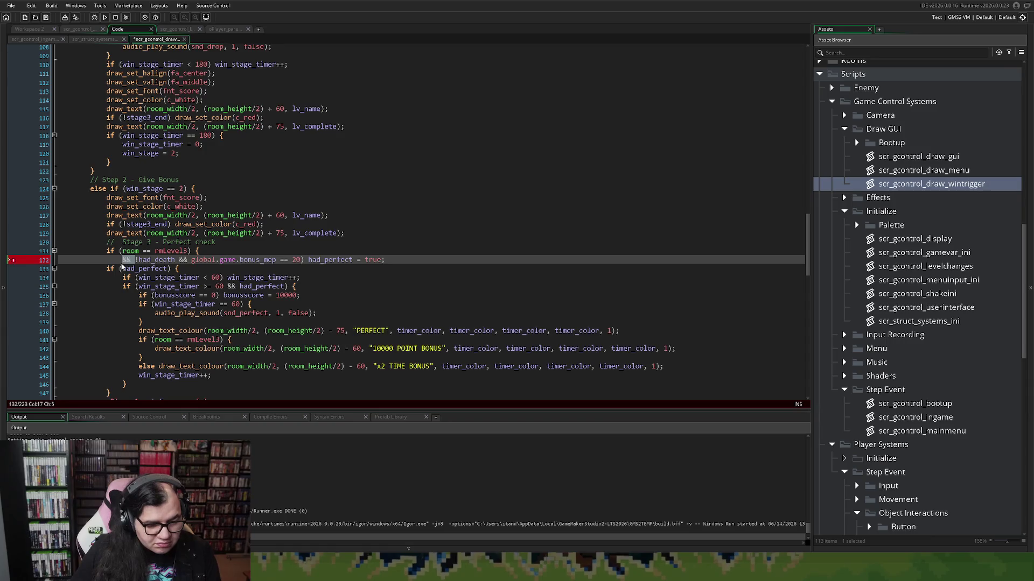
pyautogui.write('if (')
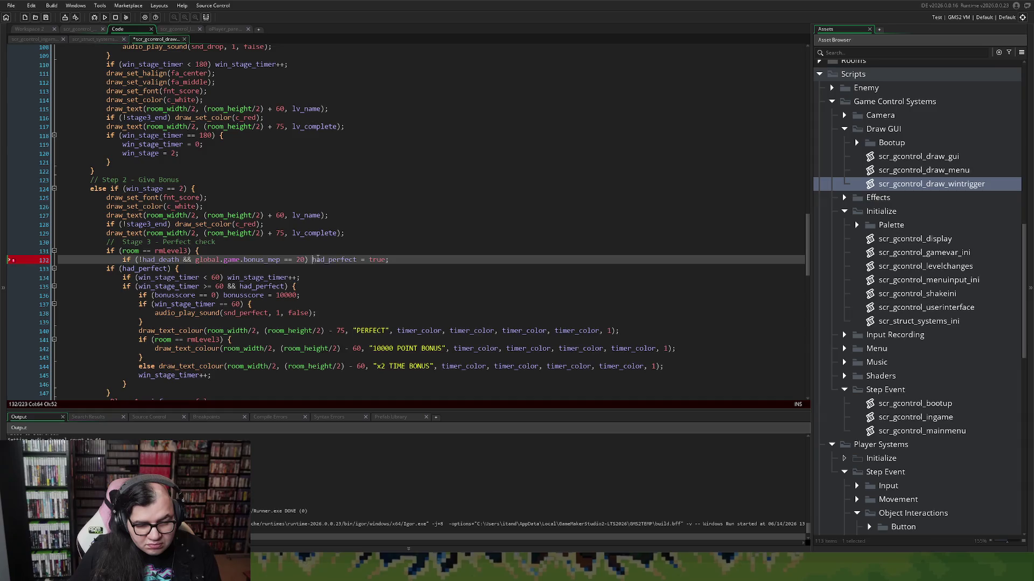
# Step: Indent had_perfect = true inside braces for the nested if and close the outer block
pyautogui.click(311, 259)
pyautogui.press('Return')
pyautogui.press('Tab')
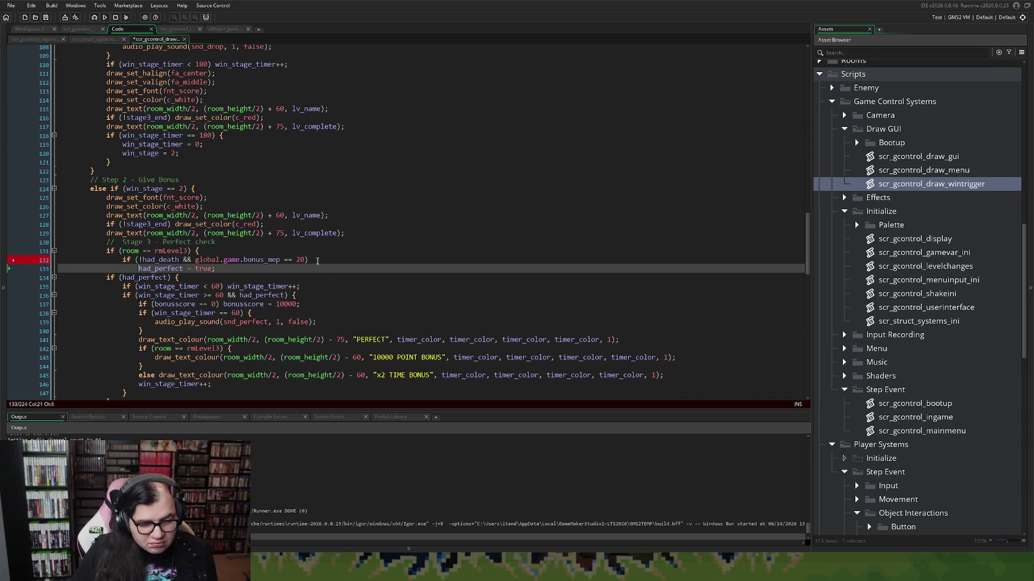
pyautogui.click(318, 260)
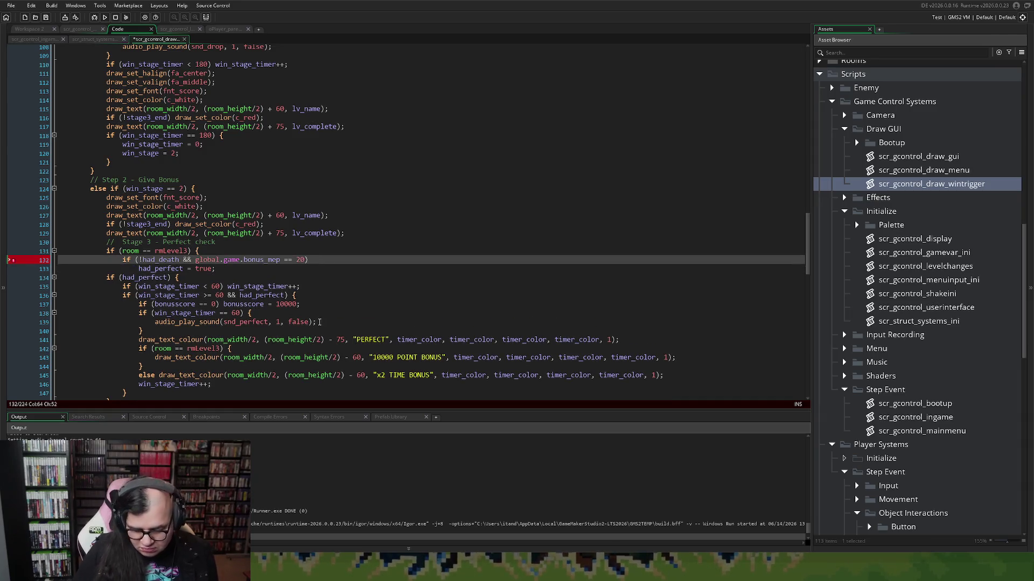
pyautogui.write('{')
pyautogui.click(222, 269)
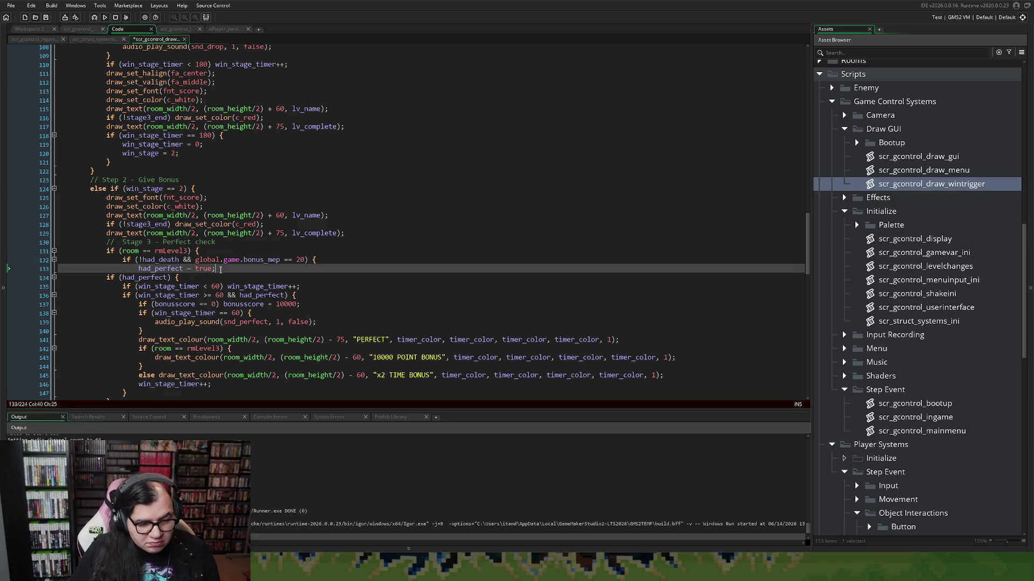
pyautogui.press('Return')
pyautogui.write('}')
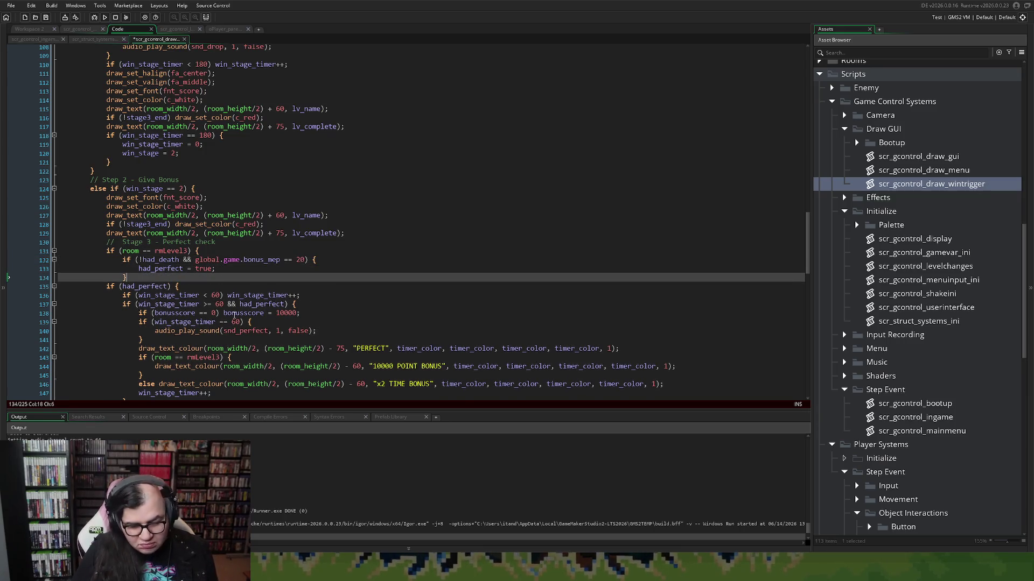
pyautogui.press('Return')
pyautogui.write('}')
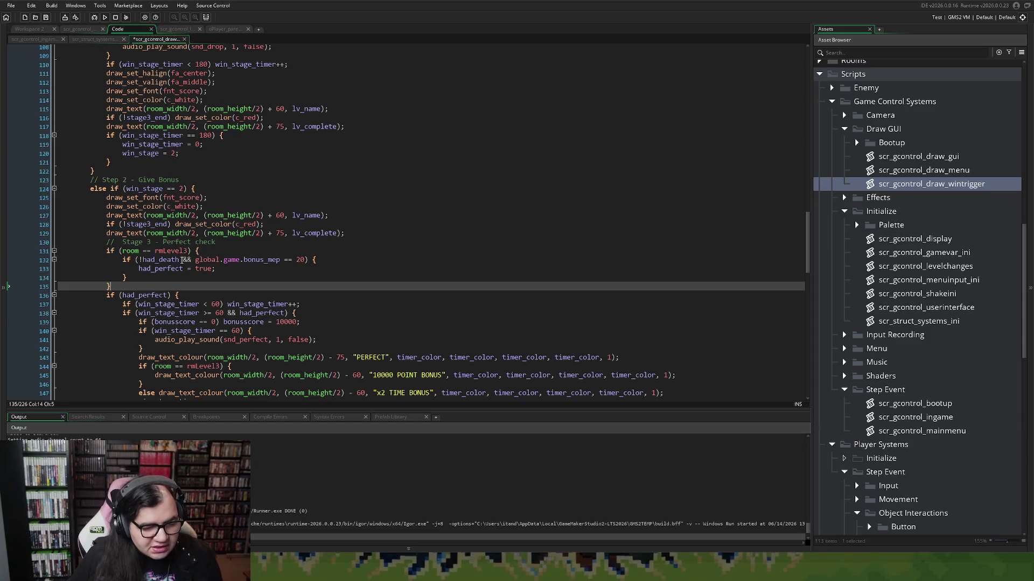
# Step: Replace the nested condition with stage3_end_type == 1
pyautogui.moveTo(179, 260); pyautogui.dragTo(142, 260)
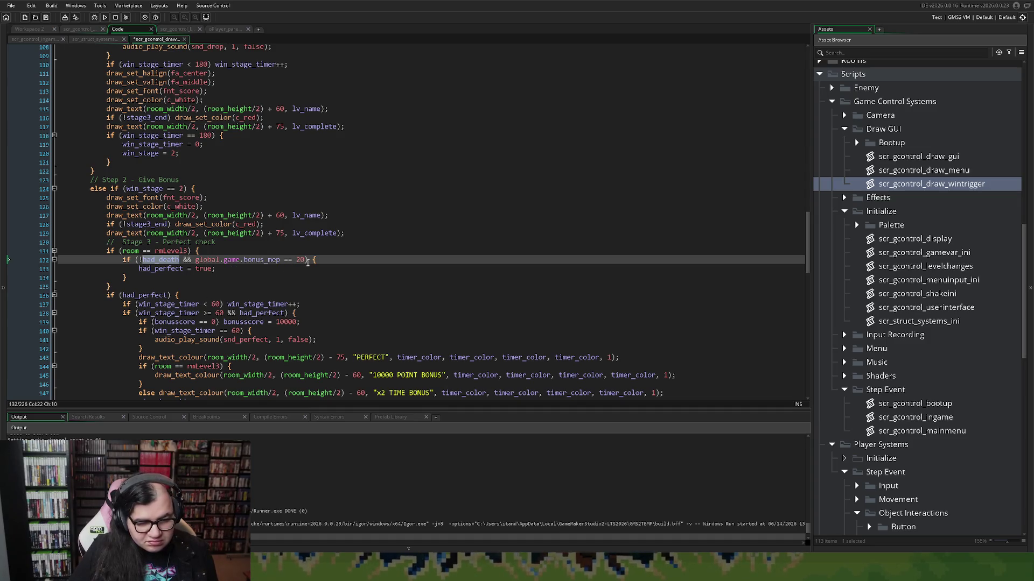
pyautogui.moveTo(304, 260); pyautogui.dragTo(139, 260)
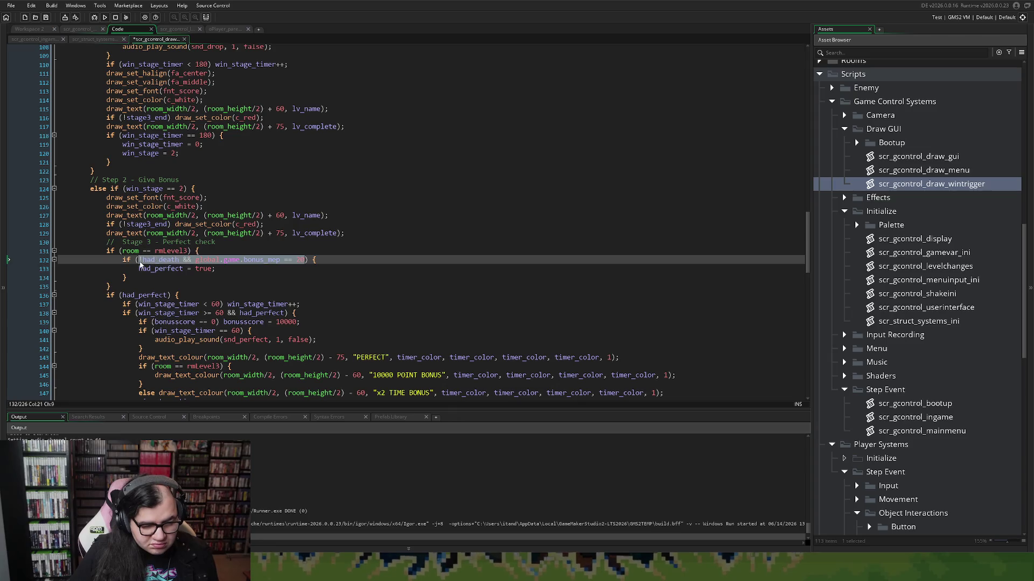
pyautogui.press('BackSpace')
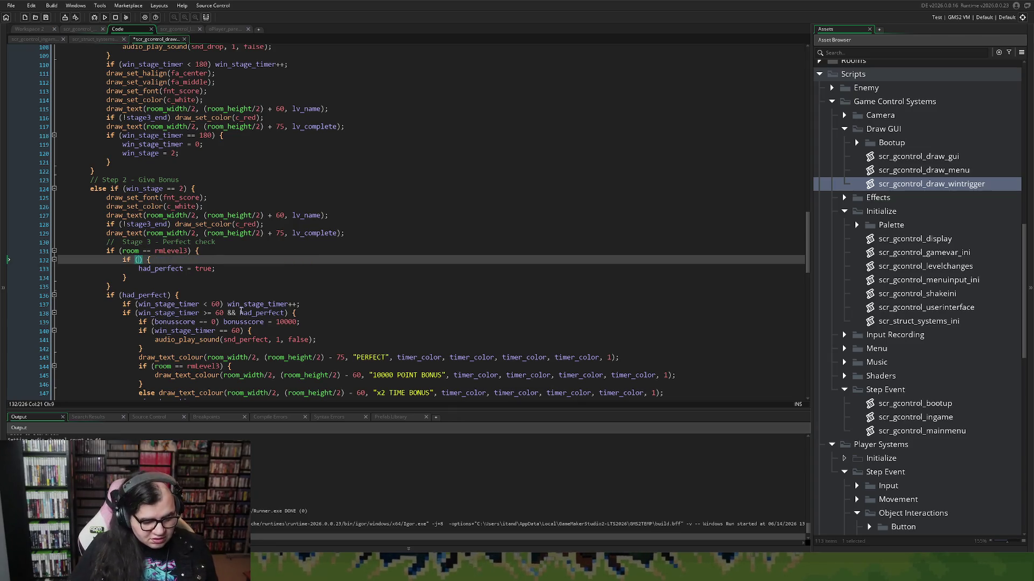
pyautogui.write('stage3_end_type')
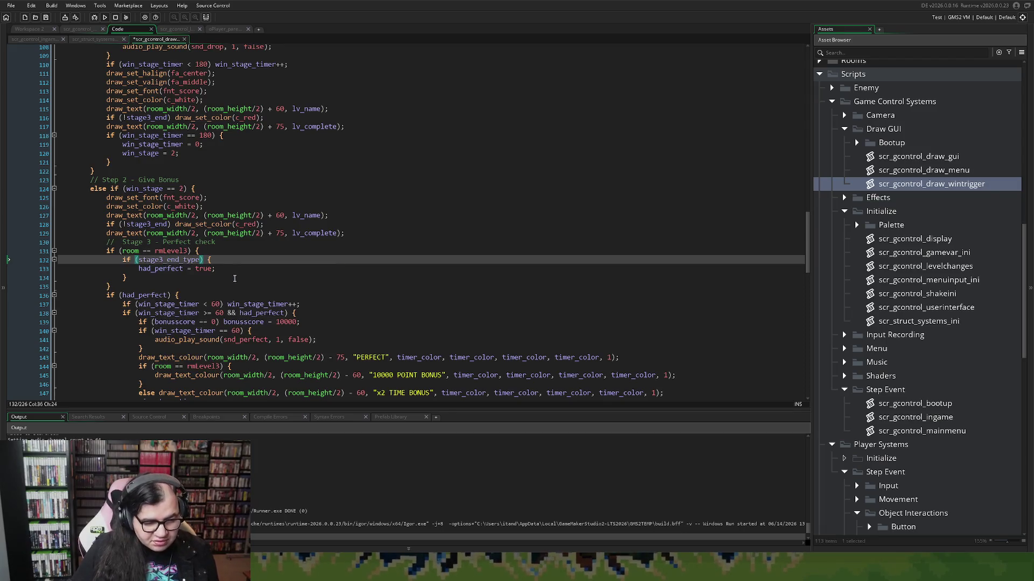
pyautogui.write('=')
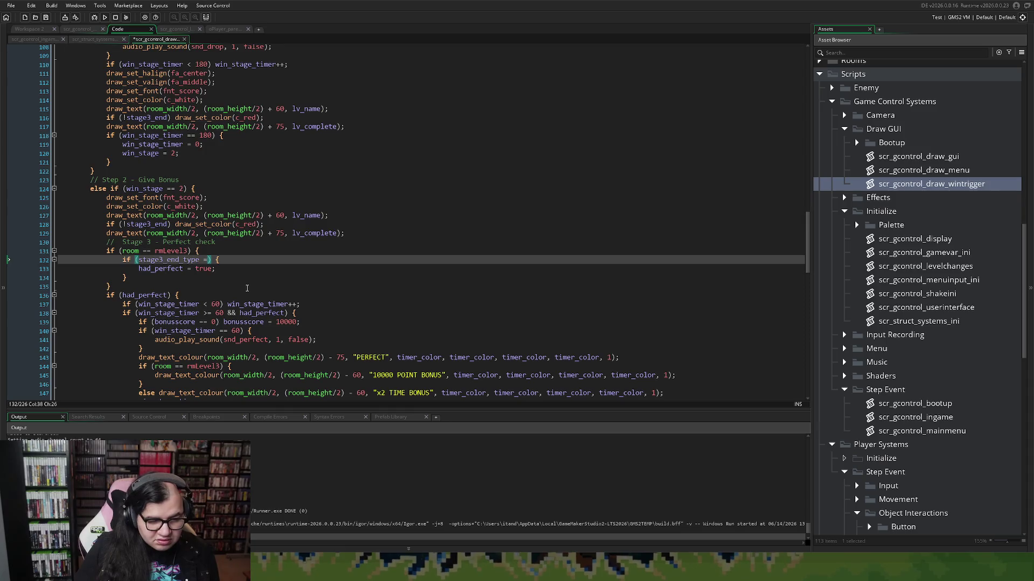
pyautogui.write('= 1')
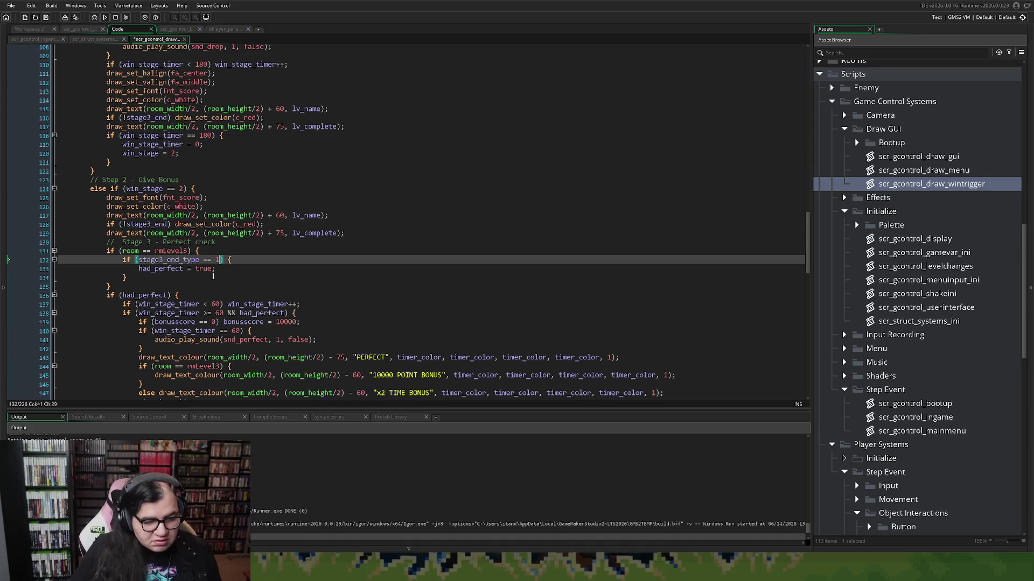
pyautogui.click(215, 276)
pyautogui.rightClick(216, 274)
pyautogui.click(186, 281)
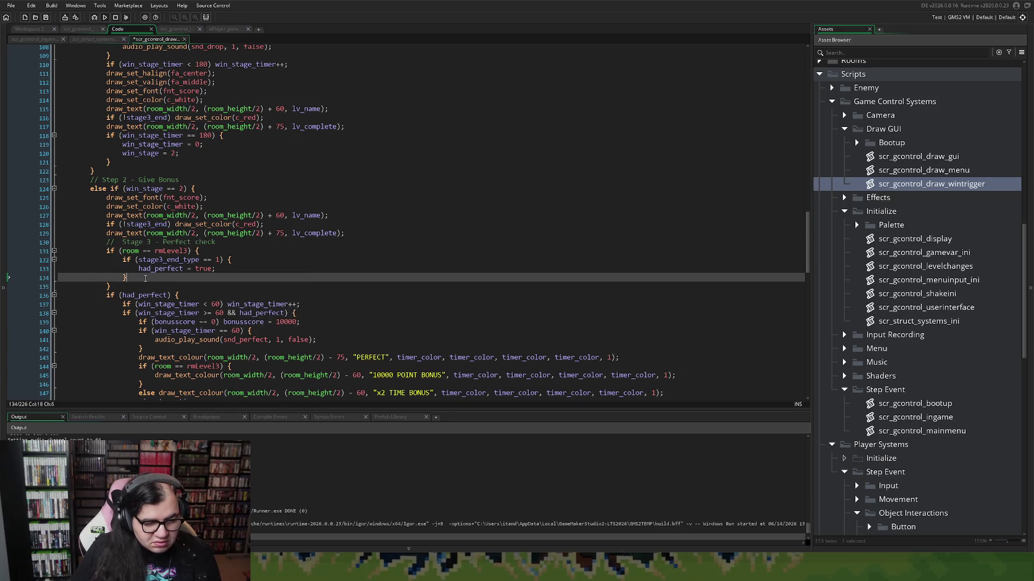
pyautogui.press('Return')
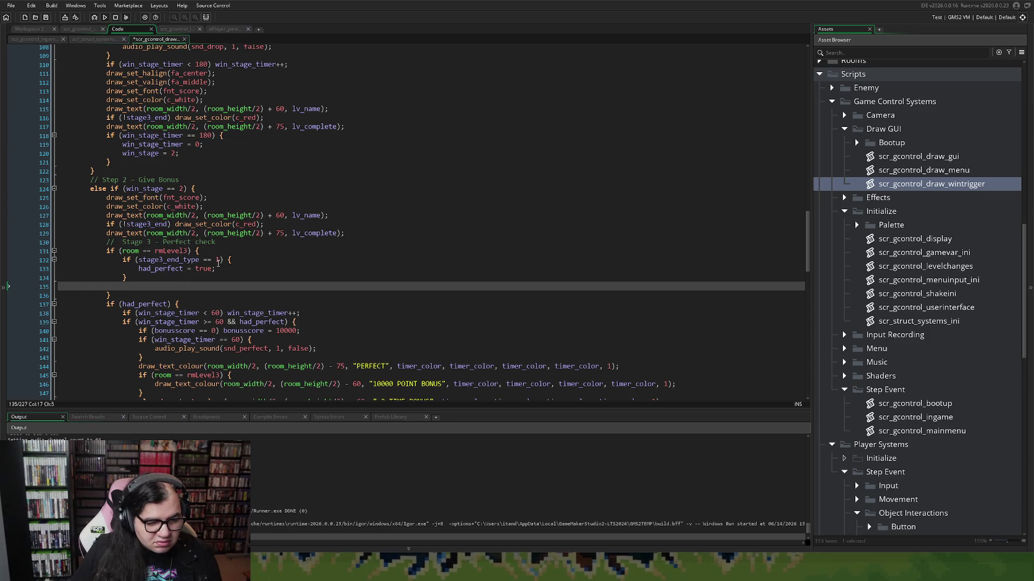
# Step: Change the comparison to stage3_end_type == 2 and delete the extra blank line
pyautogui.click(218, 260)
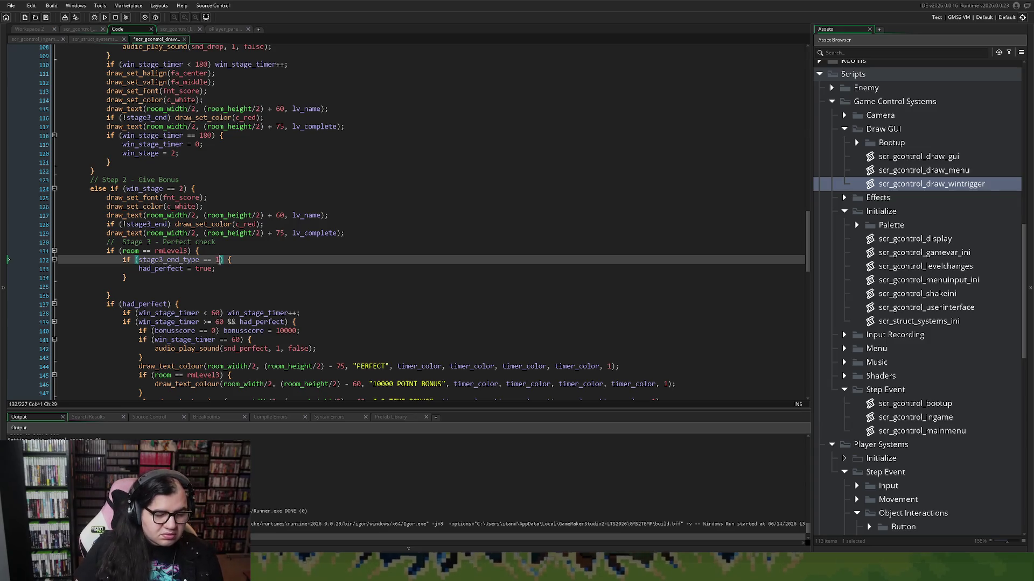
pyautogui.press('BackSpace')
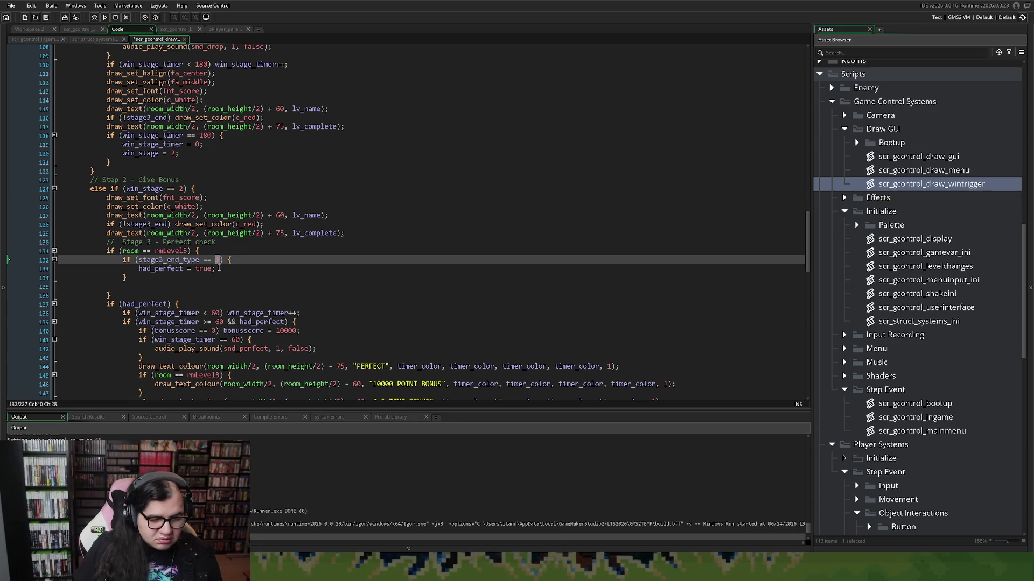
pyautogui.write('2')
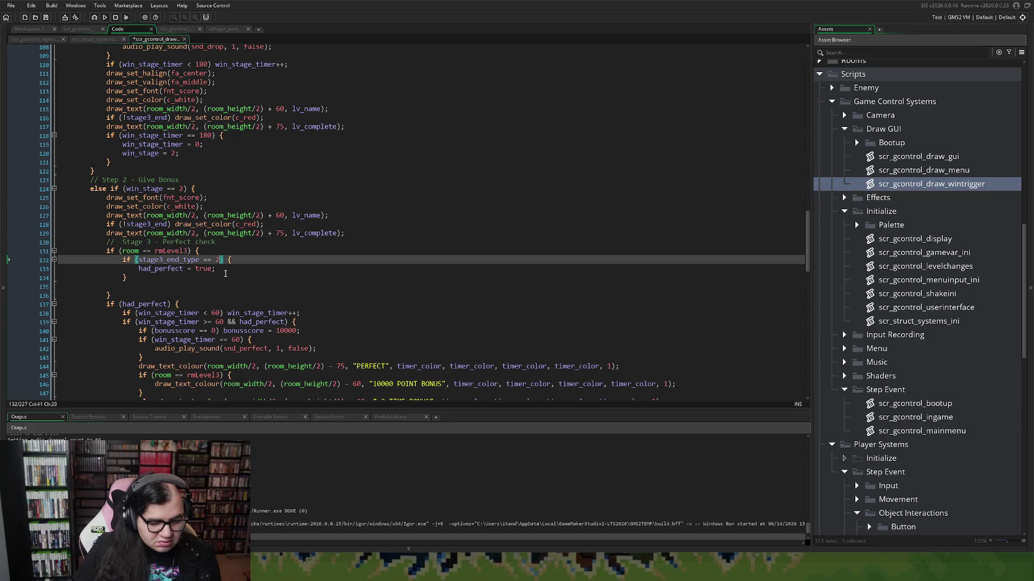
pyautogui.rightClick(225, 273)
pyautogui.press('Escape')
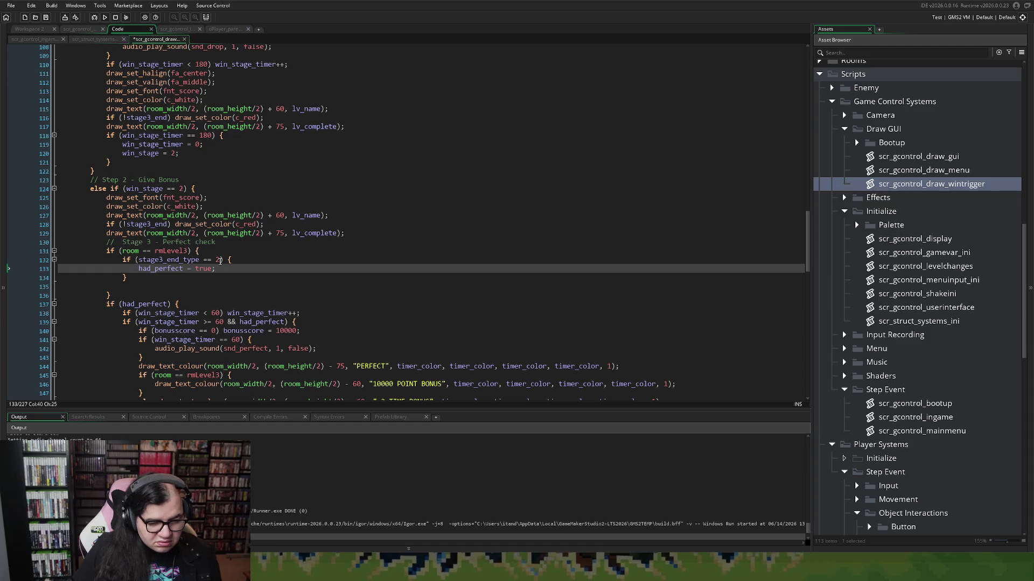
pyautogui.doubleClick(219, 260)
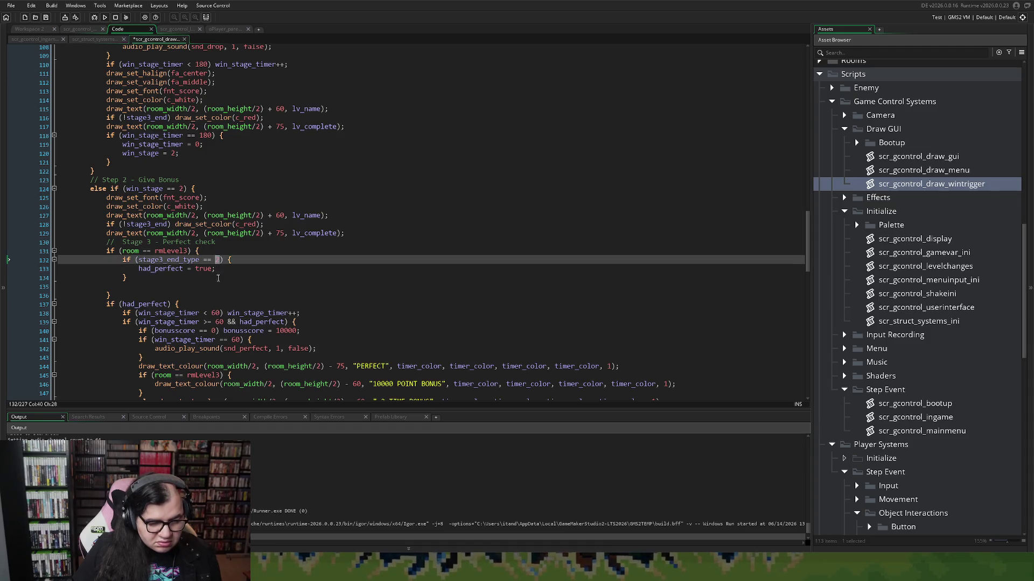
pyautogui.click(218, 278)
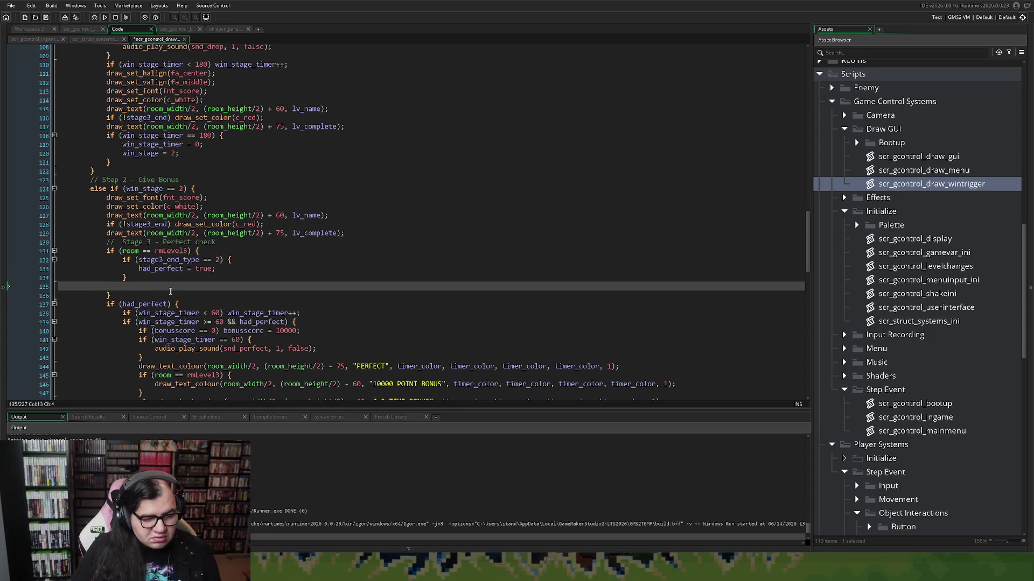
pyautogui.press('Delete')
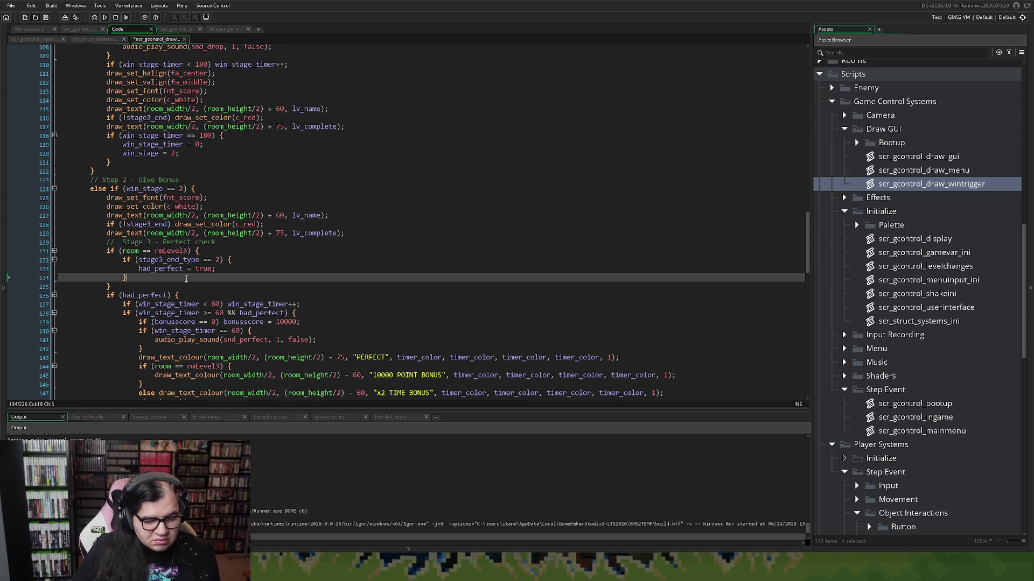
pyautogui.moveTo(221, 261); pyautogui.dragTo(140, 262)
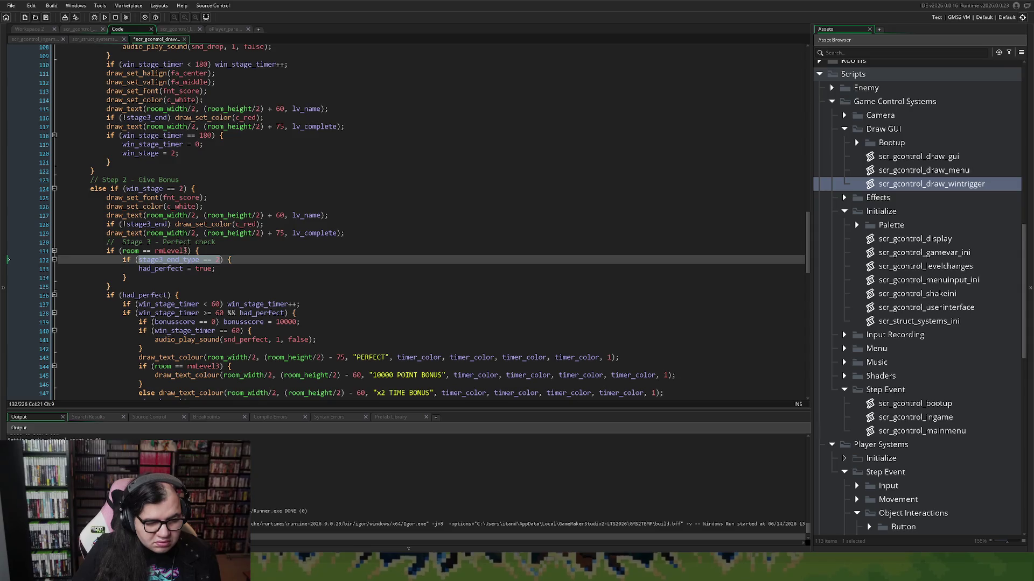
pyautogui.click(189, 251)
# Step: Try appending && !had_death, then undo until the condition reads !had_death && global.game.bonus_mep == 20
pyautogui.rightClick(236, 276)
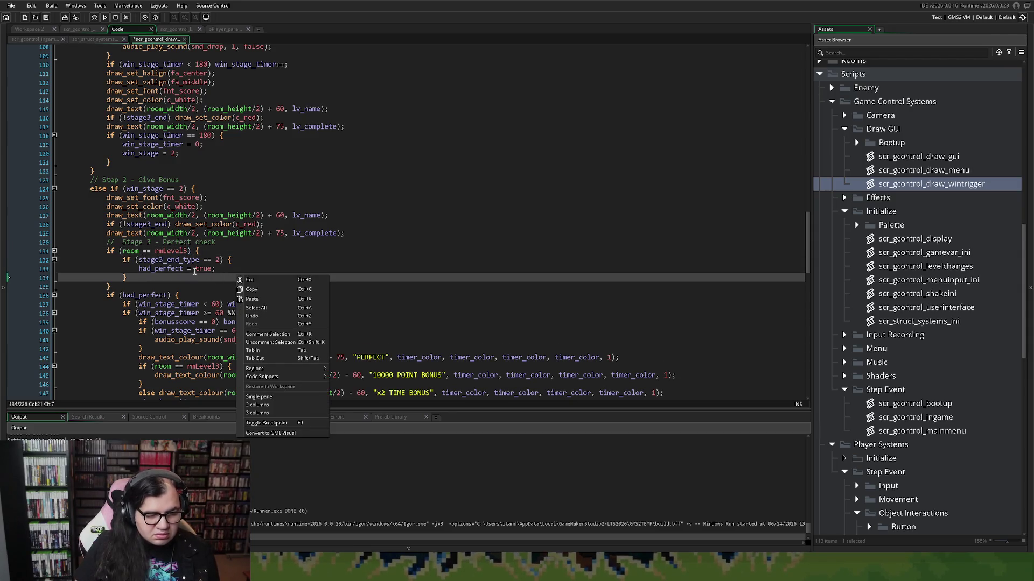
pyautogui.press('Escape')
pyautogui.click(189, 251)
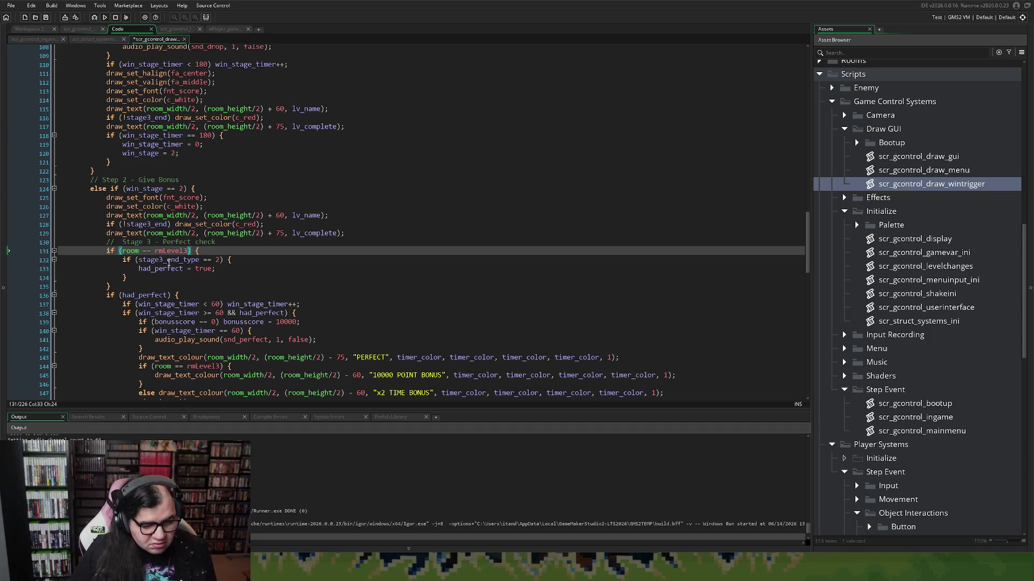
pyautogui.click(221, 260)
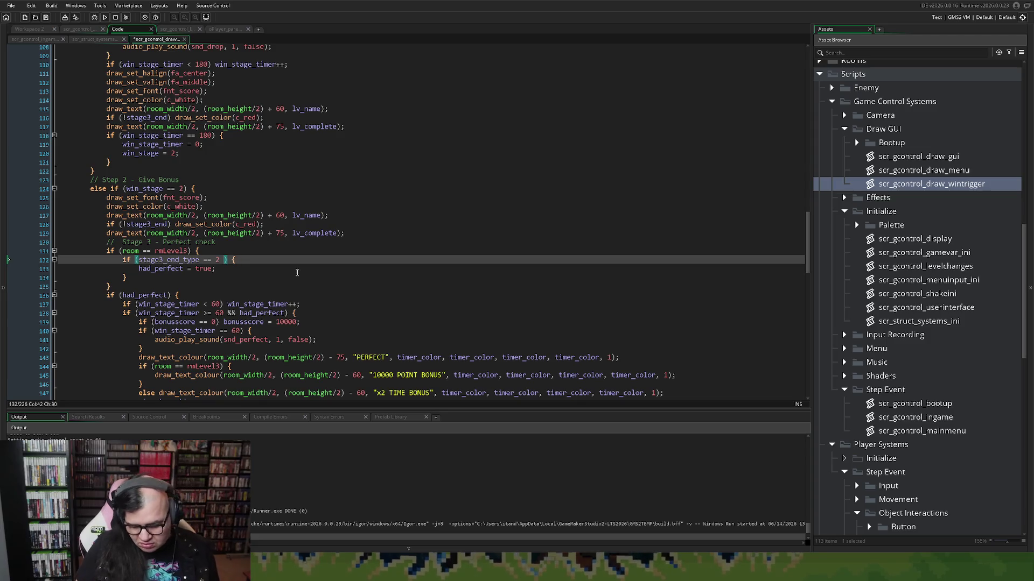
pyautogui.write('&& ')
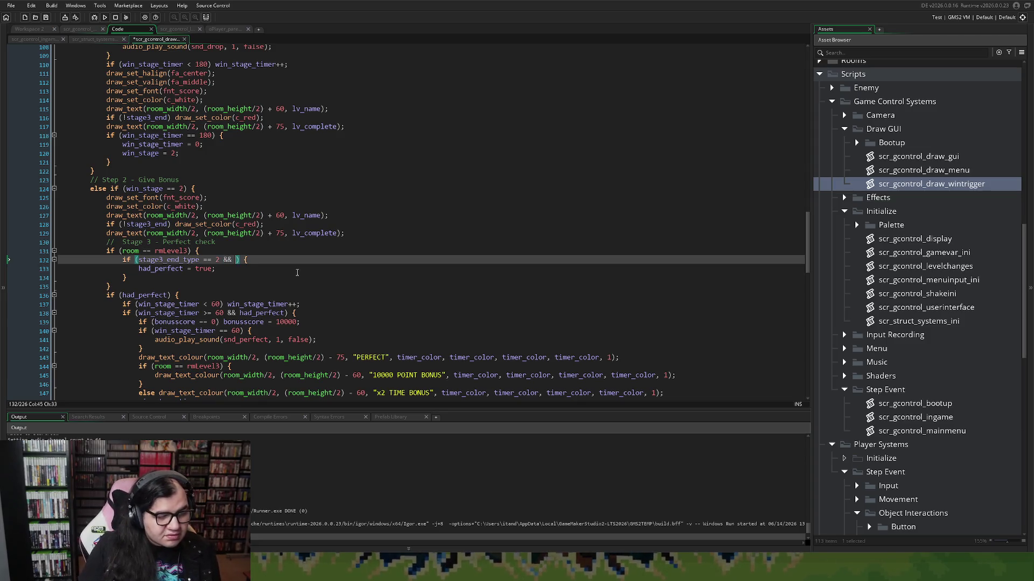
pyautogui.write('!had')
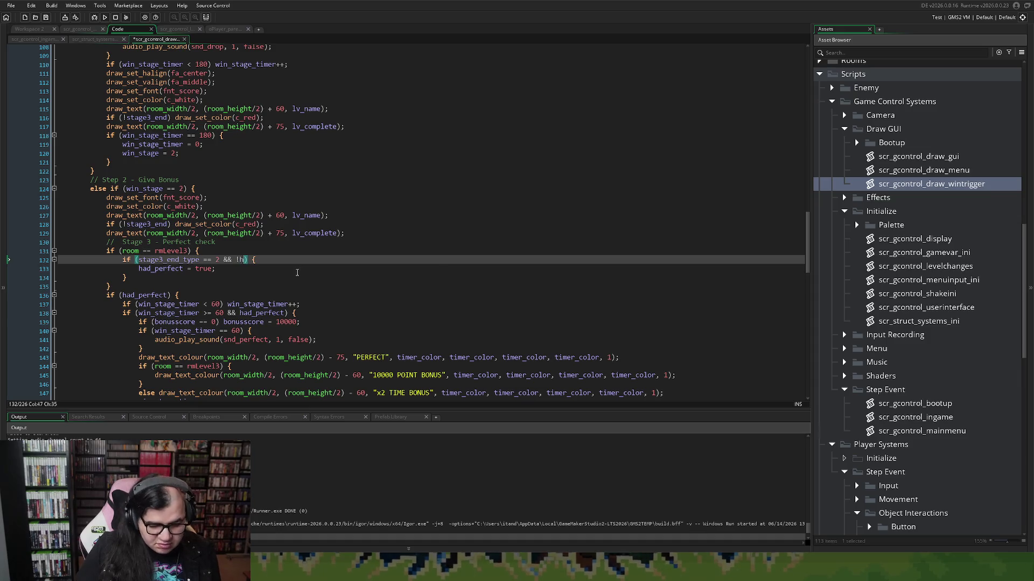
pyautogui.click(305, 268)
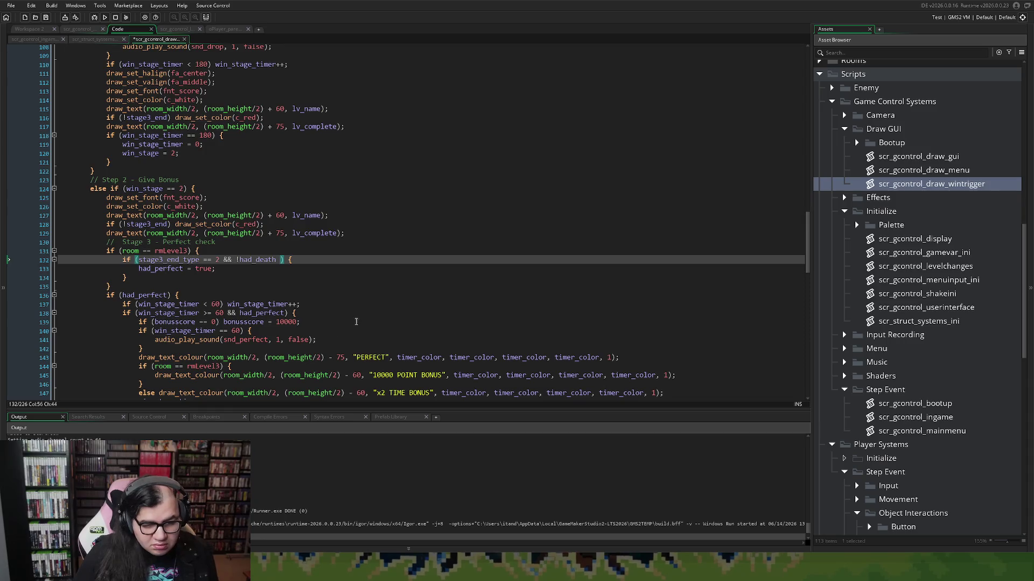
pyautogui.moveTo(281, 259); pyautogui.dragTo(223, 259)
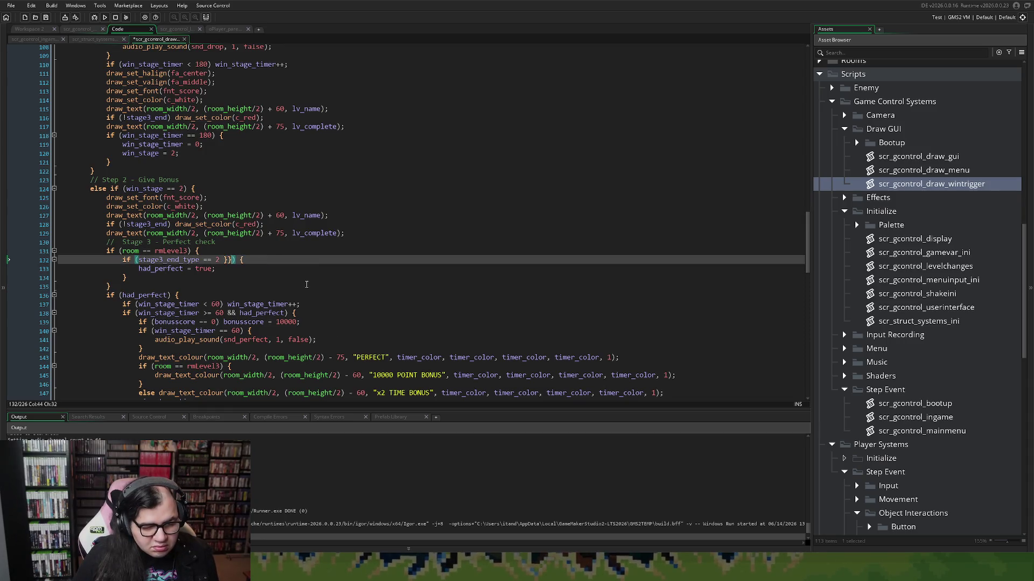
pyautogui.press('BackSpace')
pyautogui.click(306, 278)
pyautogui.press('Return')
pyautogui.hotkey('ctrl', 'z')
pyautogui.hotkey('ctrl', 'z')
pyautogui.hotkey('ctrl', 'z')
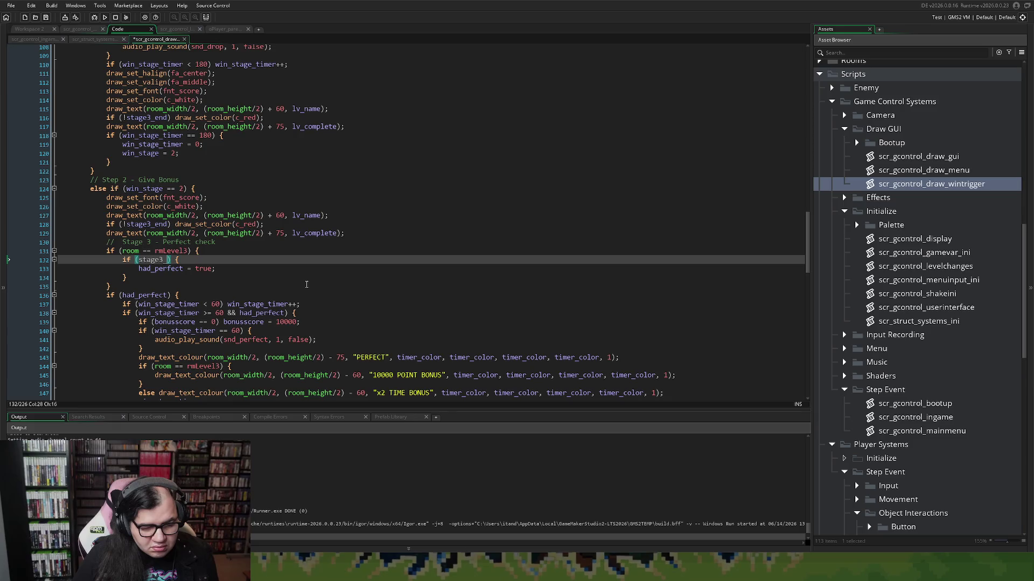
pyautogui.click(299, 288)
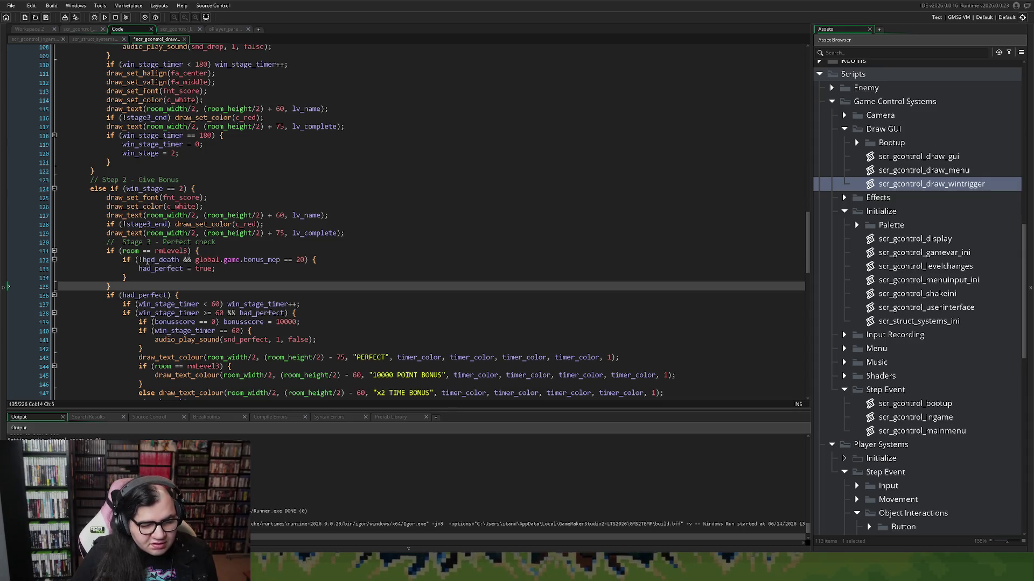
# Step: Insert stage3_end_type == 2 && before !had_death in the nested condition
pyautogui.click(142, 261)
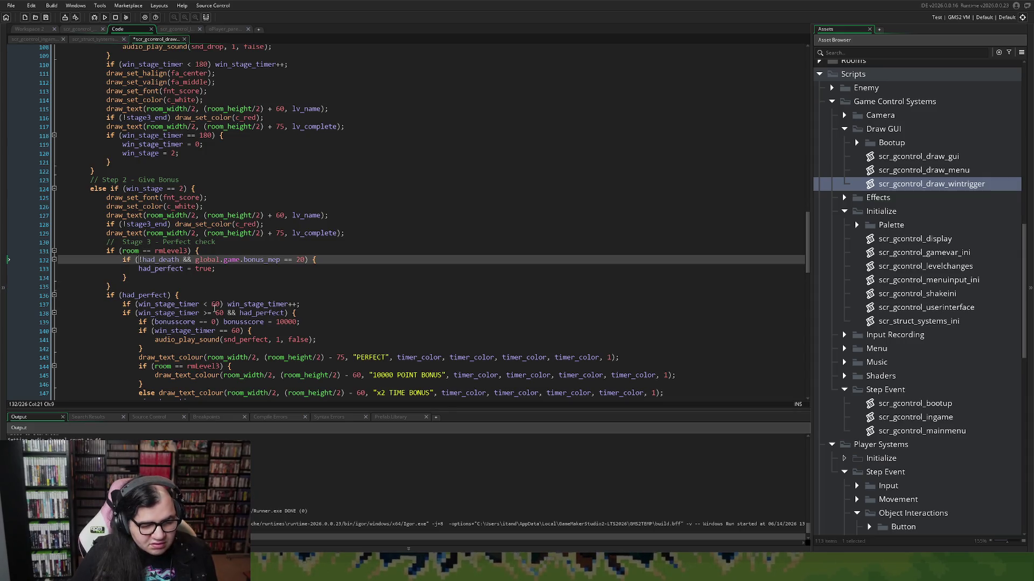
pyautogui.write('stage3')
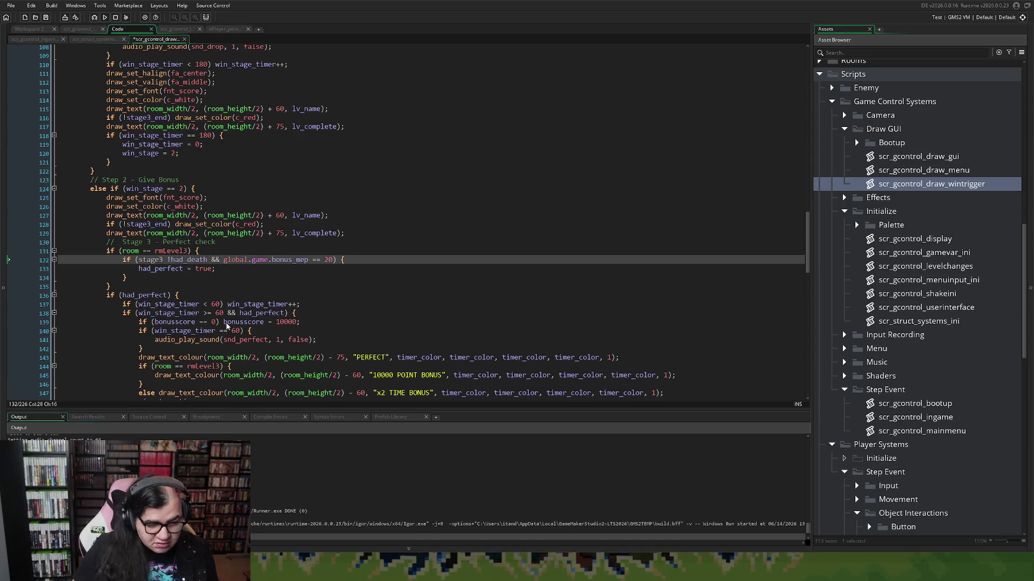
pyautogui.write(' _en')
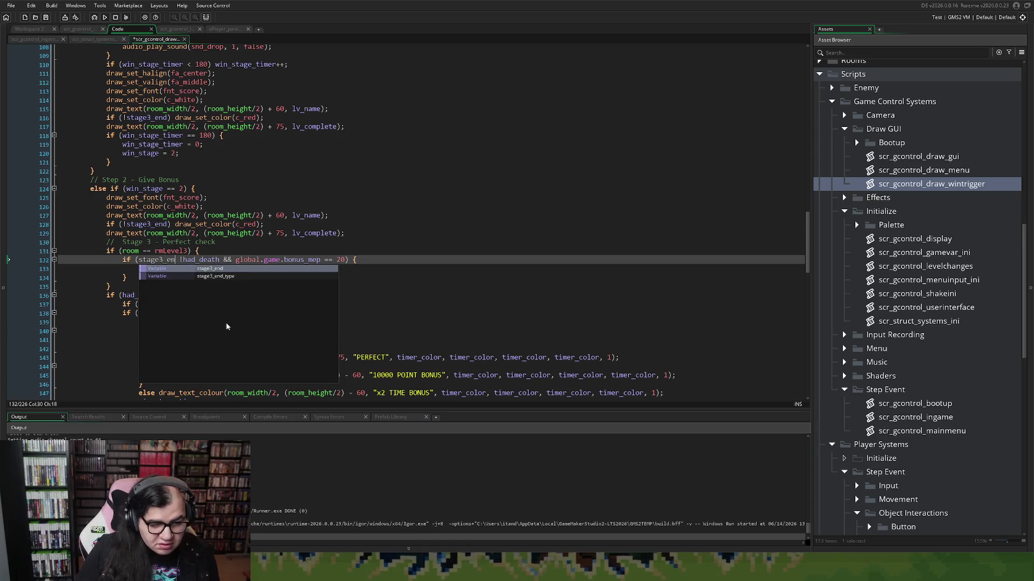
pyautogui.click(224, 278)
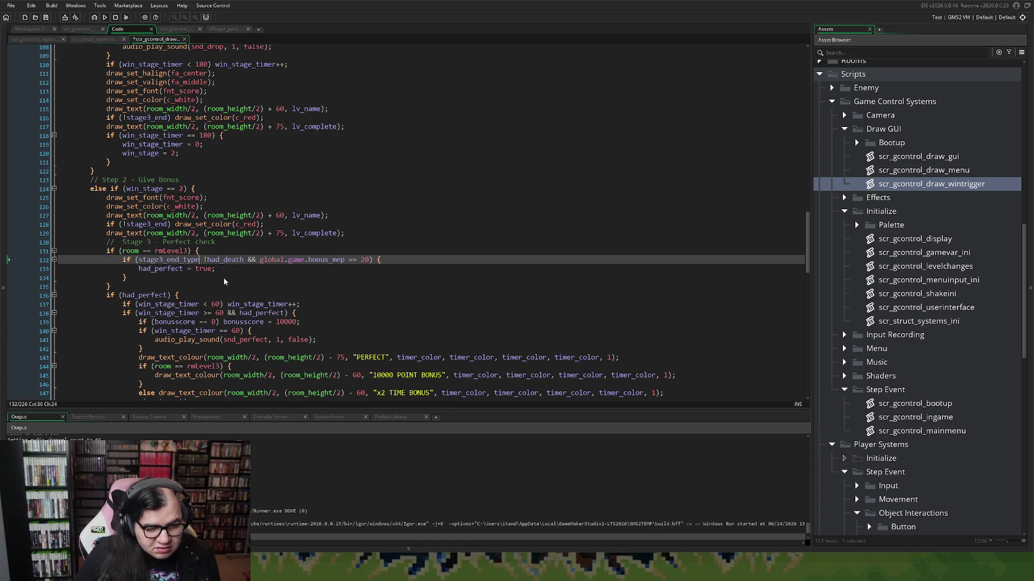
pyautogui.write('== 2 ')
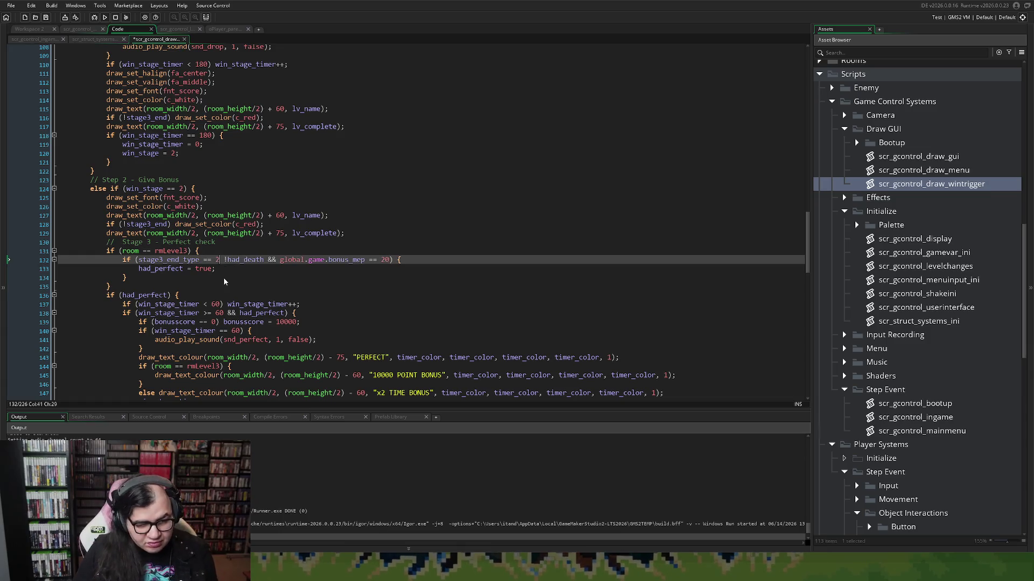
pyautogui.write('&&')
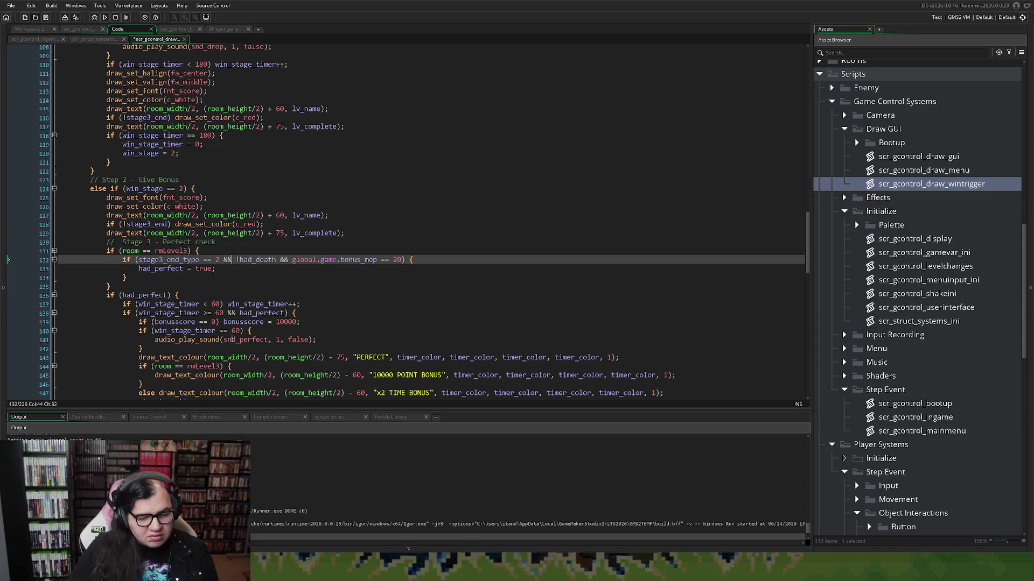
pyautogui.scroll(-1, 243, 325)
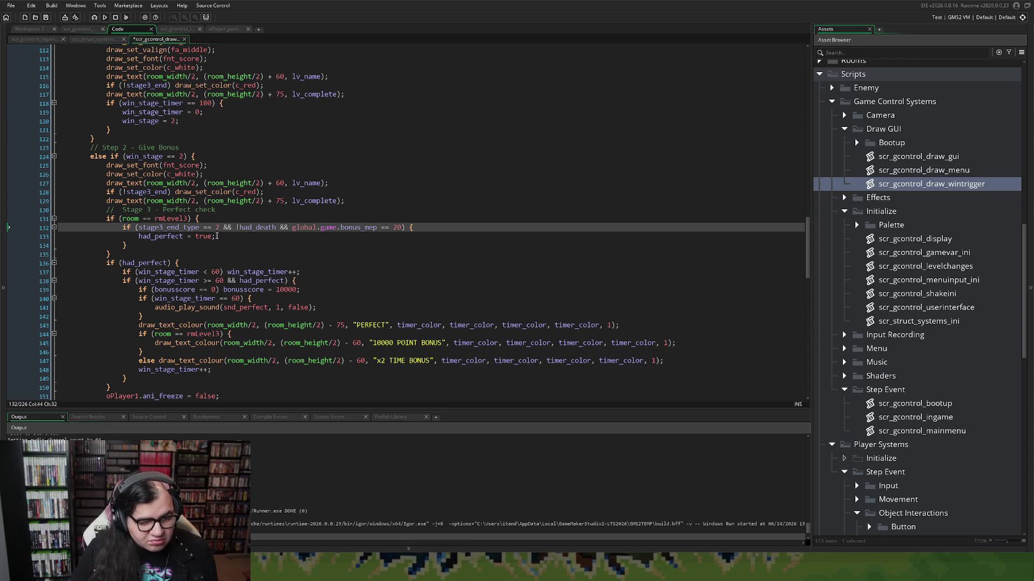
pyautogui.scroll(-2, 217, 236)
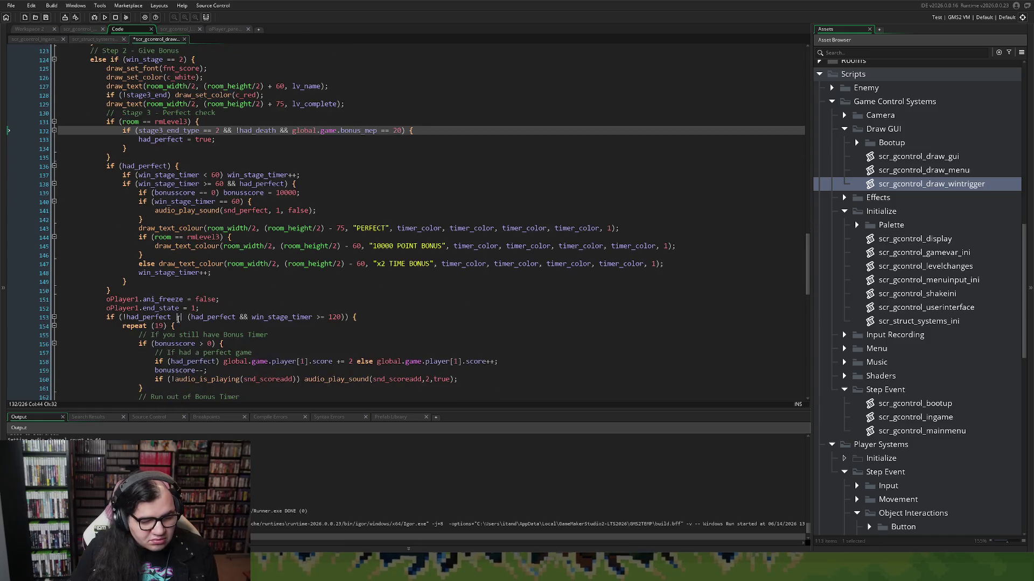
pyautogui.scroll(-5, 179, 320)
pyautogui.scroll(-2, 178, 312)
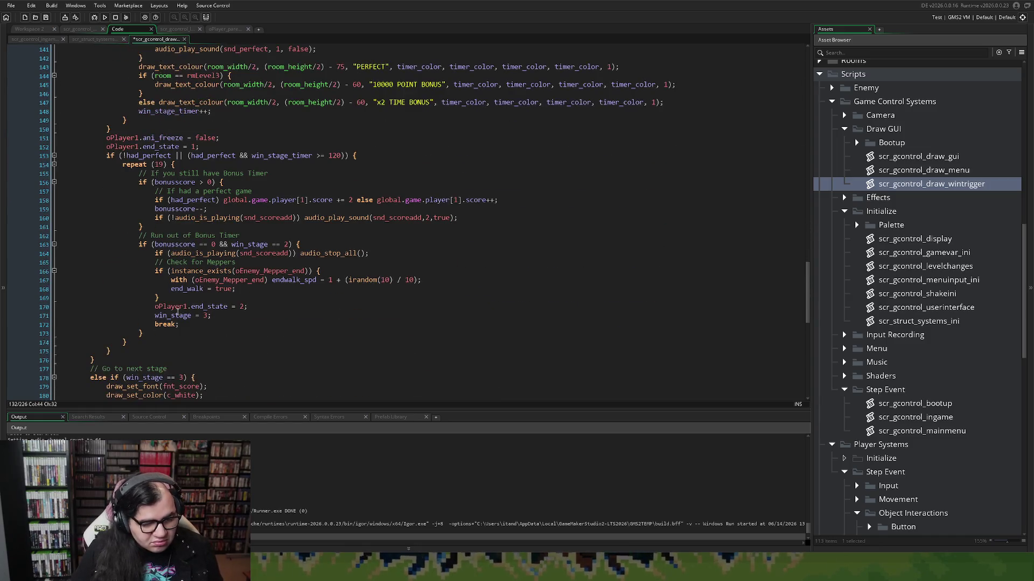
pyautogui.moveTo(108, 350); pyautogui.dragTo(119, 62)
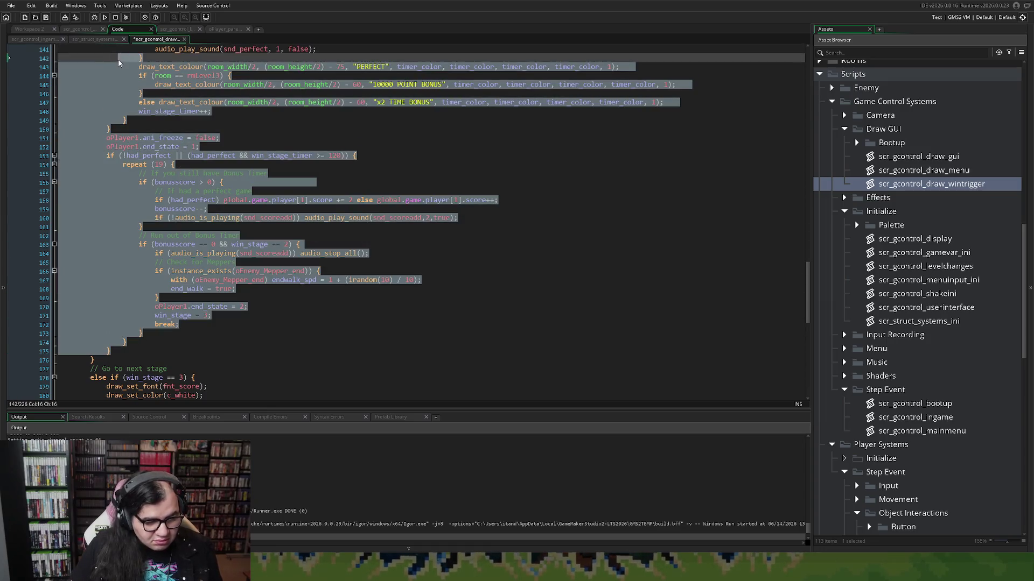
pyautogui.click(178, 103)
pyautogui.scroll(8, 178, 124)
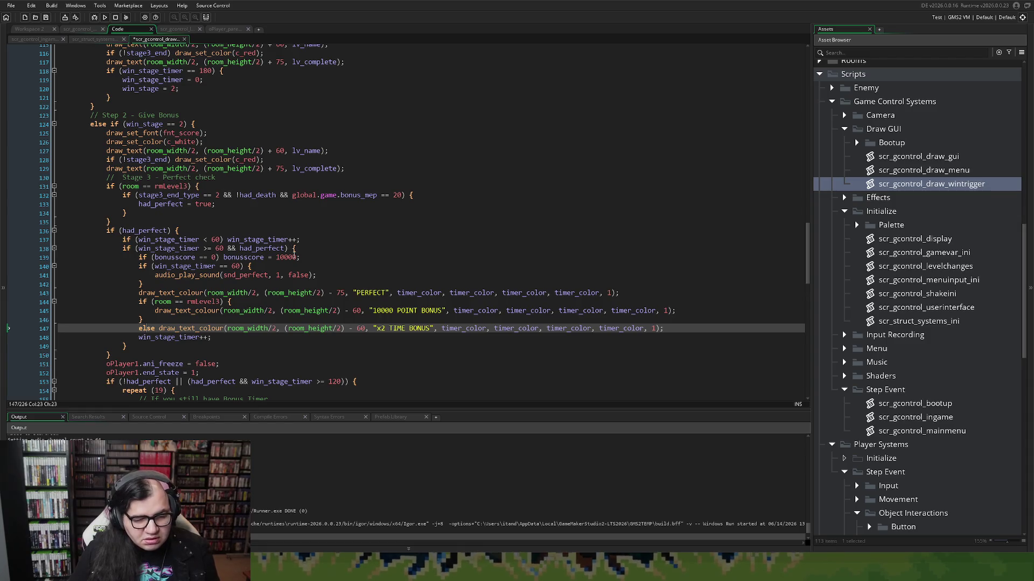
# Step: Delete the bonusscore = 10000 reset line and its leftover empty line
pyautogui.moveTo(301, 259); pyautogui.dragTo(141, 264)
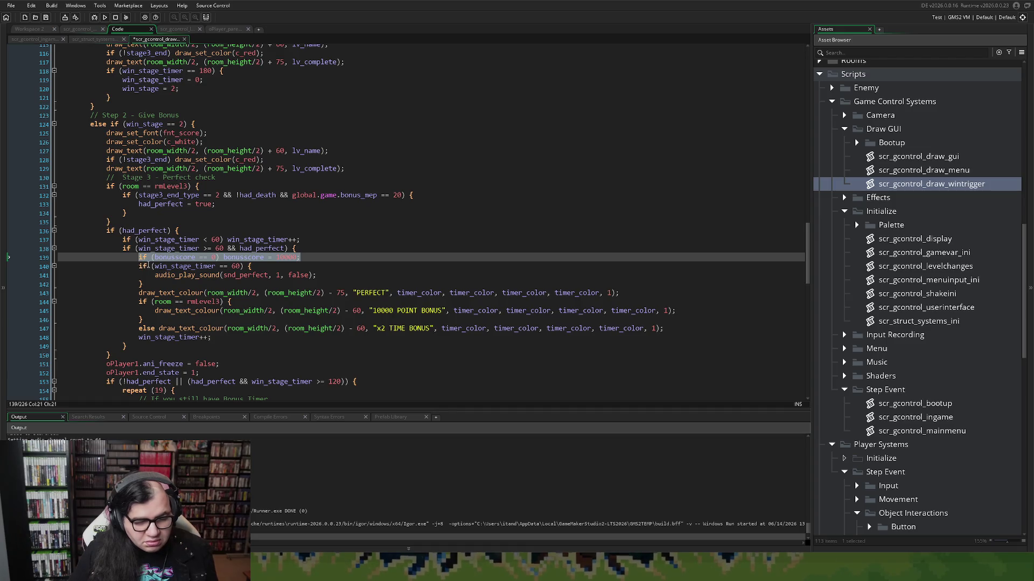
pyautogui.press('Delete')
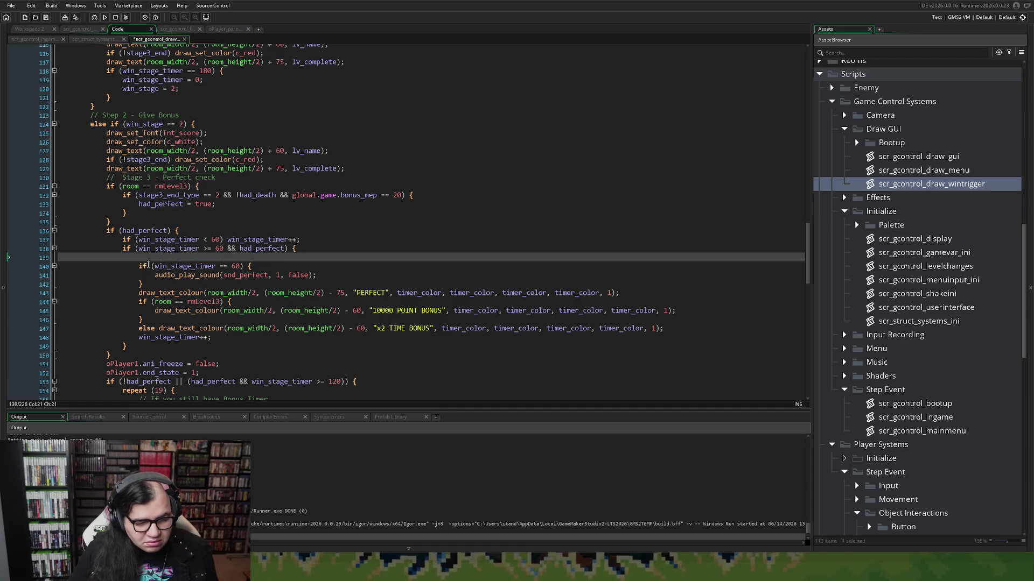
pyautogui.press('BackSpace')
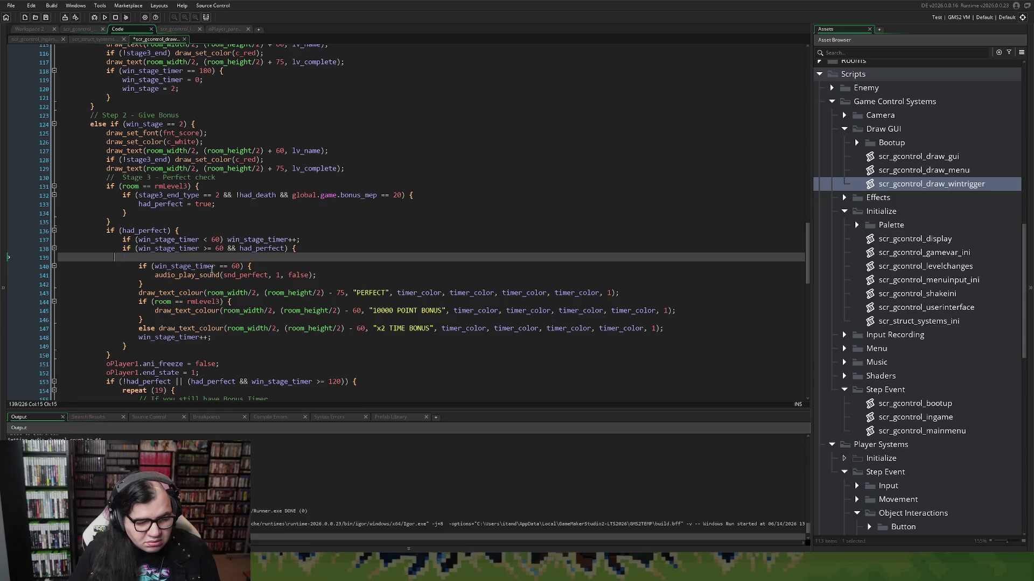
pyautogui.press('BackSpace')
pyautogui.press('BackSpace')
pyautogui.press('BackSpace')
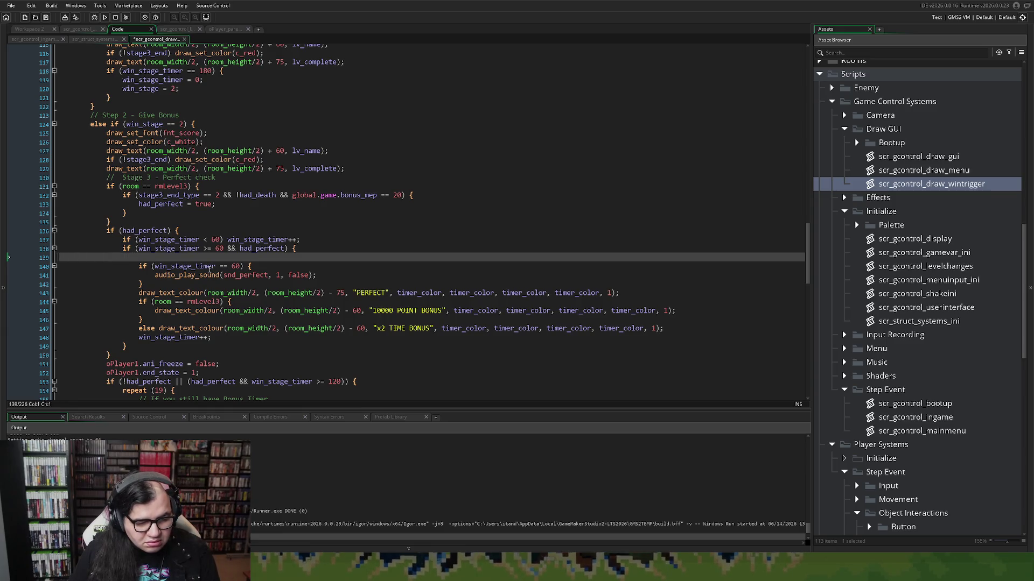
pyautogui.press('BackSpace')
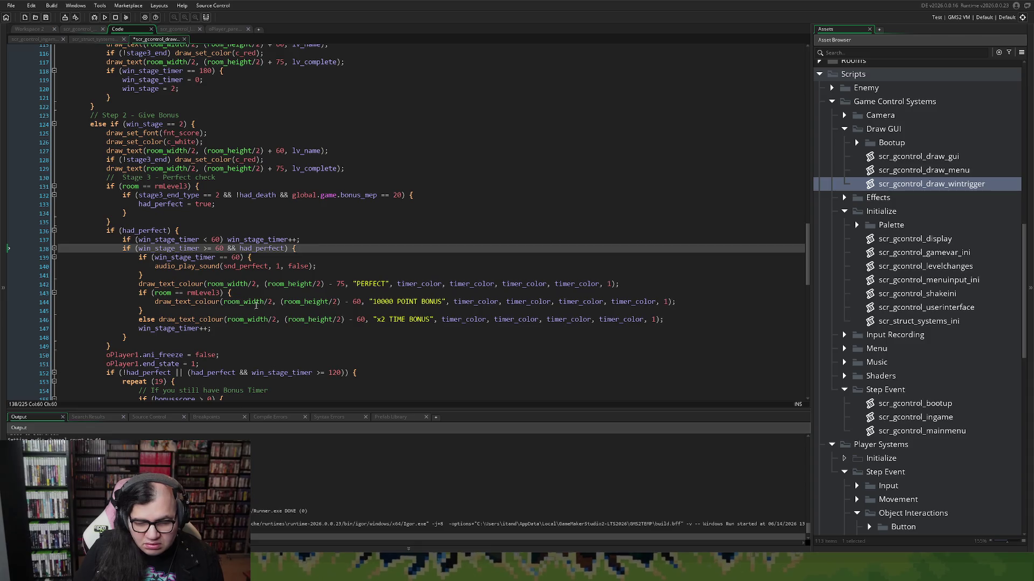
# Step: Change the 10000 POINT BONUS text offset to 50 and paste a copy of that line above it
pyautogui.click(156, 302)
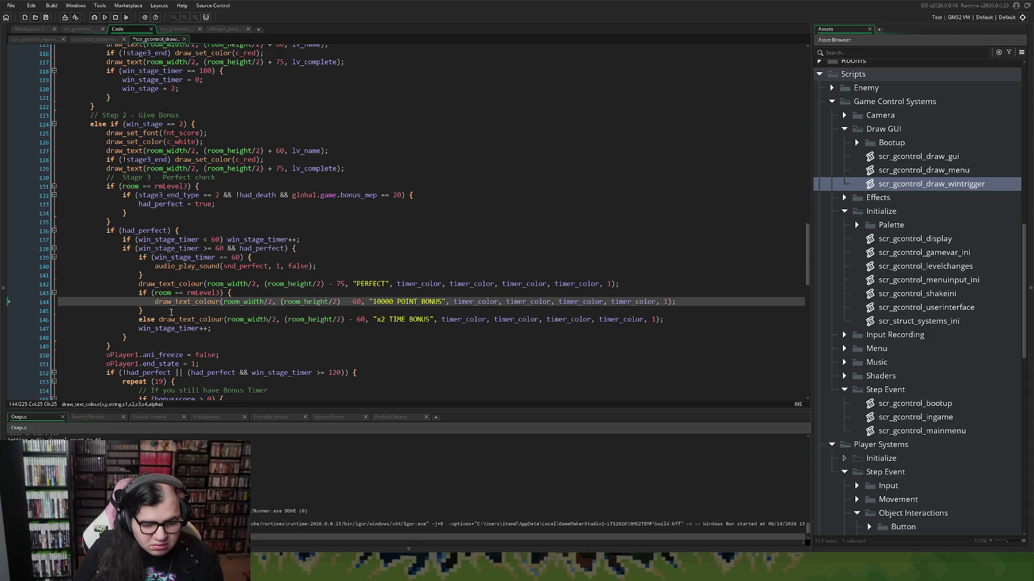
pyautogui.press('Return')
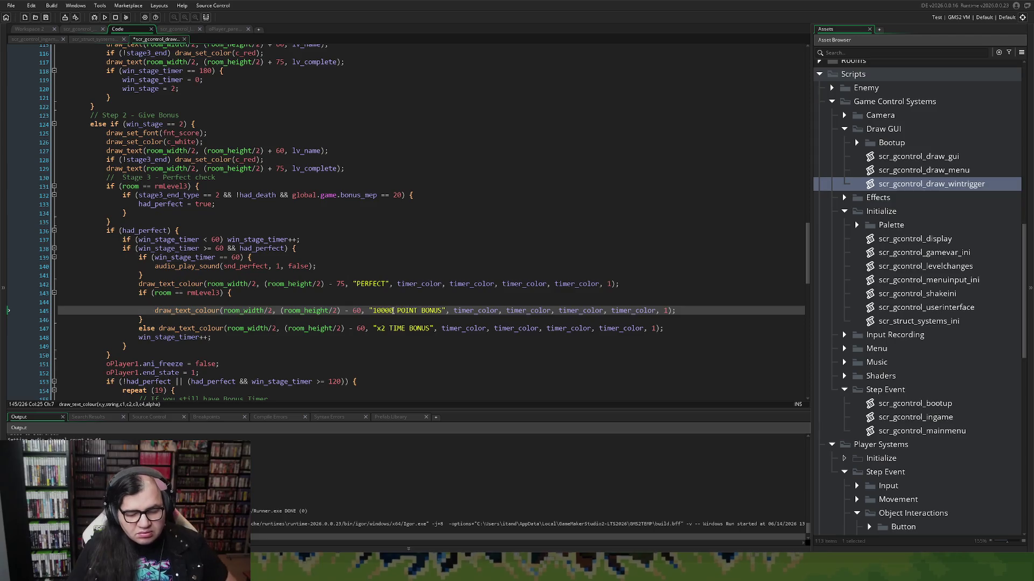
pyautogui.doubleClick(357, 311)
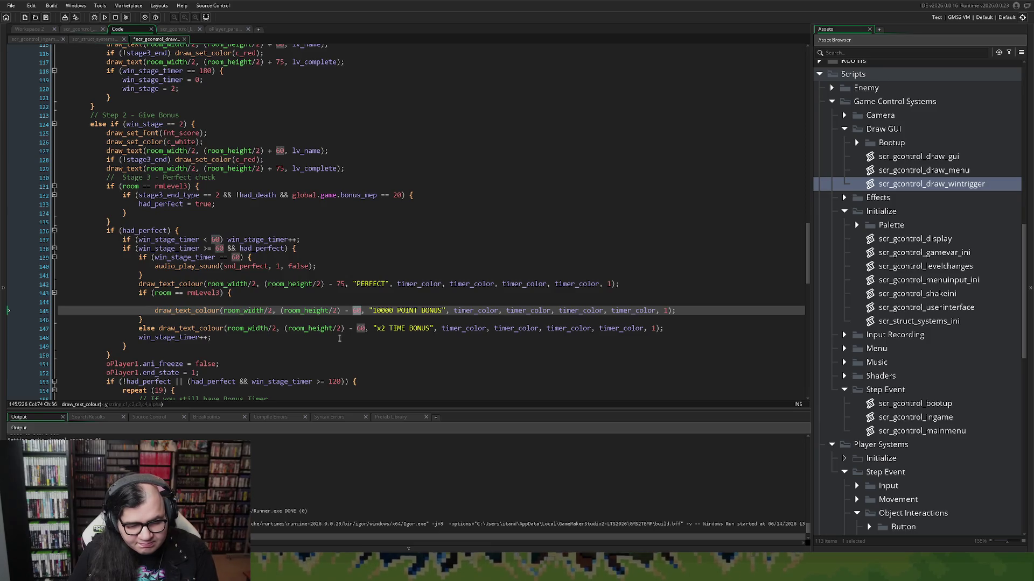
pyautogui.write('50')
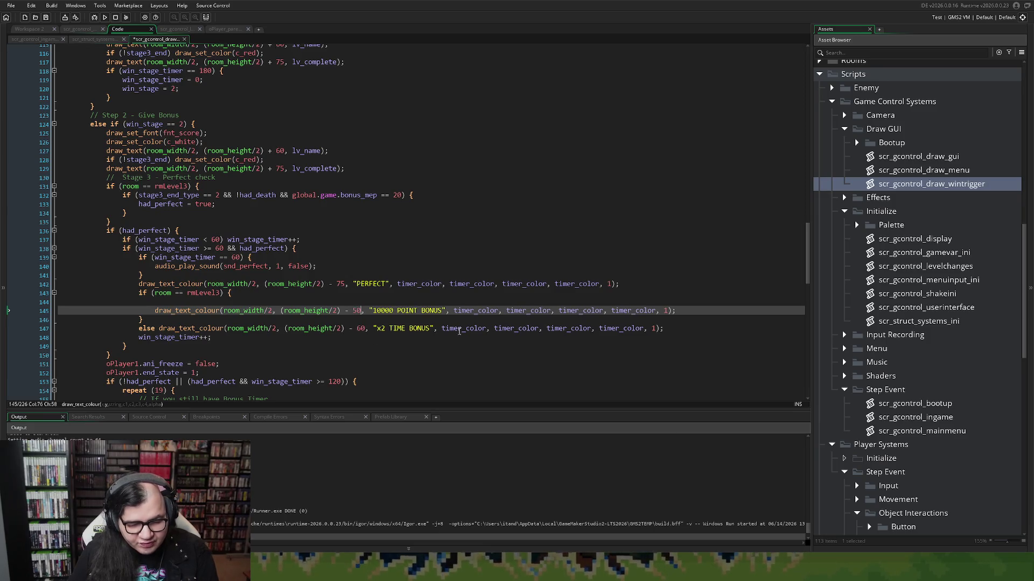
pyautogui.moveTo(693, 310); pyautogui.dragTo(151, 311)
pyautogui.hotkey('ctrl', 'c')
pyautogui.click(161, 303)
pyautogui.hotkey('ctrl', 'v')
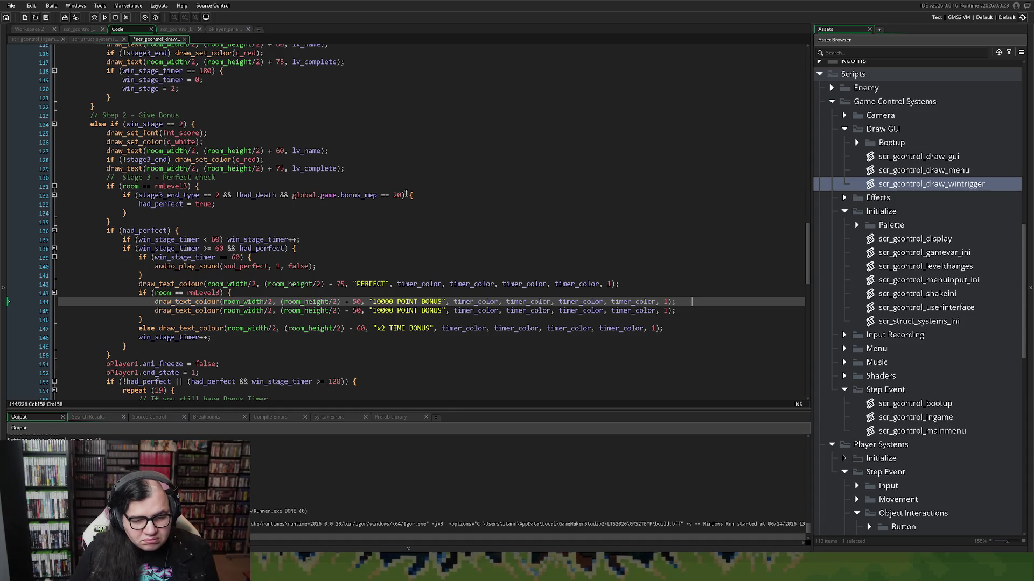
# Step: Delete '&& global.game.bonus_mep == 20' from the rmLevel3 perfect condition
pyautogui.moveTo(405, 194)
pyautogui.mouseDown()
pyautogui.moveTo(221, 202)
pyautogui.moveTo(279, 200)
pyautogui.mouseUp()
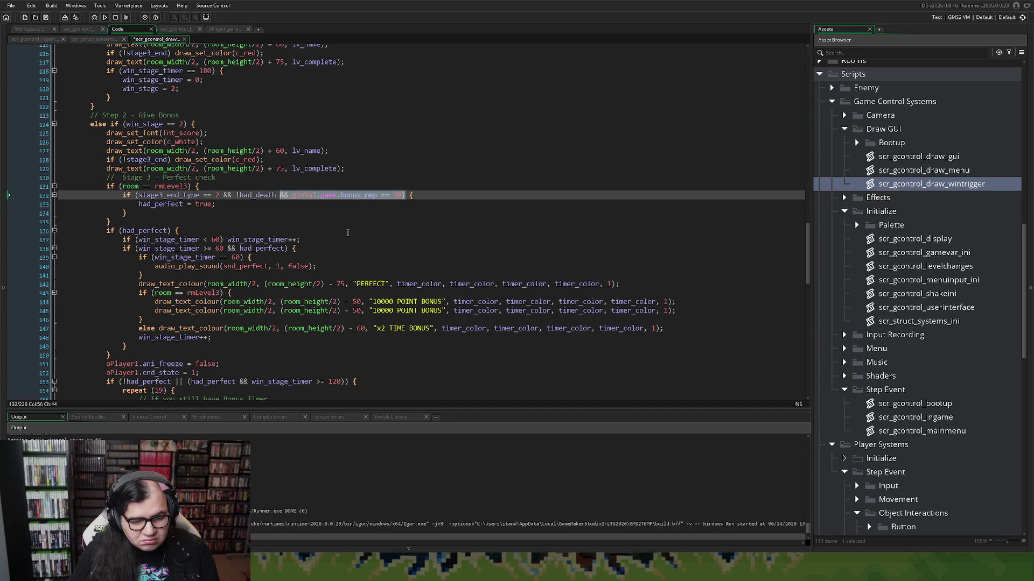
pyautogui.press('BackSpace')
pyautogui.press('BackSpace')
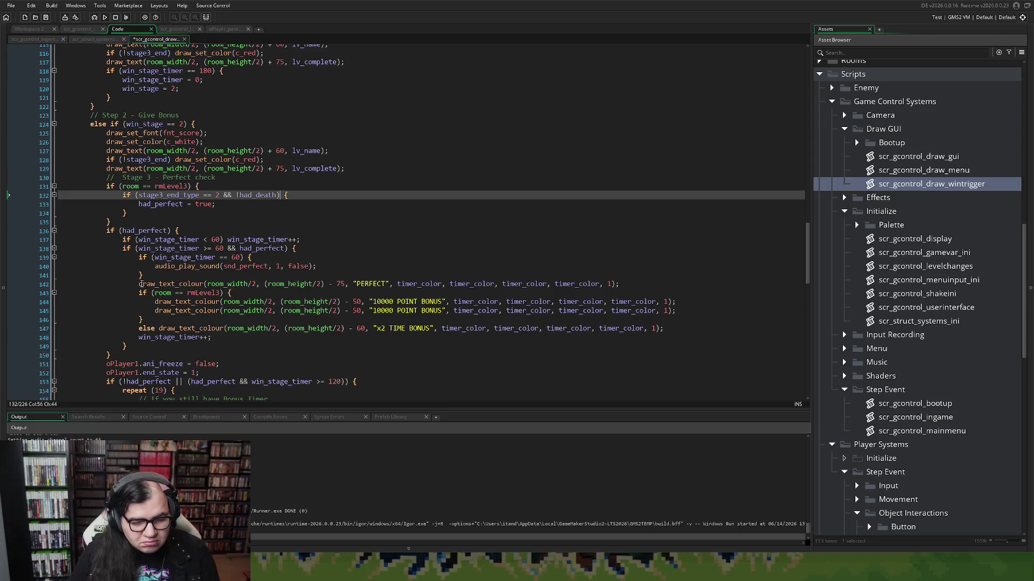
# Step: Copy the if (room == rmLevel3) check onto a new line above the PERFECT text
pyautogui.click(139, 283)
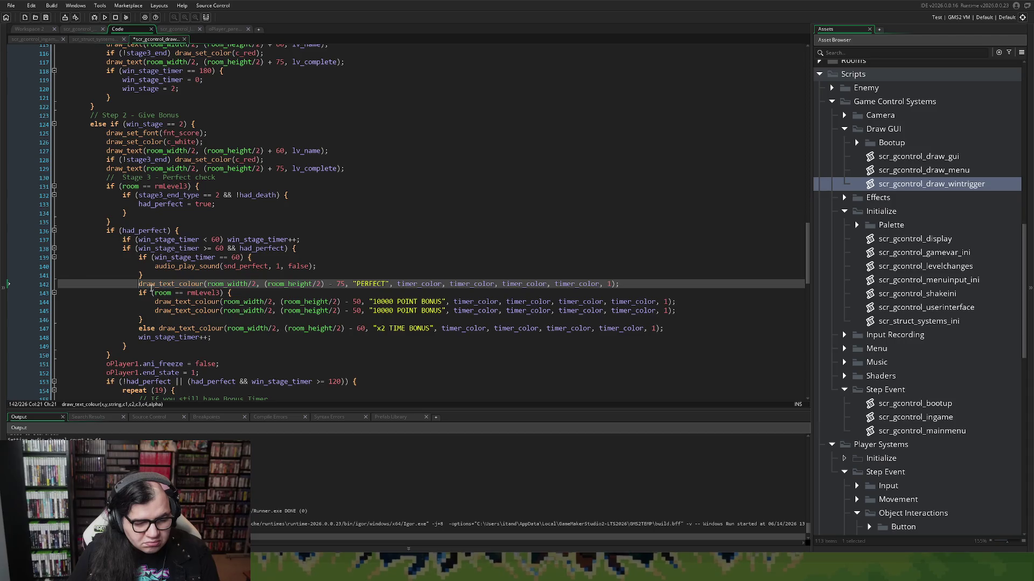
pyautogui.press('Return')
pyautogui.press('Return')
pyautogui.press('Return')
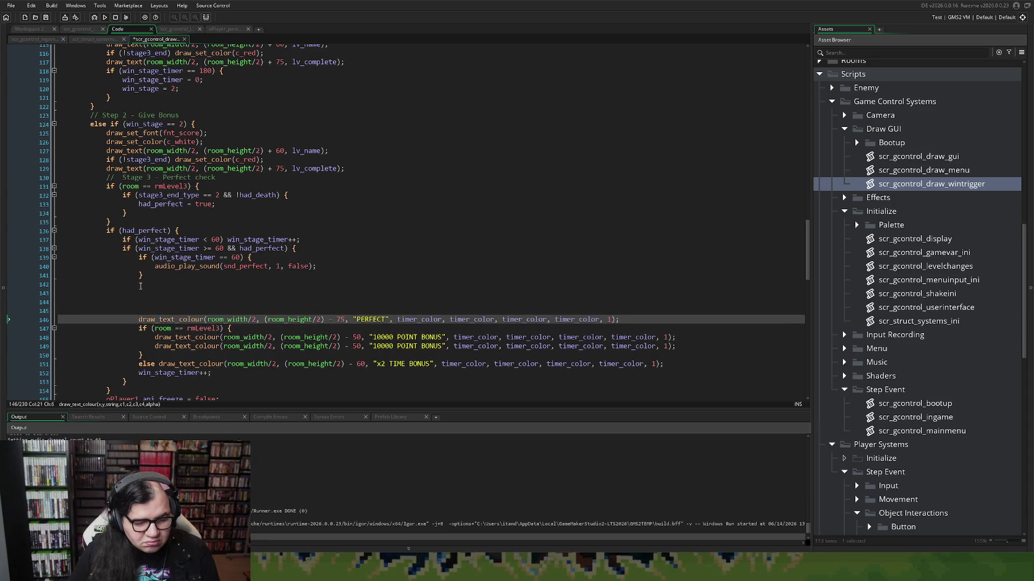
pyautogui.click(149, 287)
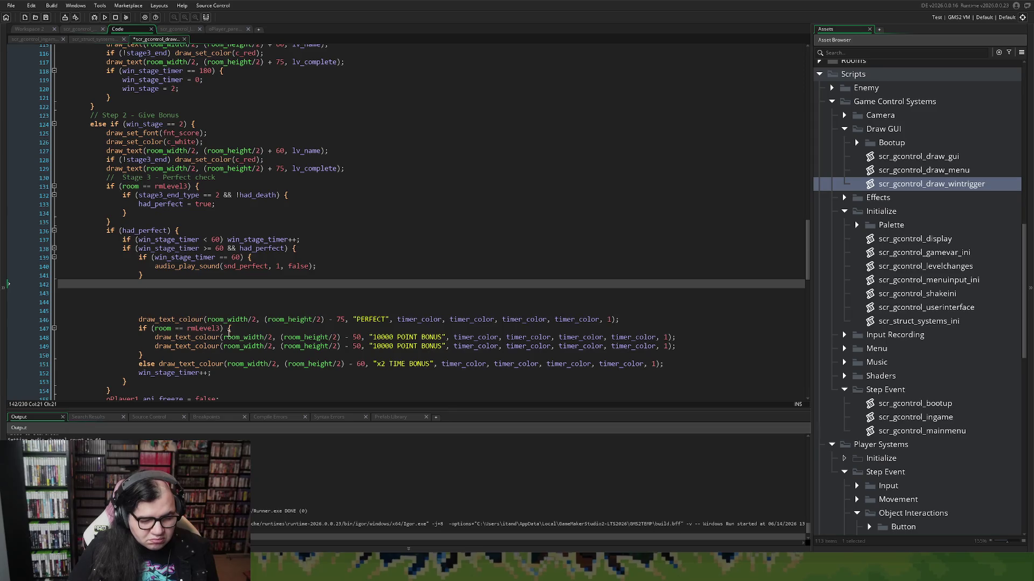
pyautogui.moveTo(225, 330); pyautogui.dragTo(197, 329)
pyautogui.press('Home')
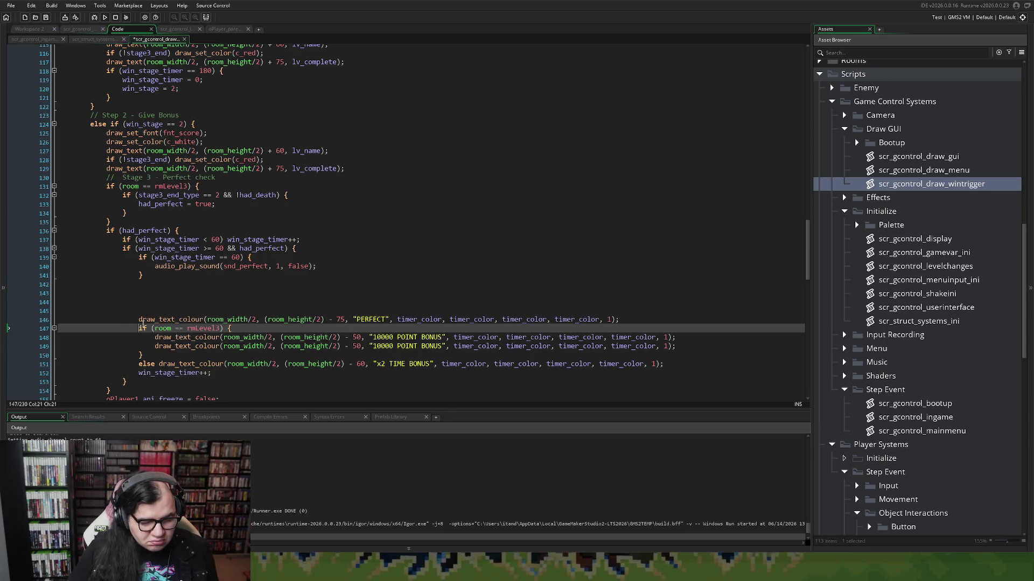
pyautogui.moveTo(229, 329); pyautogui.dragTo(139, 329)
pyautogui.click(140, 293)
pyautogui.click(149, 300)
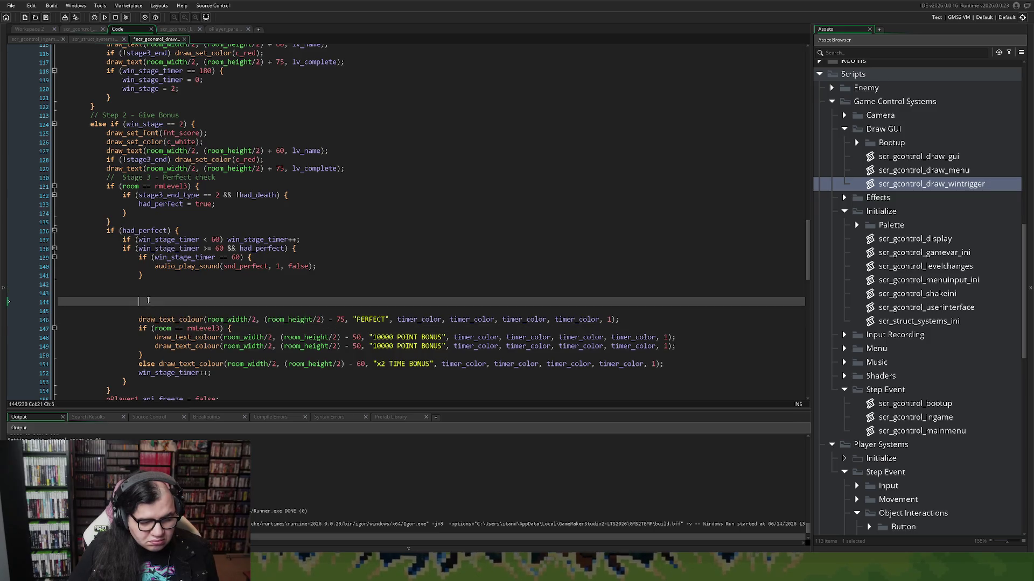
pyautogui.hotkey('ctrl', 'v')
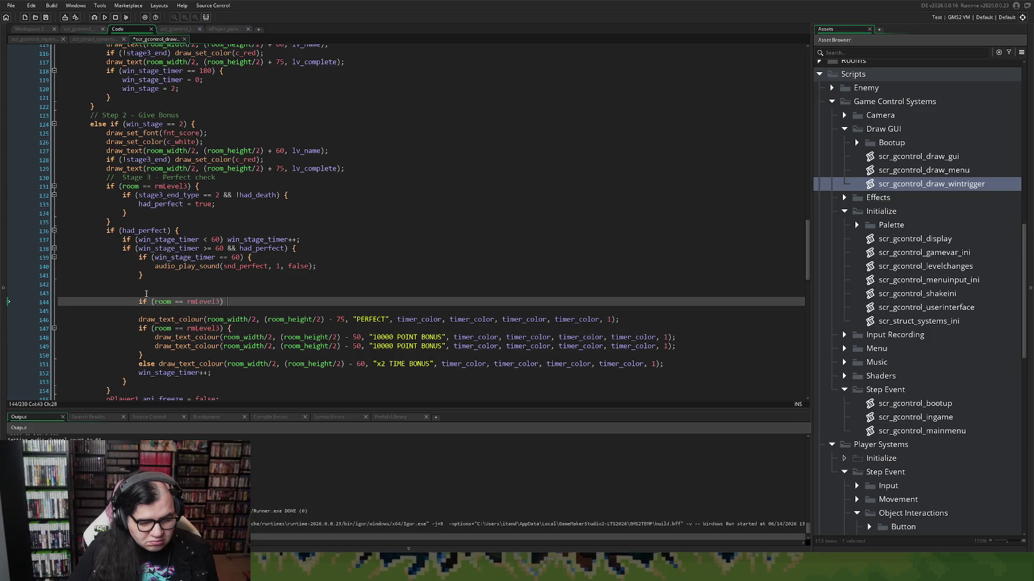
pyautogui.click(139, 302)
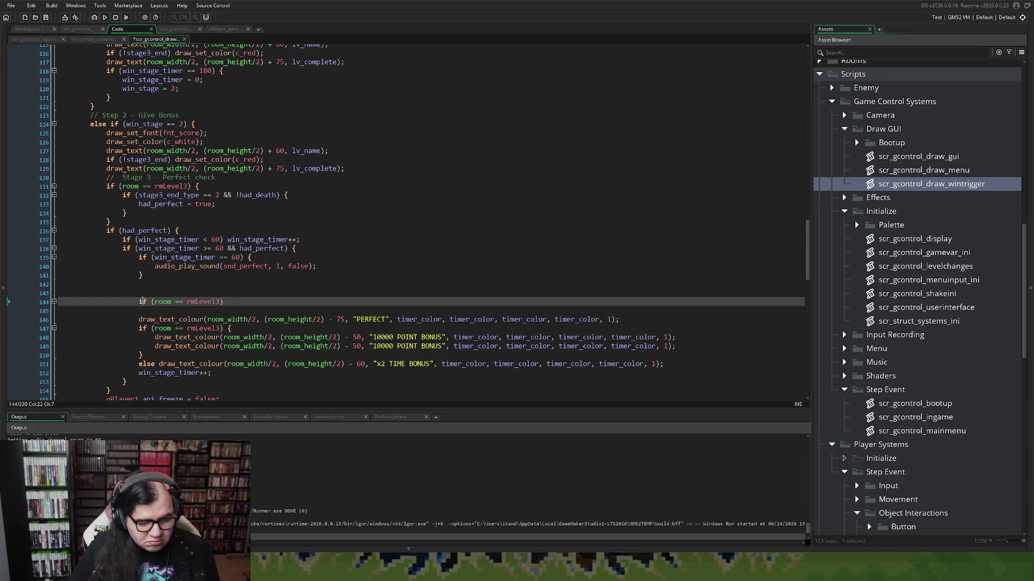
pyautogui.press('BackSpace')
pyautogui.press('BackSpace')
pyautogui.press('BackSpace')
pyautogui.press('BackSpace')
pyautogui.press('BackSpace')
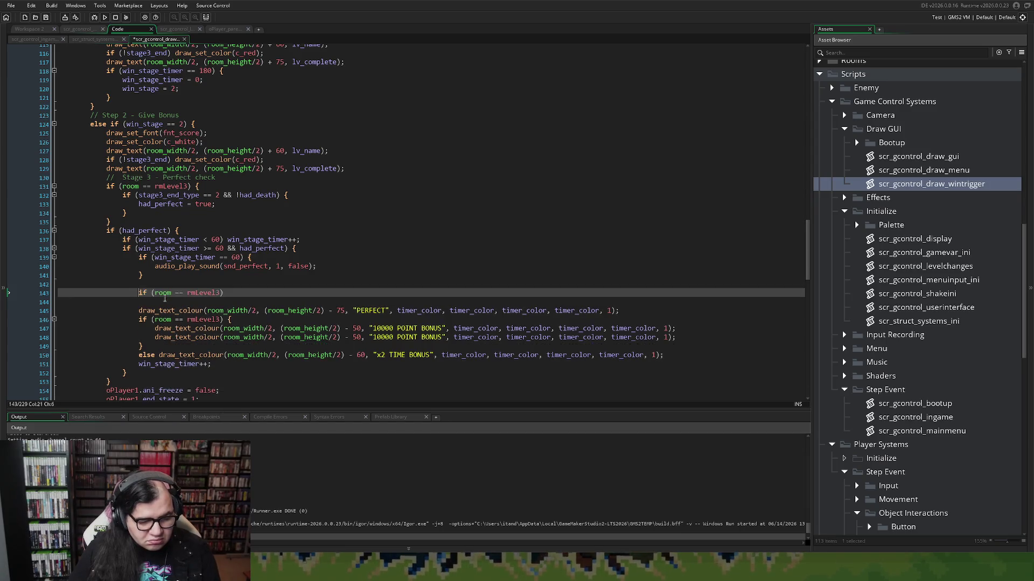
pyautogui.press('Tab')
# Step: Add the comments '// For Stage 3 only' and '// Otherwise - normal PERFECT'
pyautogui.click(167, 282)
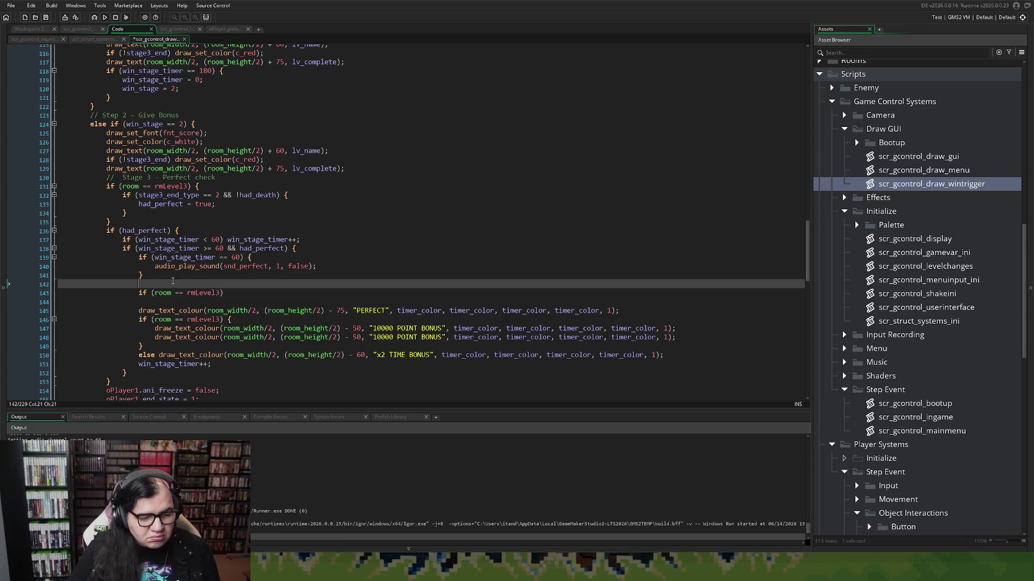
pyautogui.write('// For Stage')
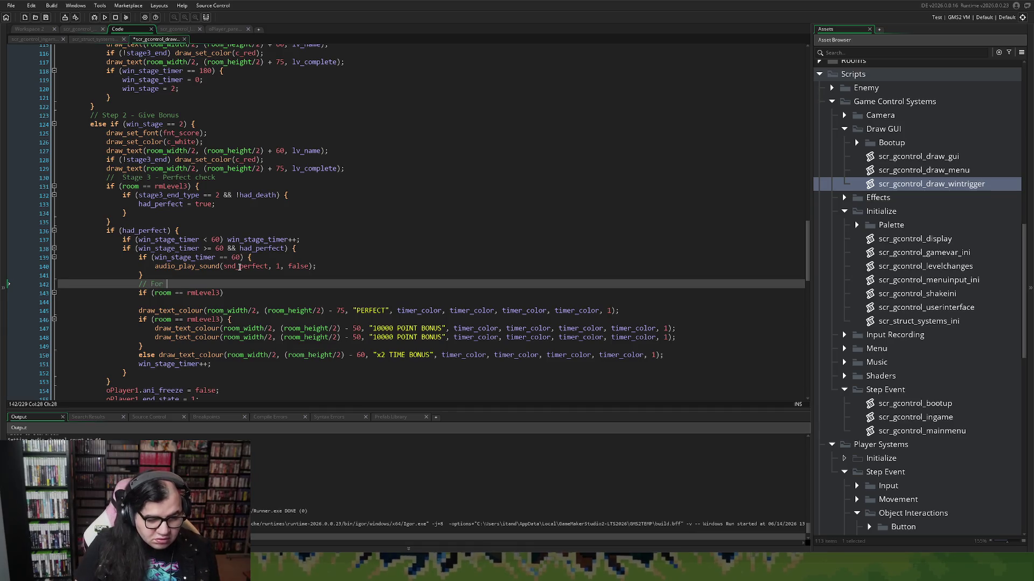
pyautogui.write(' 3 ')
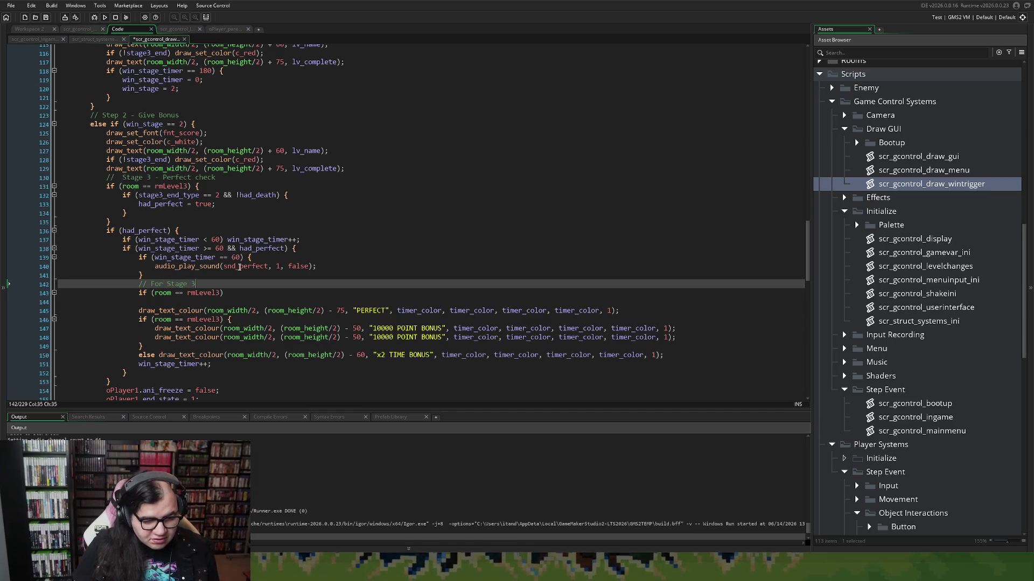
pyautogui.write('only')
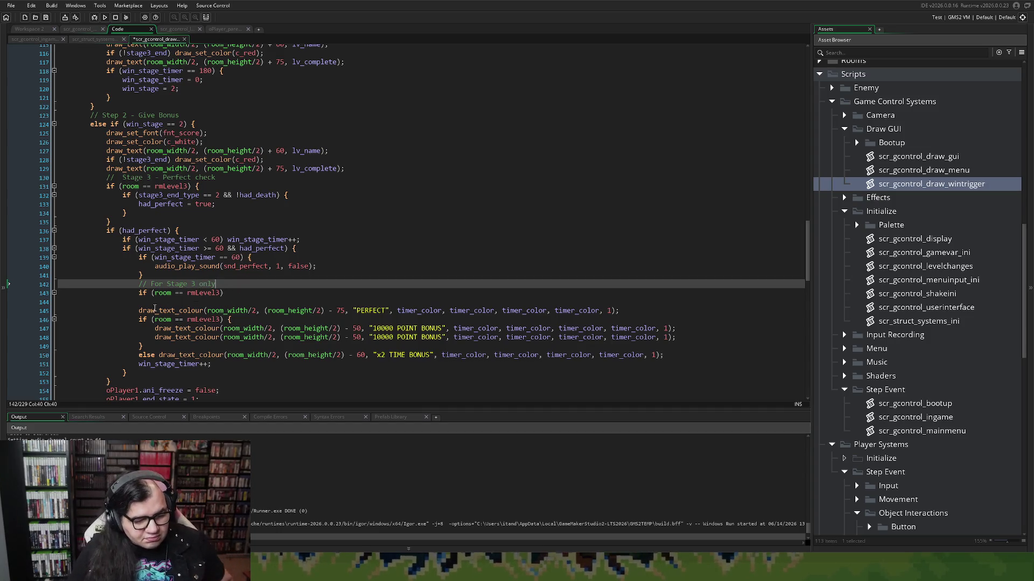
pyautogui.click(151, 310)
pyautogui.press('Return')
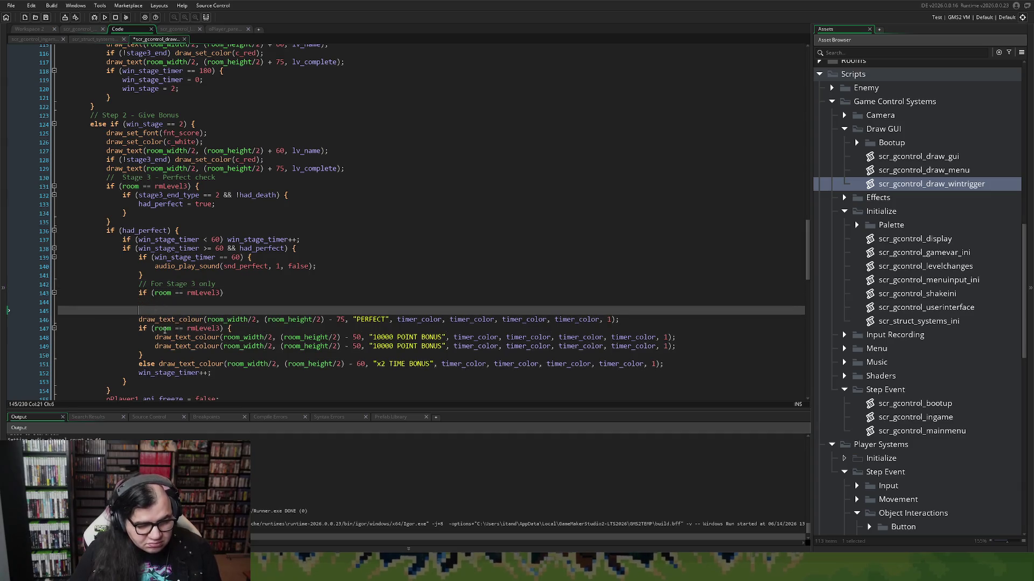
pyautogui.write('// ')
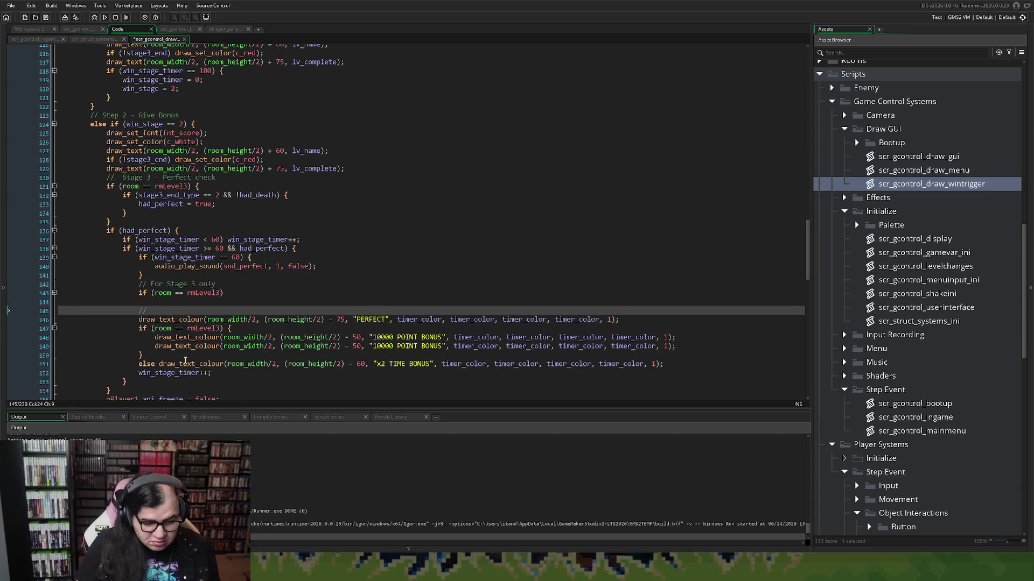
pyautogui.write('Otherwise')
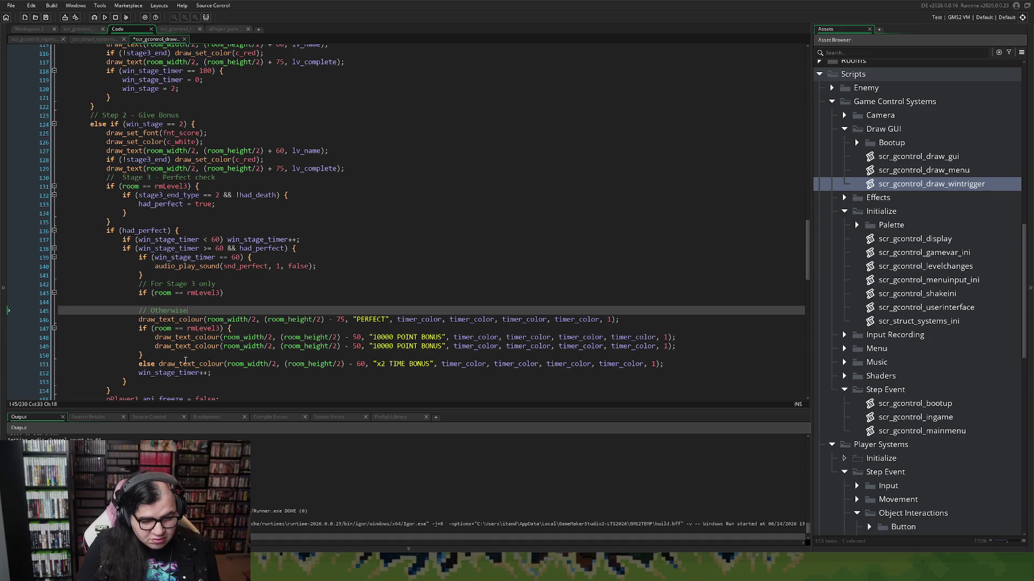
pyautogui.write(' - n')
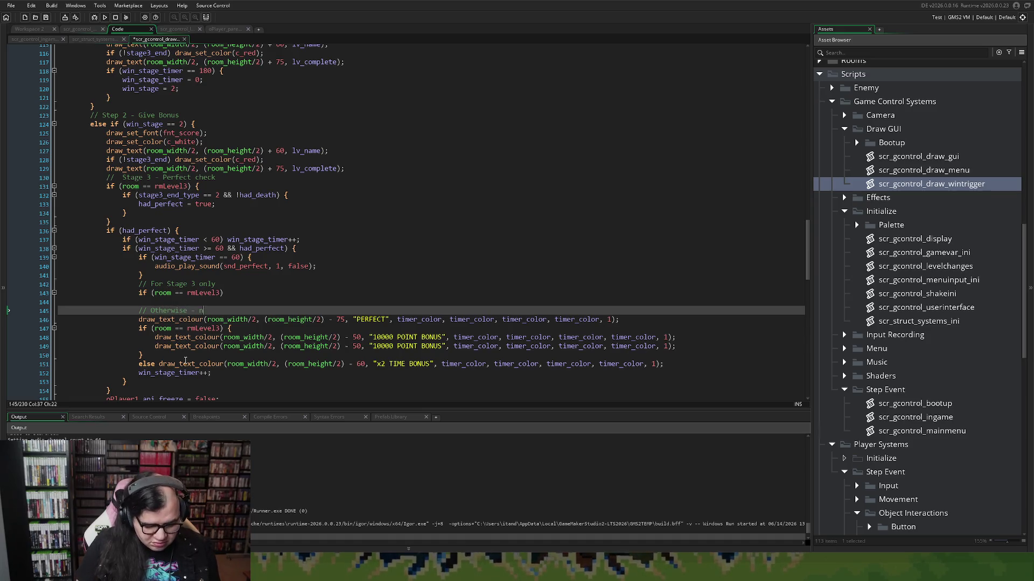
pyautogui.write('ormal PERFECT')
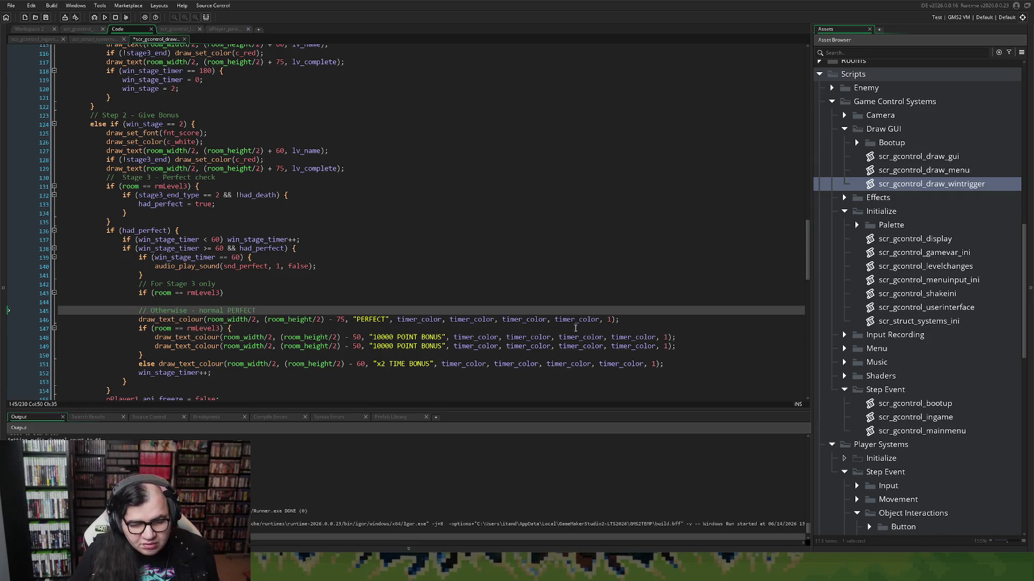
# Step: Give the rmLevel3 block braces and paste the PERFECT draw_text_colour line inside
pyautogui.moveTo(632, 321); pyautogui.dragTo(139, 320)
pyautogui.hotkey('ctrl', 'c')
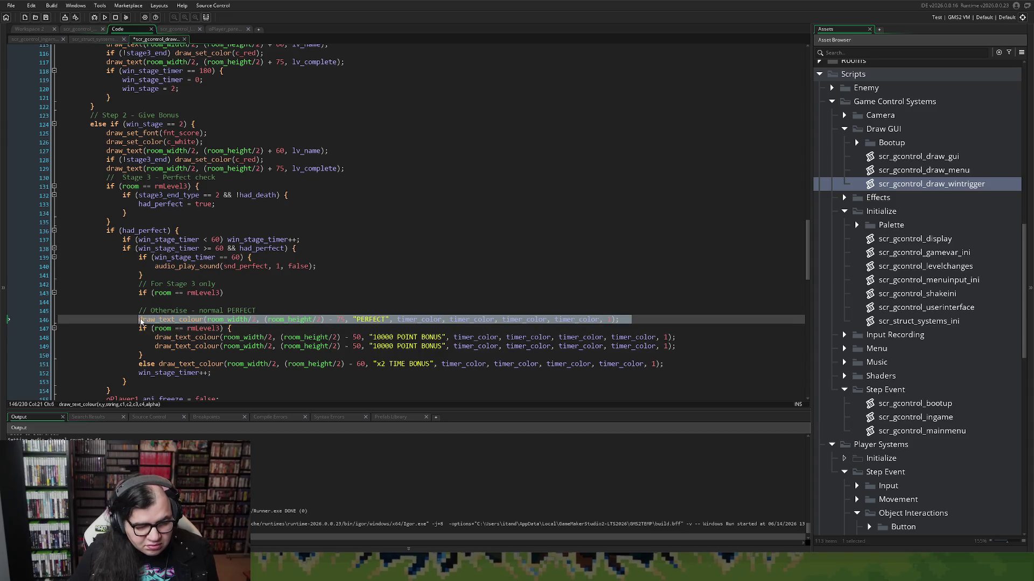
pyautogui.click(226, 294)
pyautogui.write('{')
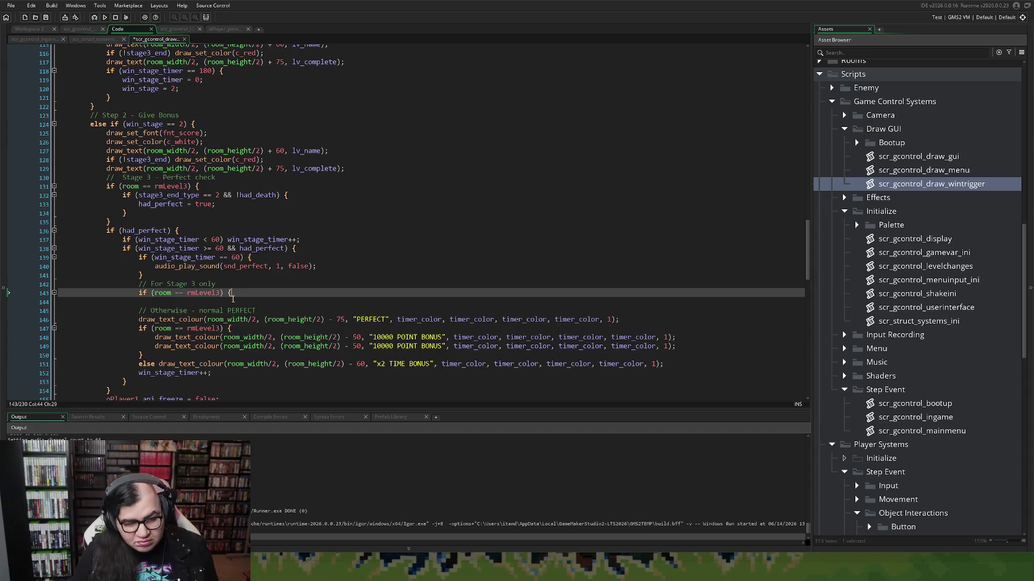
pyautogui.press('Return')
pyautogui.press('Return')
pyautogui.write('}')
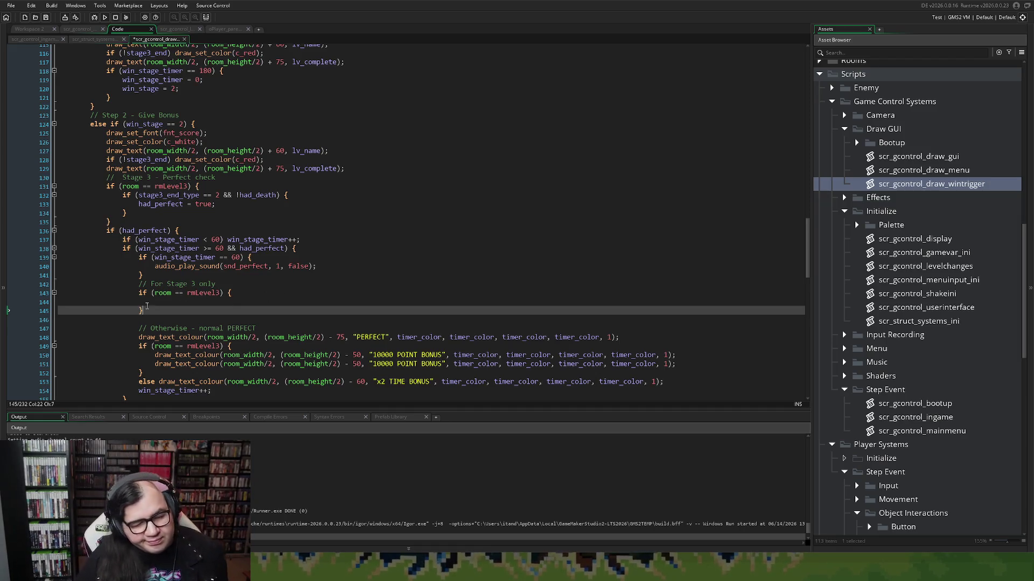
pyautogui.click(138, 303)
pyautogui.hotkey('ctrl', 'v')
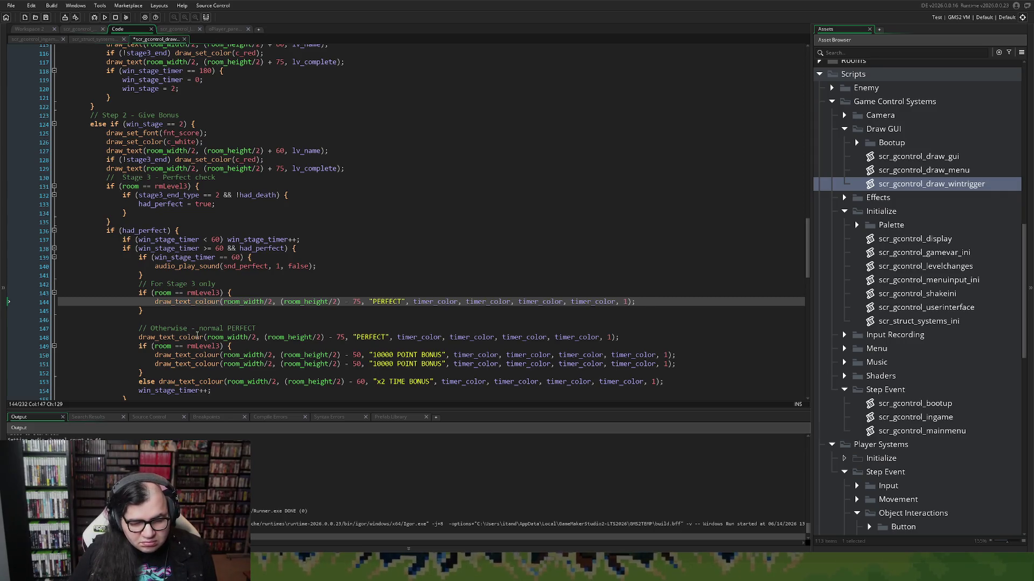
pyautogui.press('Left')
pyautogui.press('Left')
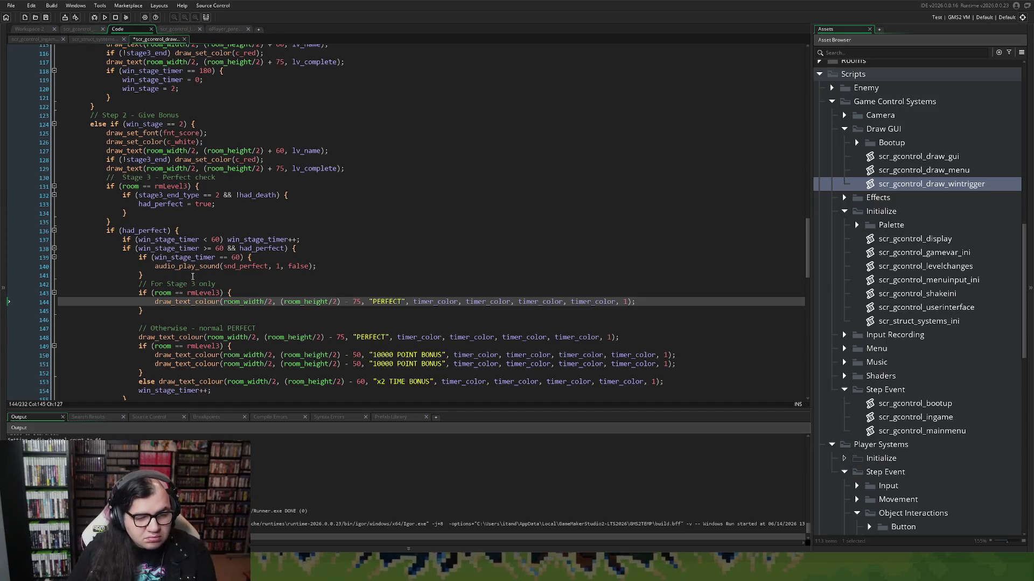
pyautogui.doubleClick(191, 194)
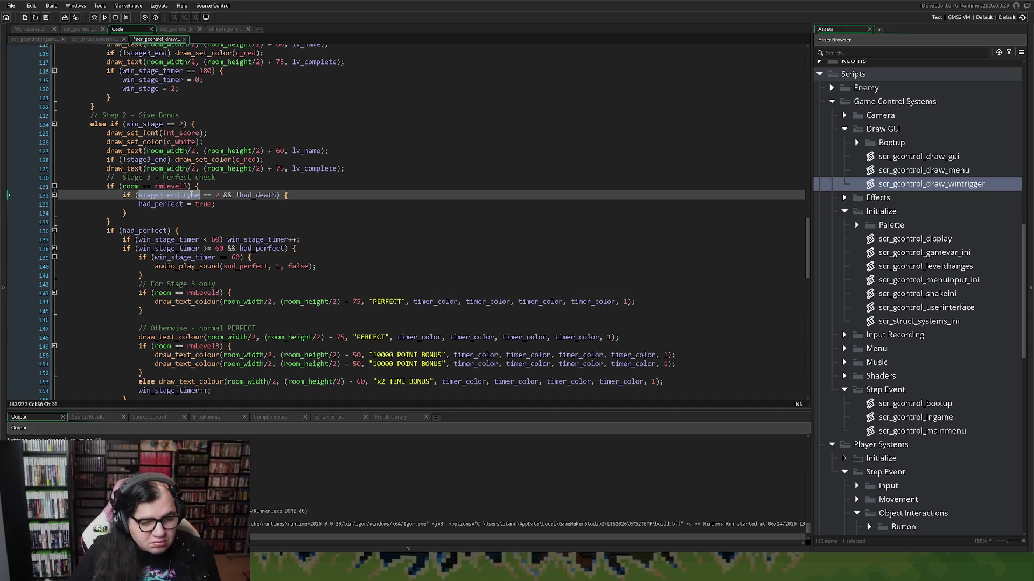